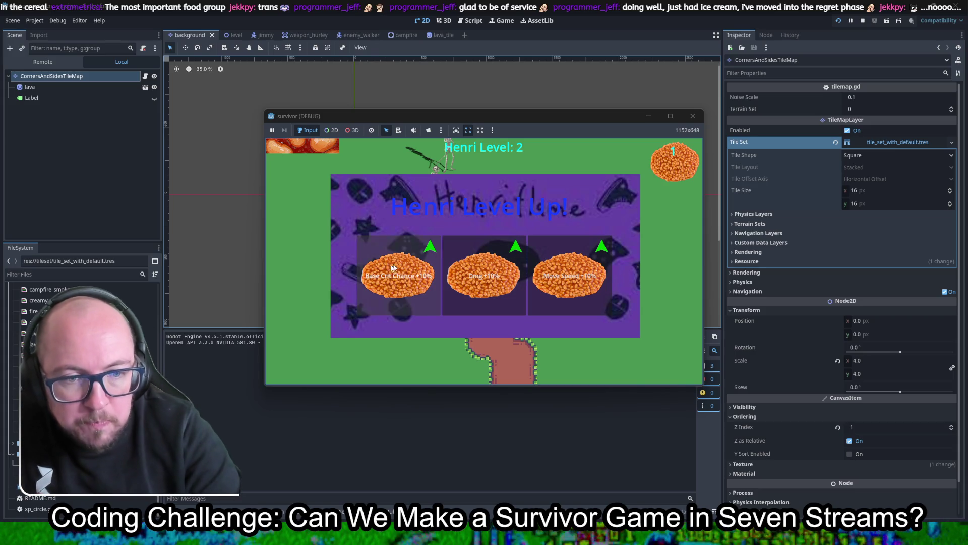
- Pick the Base Crit Chance upgrade in the test run, then stop the game
{"action": "left_click", "coordinate": [379, 294]}
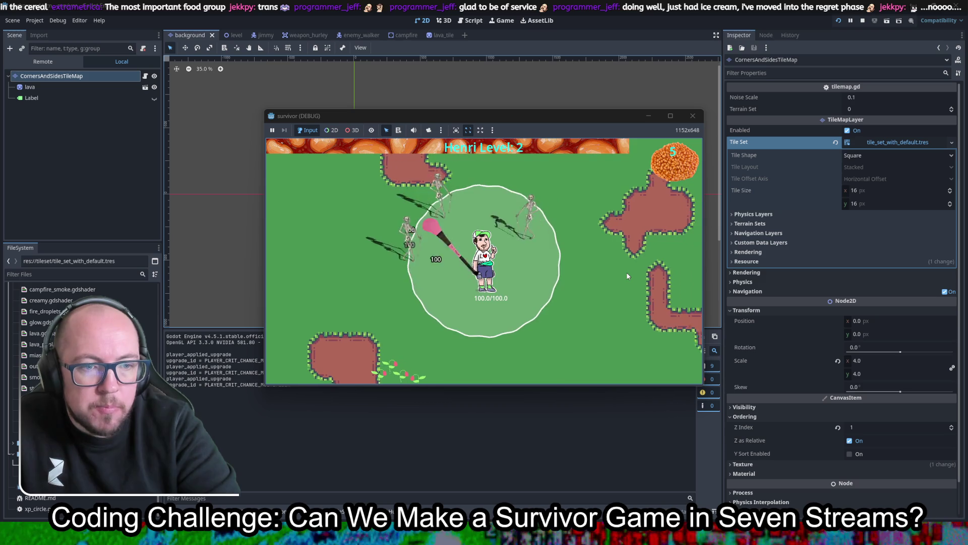
{"action": "left_click", "coordinate": [693, 115]}
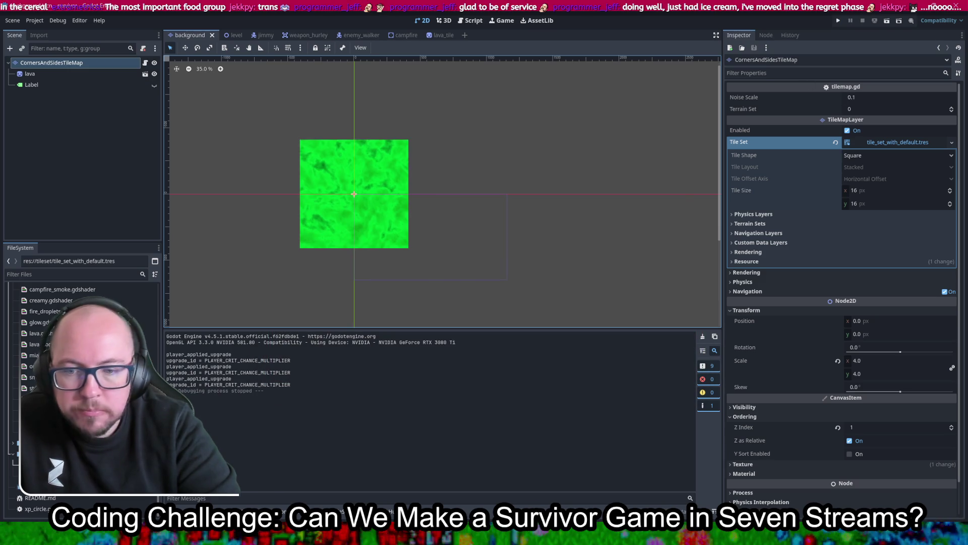
- Select the lava sprite and try saving its ShaderMaterial, dismissing the can't-save warning
{"action": "left_click", "coordinate": [39, 73]}
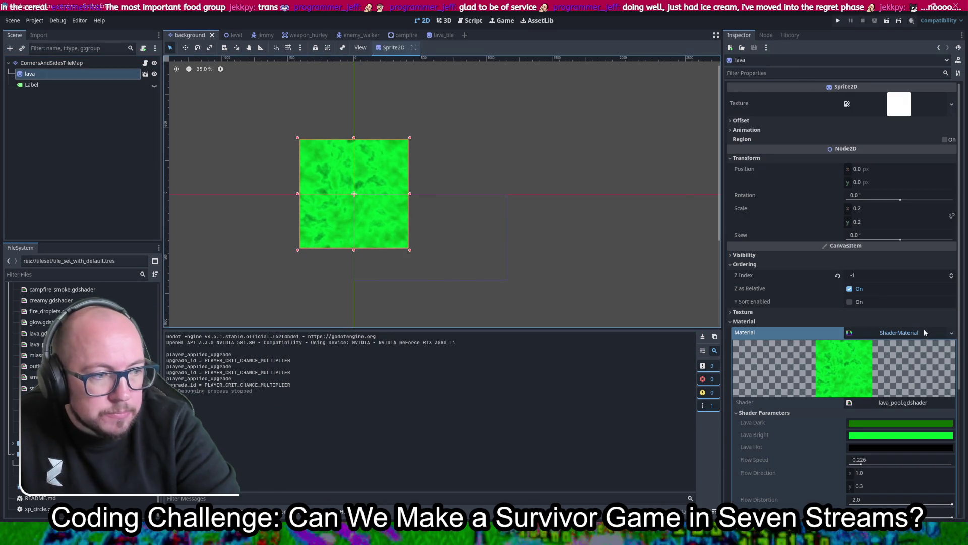
{"action": "left_click", "coordinate": [882, 337]}
{"action": "left_click", "coordinate": [883, 336]}
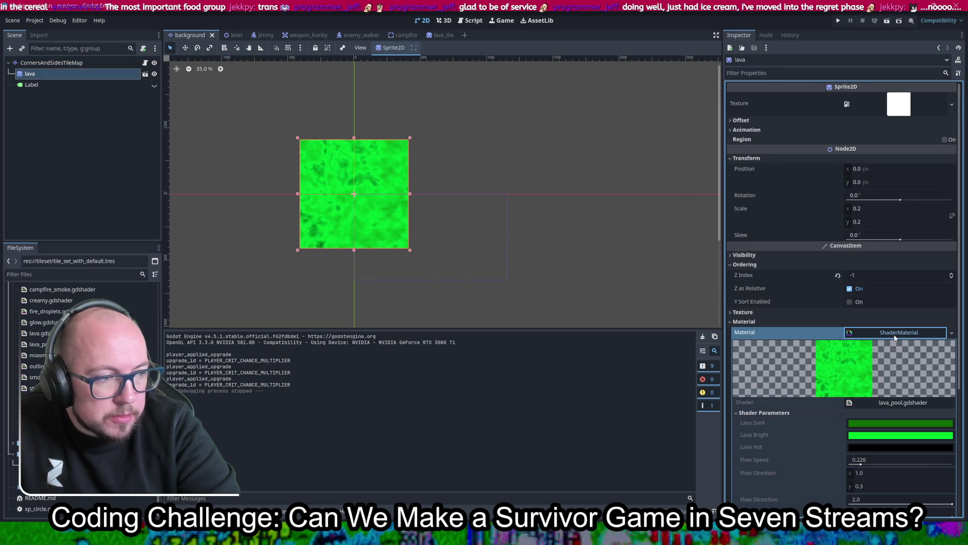
{"action": "right_click", "coordinate": [893, 335]}
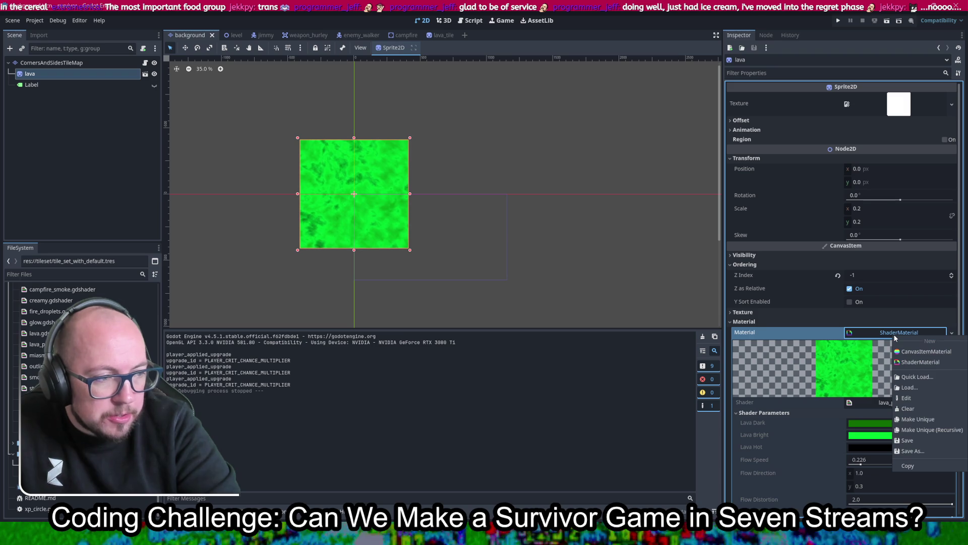
{"action": "left_click", "coordinate": [934, 442]}
{"action": "left_click", "coordinate": [952, 332]}
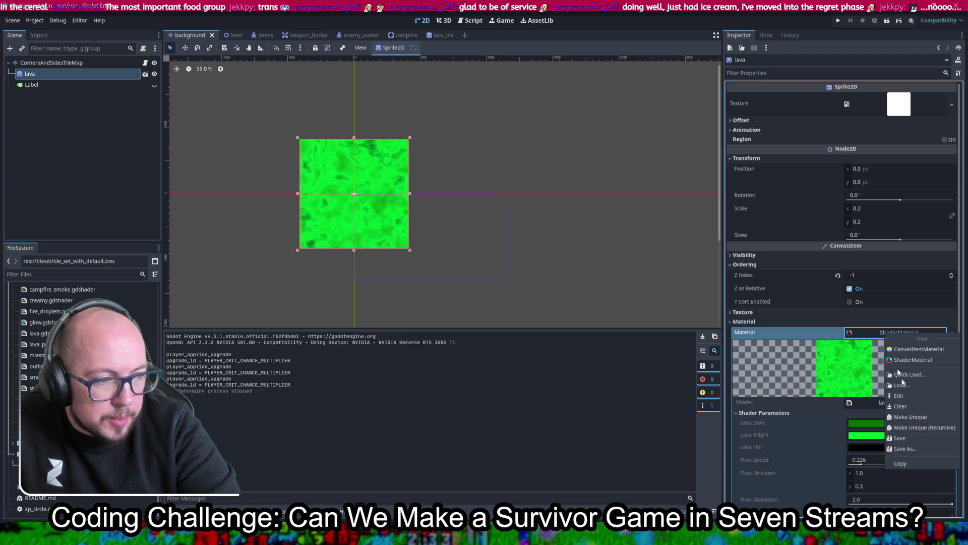
{"action": "left_click", "coordinate": [928, 452]}
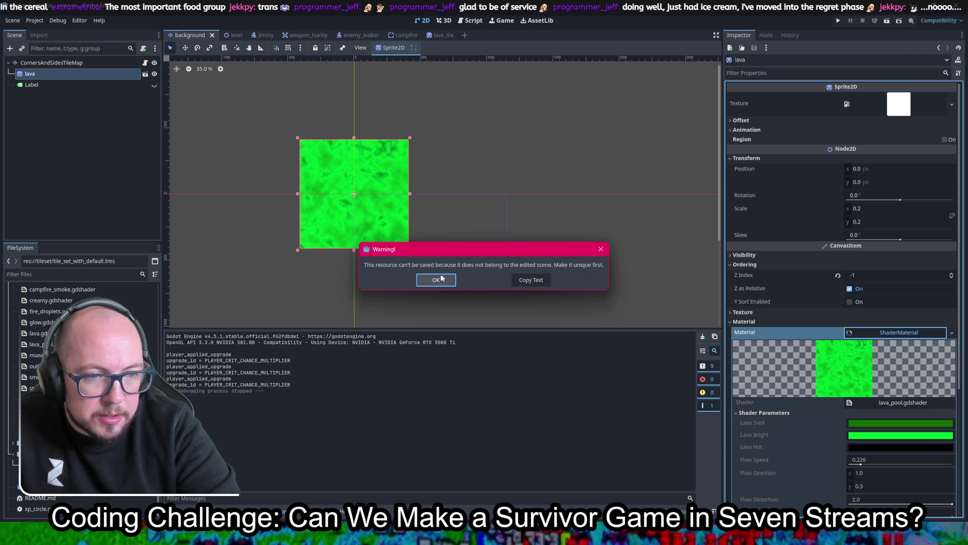
{"action": "left_click", "coordinate": [534, 282]}
- Make the lava ShaderMaterial unique to the scene and begin saving it as a file
{"action": "right_click", "coordinate": [894, 333]}
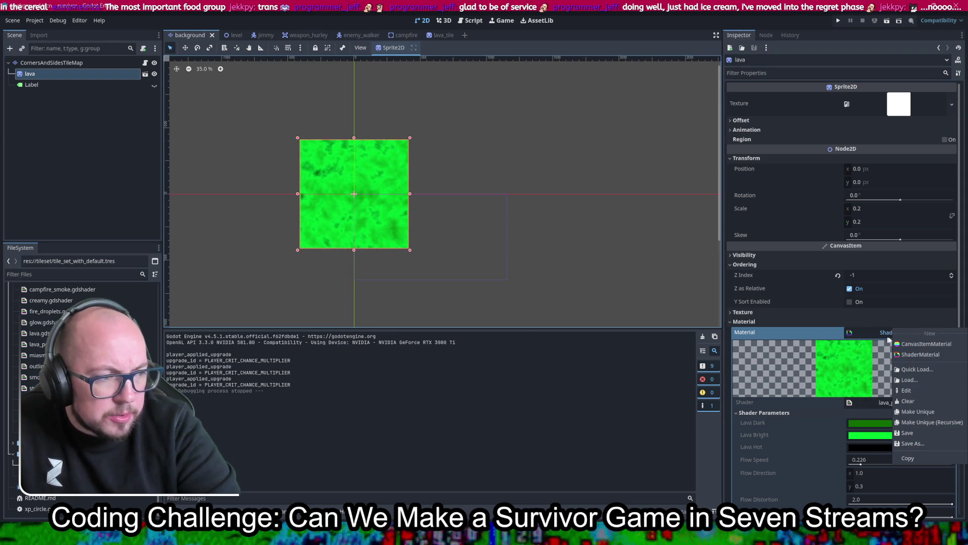
{"action": "left_click", "coordinate": [929, 411]}
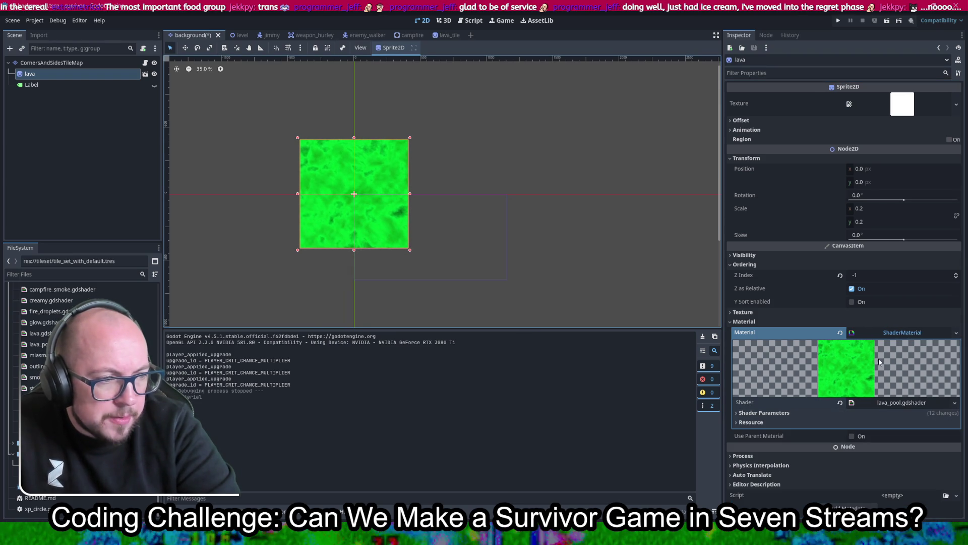
{"action": "right_click", "coordinate": [882, 332]}
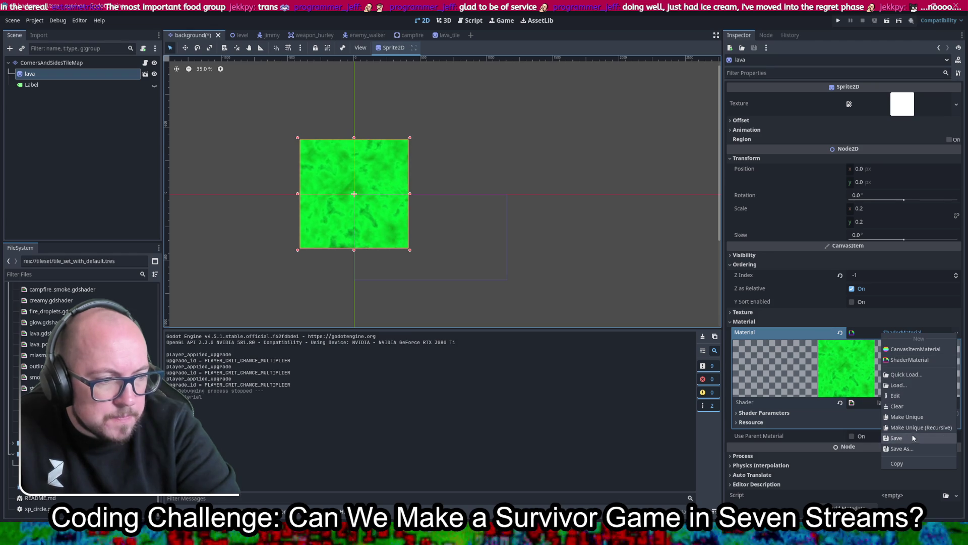
{"action": "left_click", "coordinate": [897, 437]}
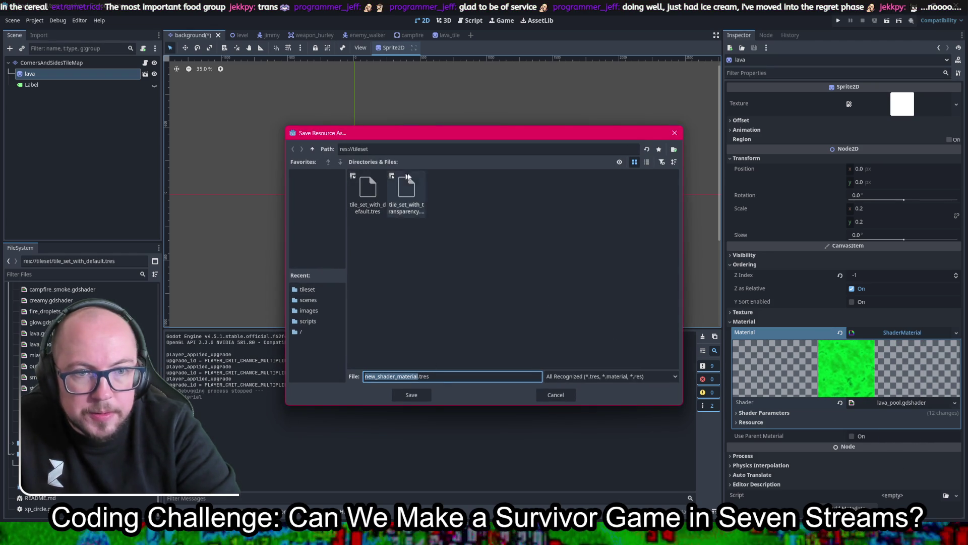
- Create a new shaderMaterial folder at res:// in the save dialog
{"action": "left_click", "coordinate": [312, 148]}
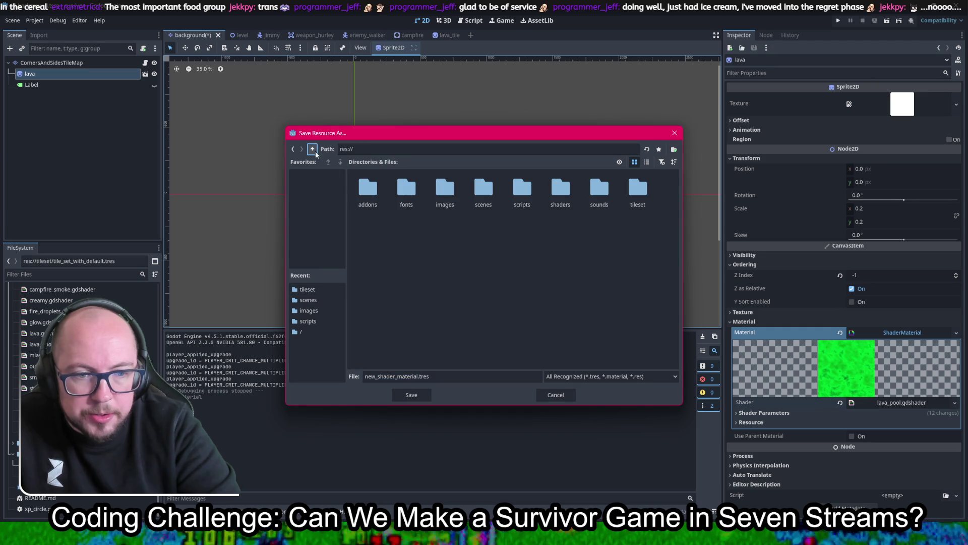
{"action": "right_click", "coordinate": [501, 305]}
{"action": "left_click", "coordinate": [512, 314]}
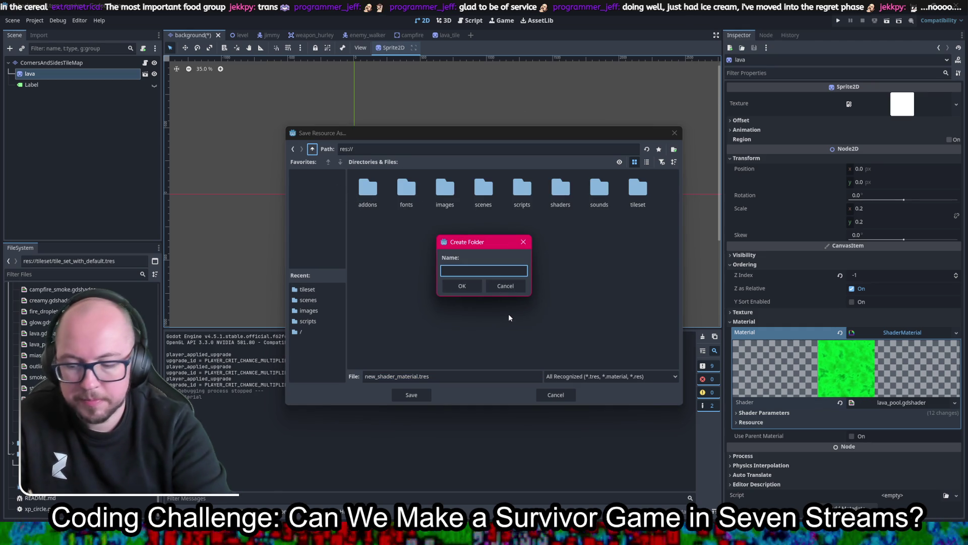
{"action": "type", "text": "shaderMAteri"}
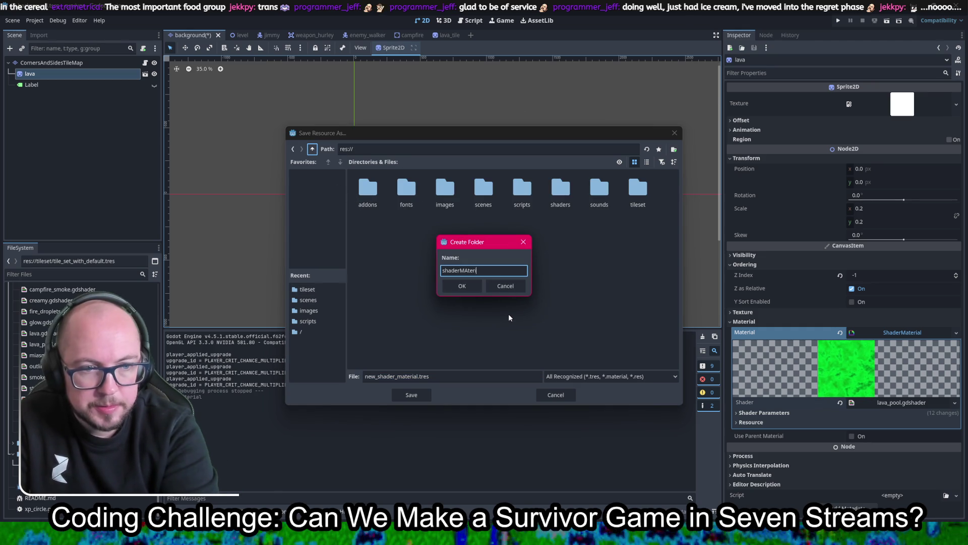
{"action": "type", "text": "al"}
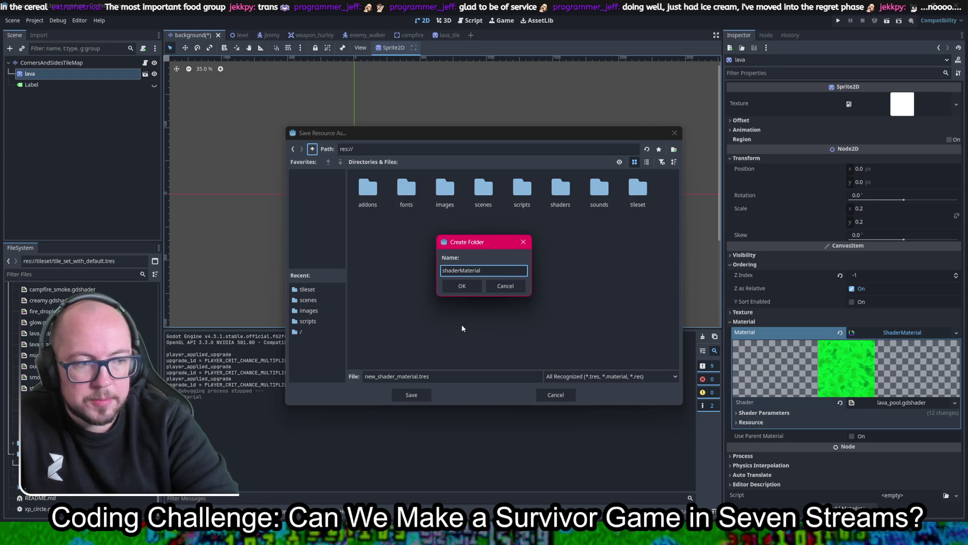
{"action": "left_click", "coordinate": [462, 286]}
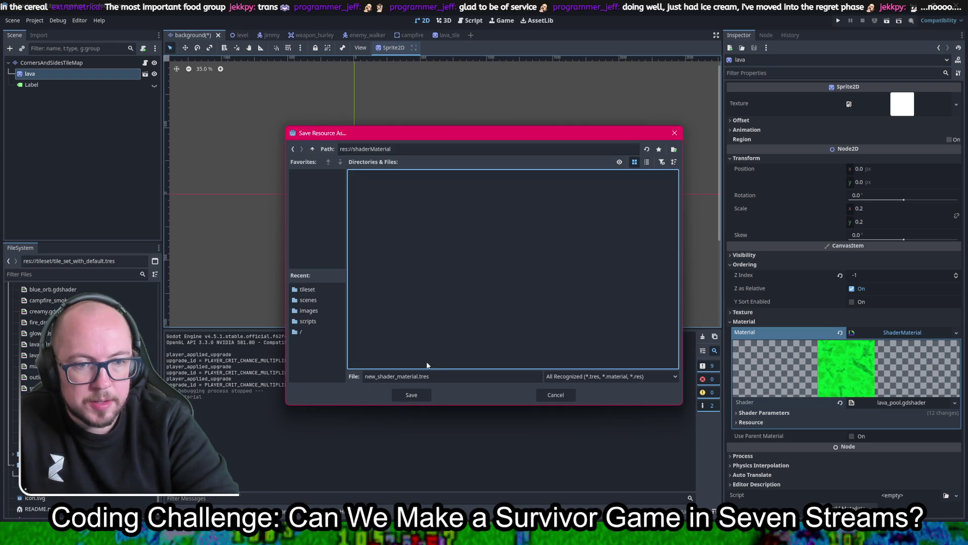
- Save the lava material in that folder as green_pool.tres
{"action": "double_click", "coordinate": [392, 378]}
{"action": "type", "text": "green_poo"}
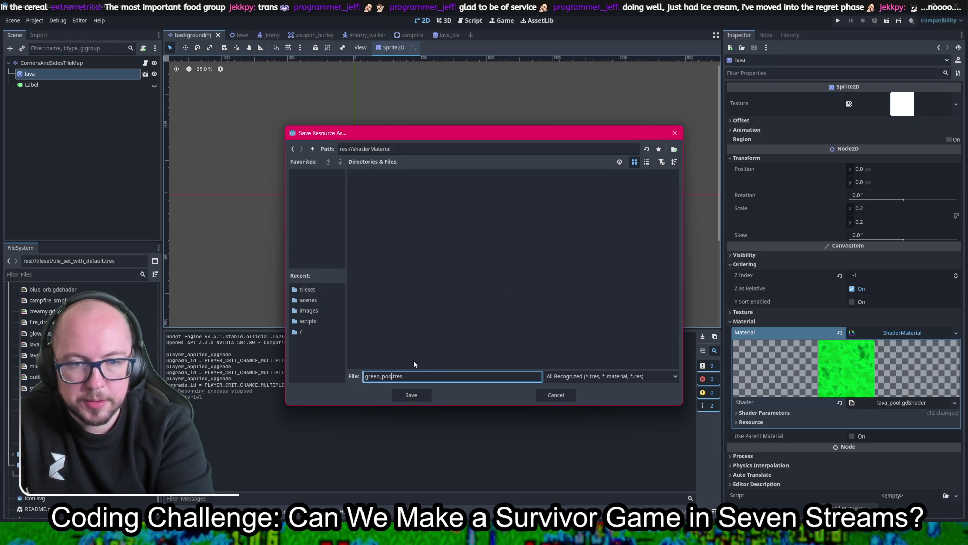
{"action": "type", "text": "l"}
{"action": "key", "text": "Return"}
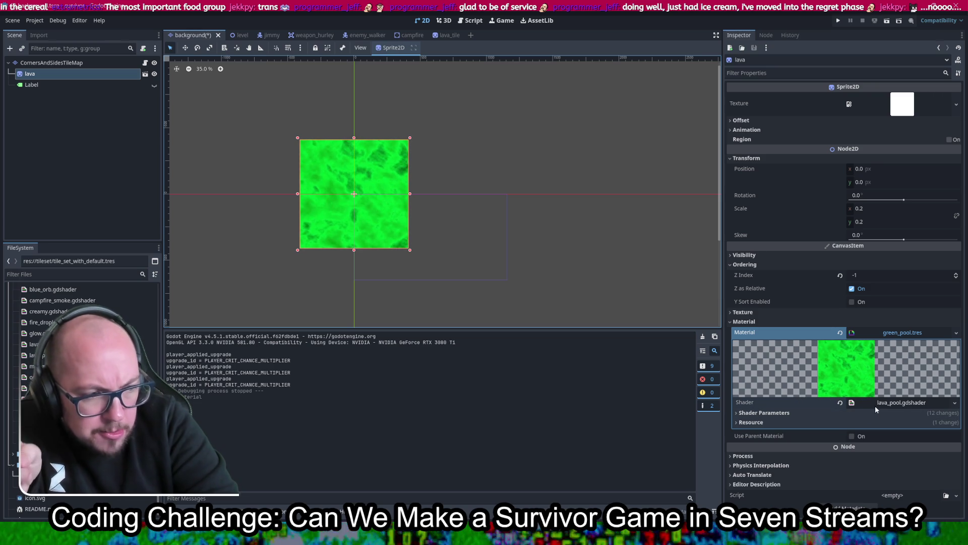
- Expand the lava shader's parameters and save the background scene
{"action": "left_click", "coordinate": [796, 411]}
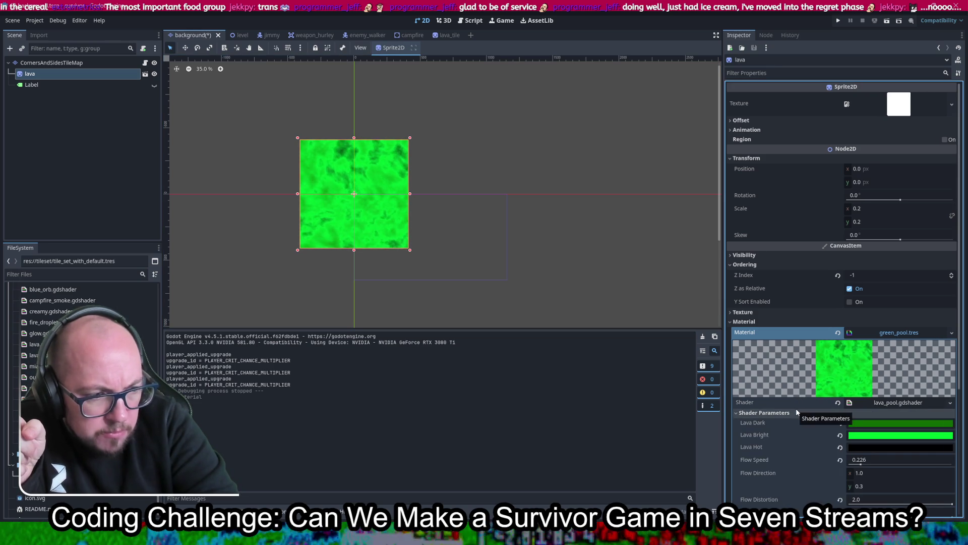
{"action": "scroll", "coordinate": [801, 435], "scroll_direction": "down", "scroll_amount": 3}
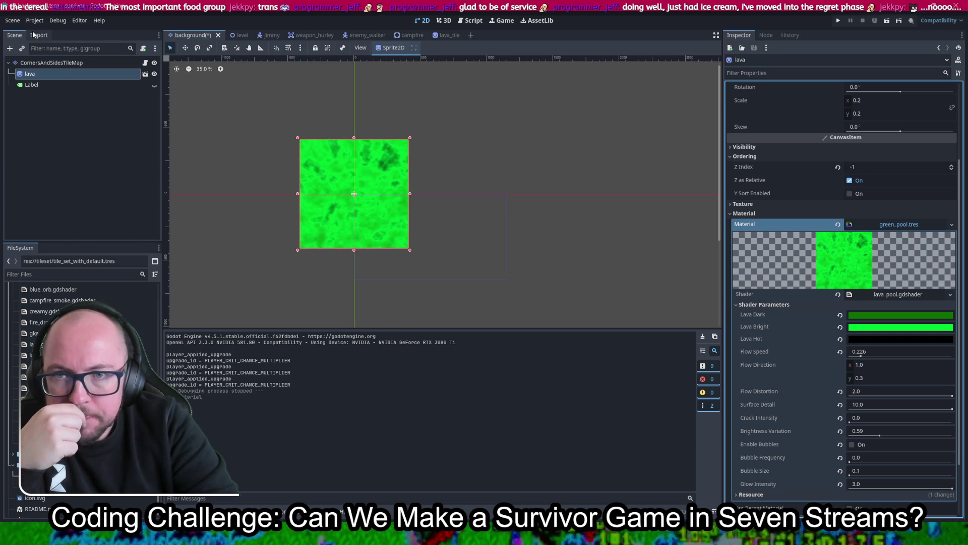
{"action": "key", "text": "ctrl+s"}
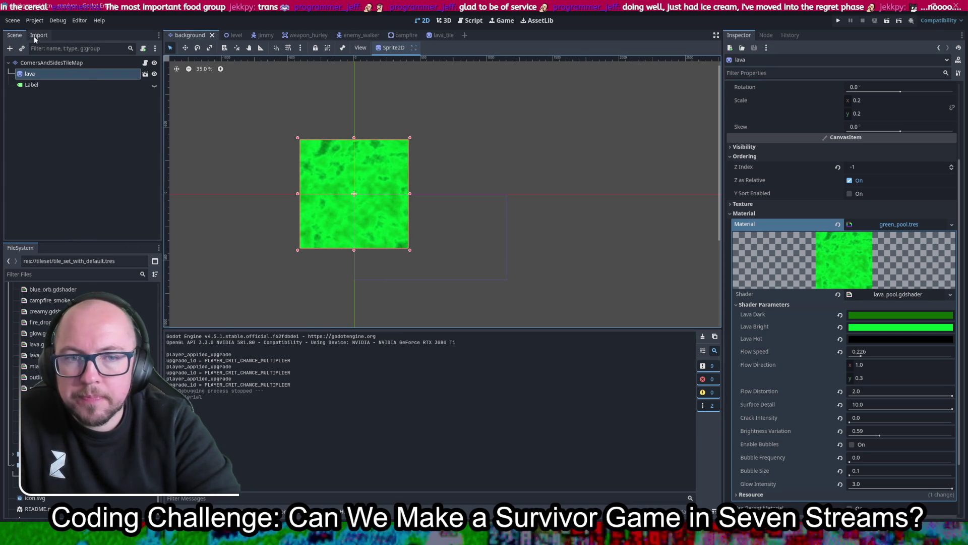
- Pan the canvas and drag white_64.png into the scene as a White64 sprite
{"action": "mouse_move", "coordinate": [458, 198]}
{"action": "left_mouse_down"}
{"action": "mouse_move", "coordinate": [439, 205]}
{"action": "mouse_move", "coordinate": [417, 191]}
{"action": "left_mouse_up"}
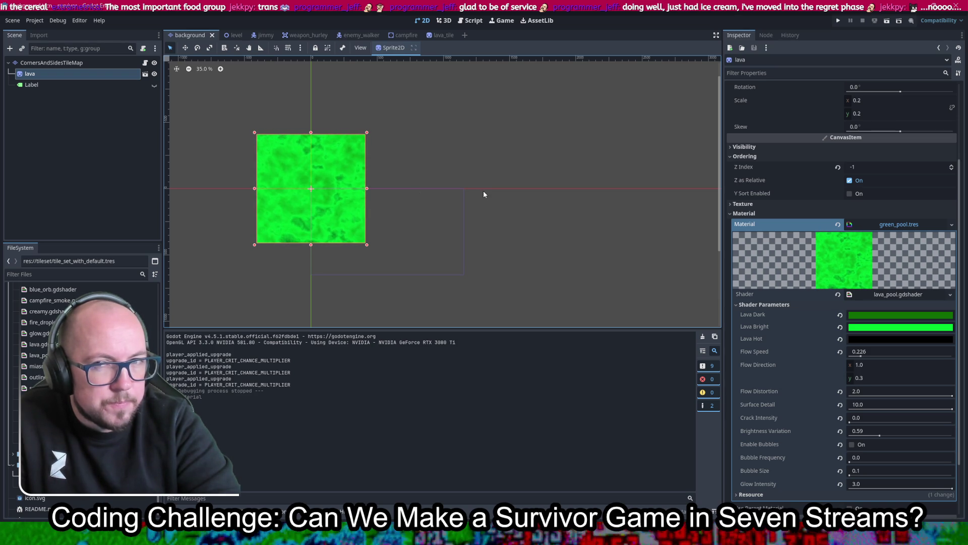
{"action": "left_click_drag", "start_coordinate": [483, 190], "coordinate": [424, 197]}
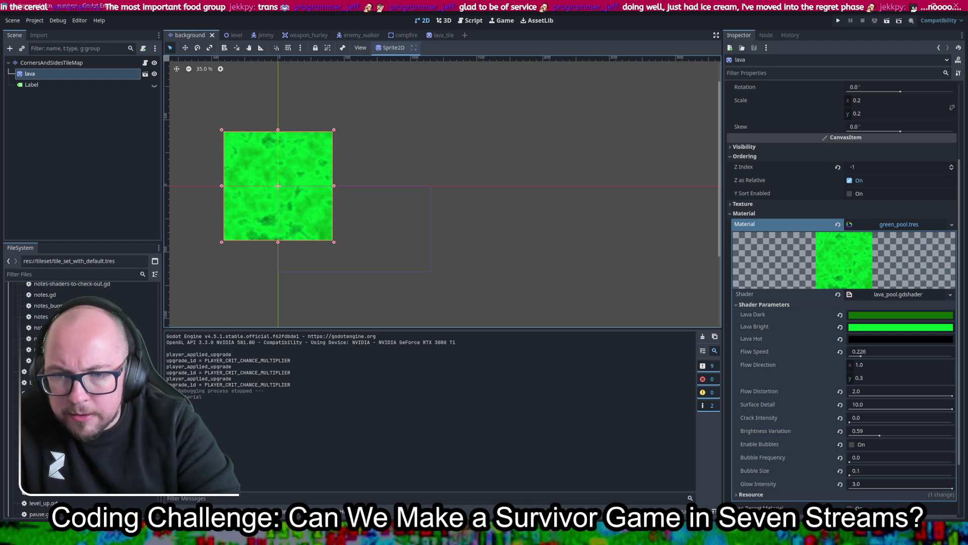
{"action": "scroll", "coordinate": [80, 393], "scroll_direction": "up", "scroll_amount": 2}
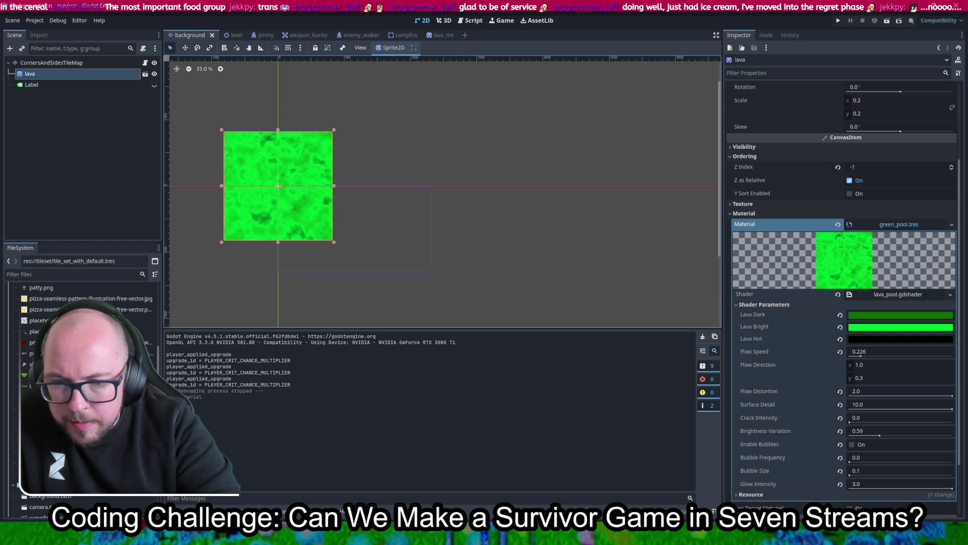
{"action": "scroll", "coordinate": [81, 353], "scroll_direction": "down", "scroll_amount": 5}
{"action": "mouse_move", "coordinate": [45, 306]}
{"action": "left_mouse_down"}
{"action": "mouse_move", "coordinate": [462, 237]}
{"action": "mouse_move", "coordinate": [462, 173]}
{"action": "left_mouse_up"}
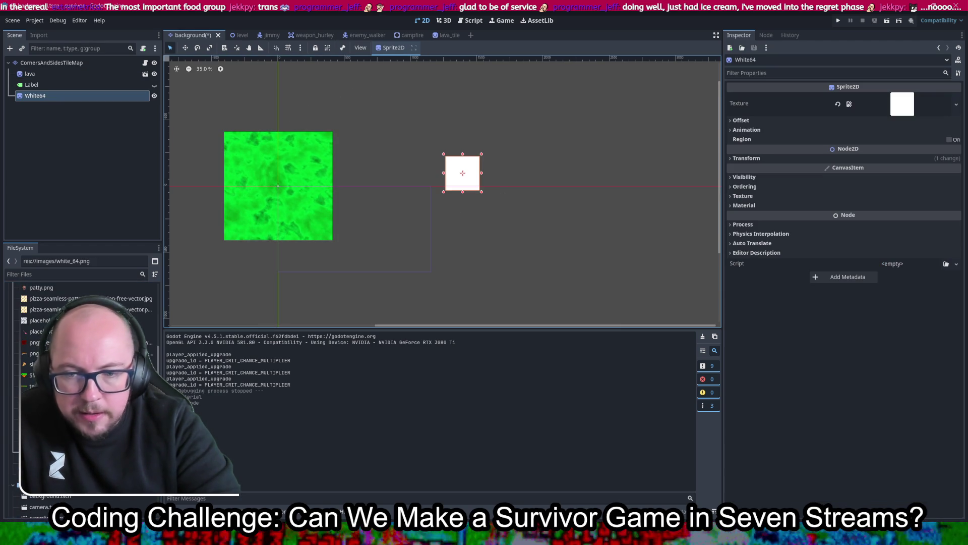
- Try the green_pool and lava_pool materials on White64, then clear its material to plain white
{"action": "left_click", "coordinate": [771, 159]}
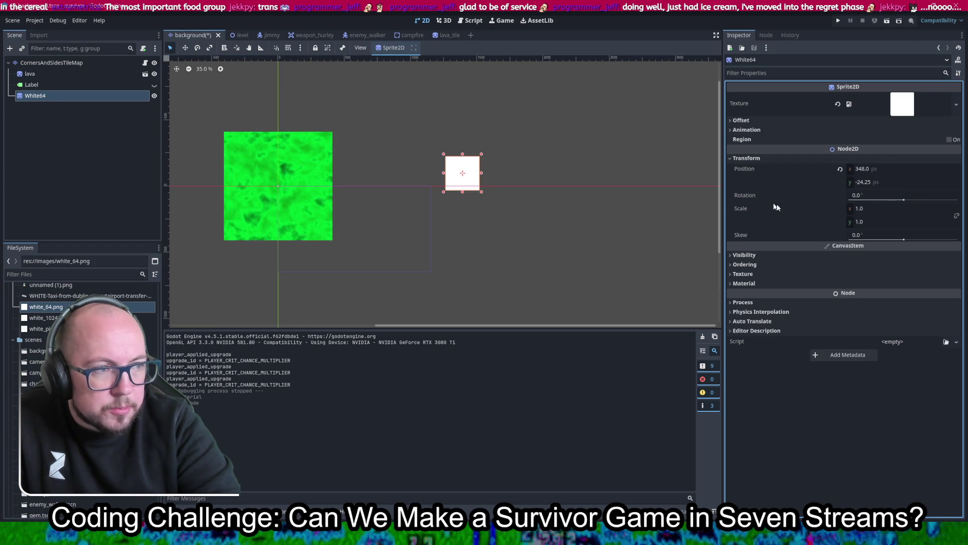
{"action": "left_click", "coordinate": [744, 283]}
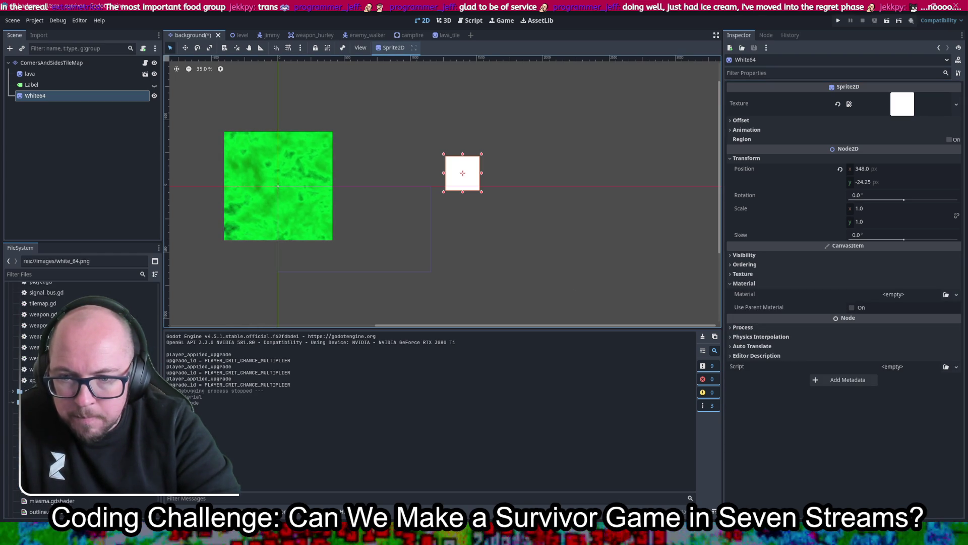
{"action": "mouse_move", "coordinate": [26, 402]}
{"action": "left_mouse_down"}
{"action": "mouse_move", "coordinate": [152, 383]}
{"action": "mouse_move", "coordinate": [812, 341]}
{"action": "mouse_move", "coordinate": [891, 295]}
{"action": "left_mouse_up"}
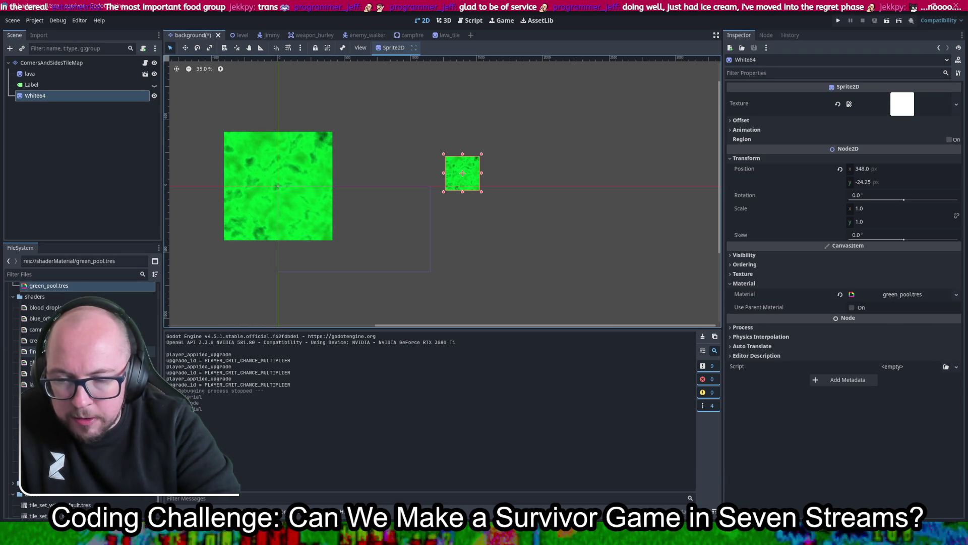
{"action": "mouse_move", "coordinate": [32, 384]}
{"action": "left_mouse_down"}
{"action": "mouse_move", "coordinate": [903, 302]}
{"action": "mouse_move", "coordinate": [883, 301]}
{"action": "left_mouse_up"}
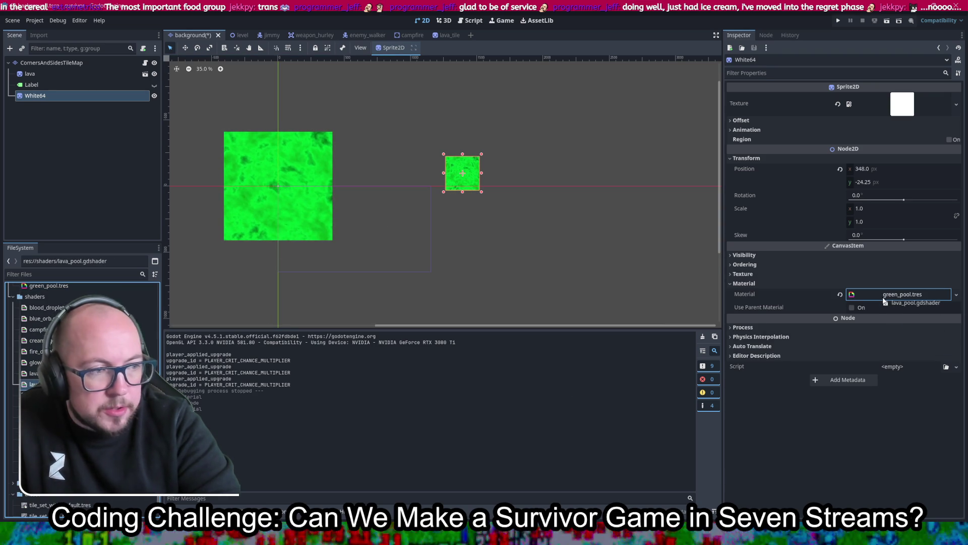
{"action": "left_click", "coordinate": [840, 294]}
{"action": "mouse_move", "coordinate": [33, 384]}
{"action": "left_mouse_down"}
{"action": "mouse_move", "coordinate": [905, 295]}
{"action": "mouse_move", "coordinate": [891, 297]}
{"action": "left_mouse_up"}
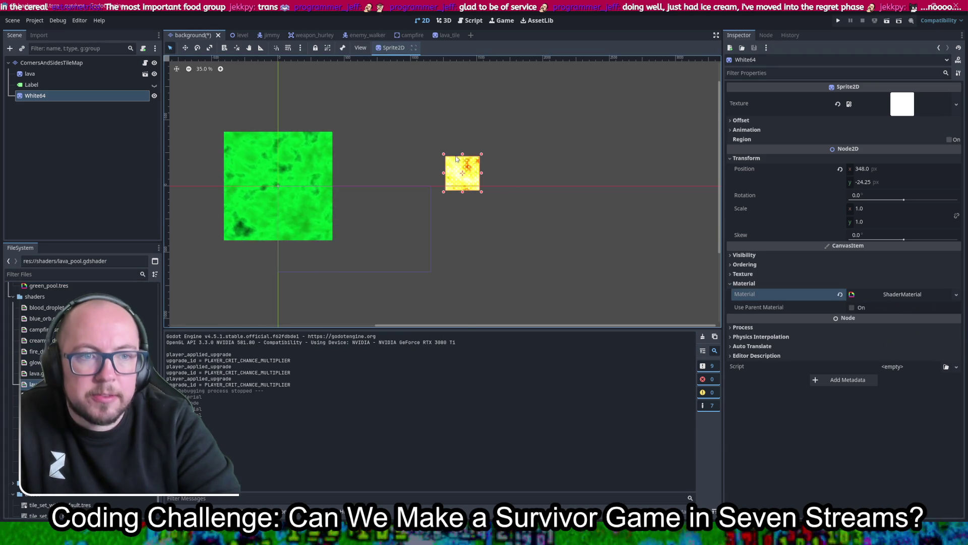
{"action": "scroll", "coordinate": [464, 171], "scroll_direction": "up", "scroll_amount": 6}
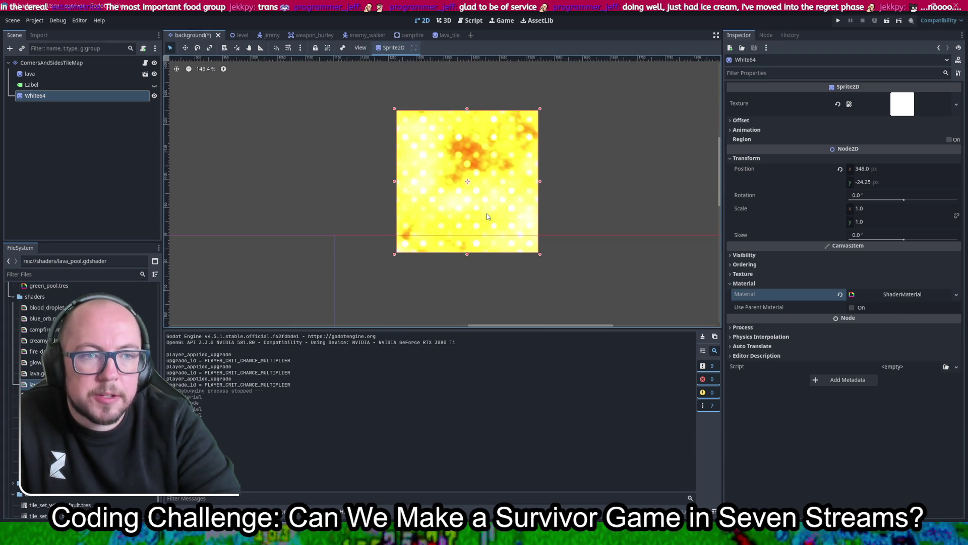
{"action": "scroll", "coordinate": [488, 216], "scroll_direction": "down", "scroll_amount": 6}
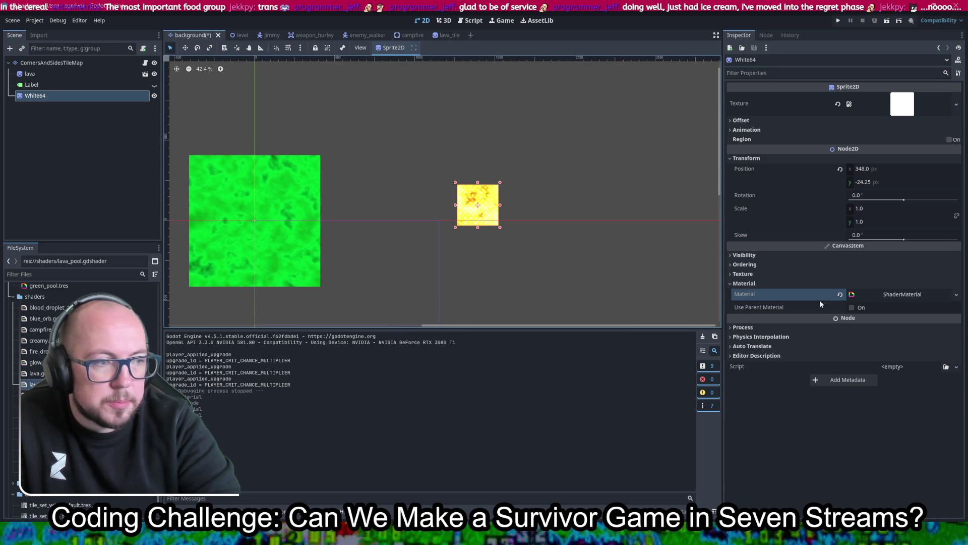
{"action": "left_click", "coordinate": [840, 294]}
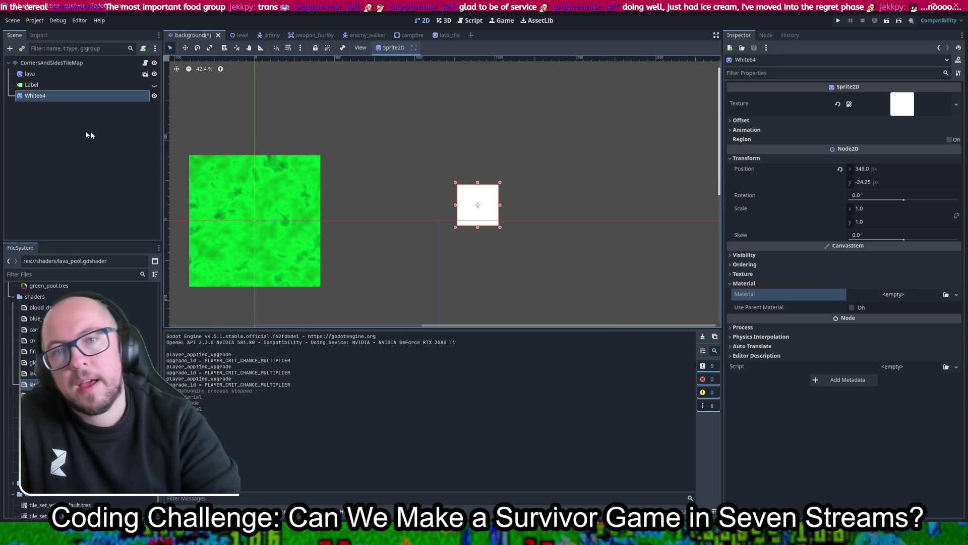
- Delete the White64 node, save the scene, and bring up the survivor images folder
{"action": "double_click", "coordinate": [35, 85]}
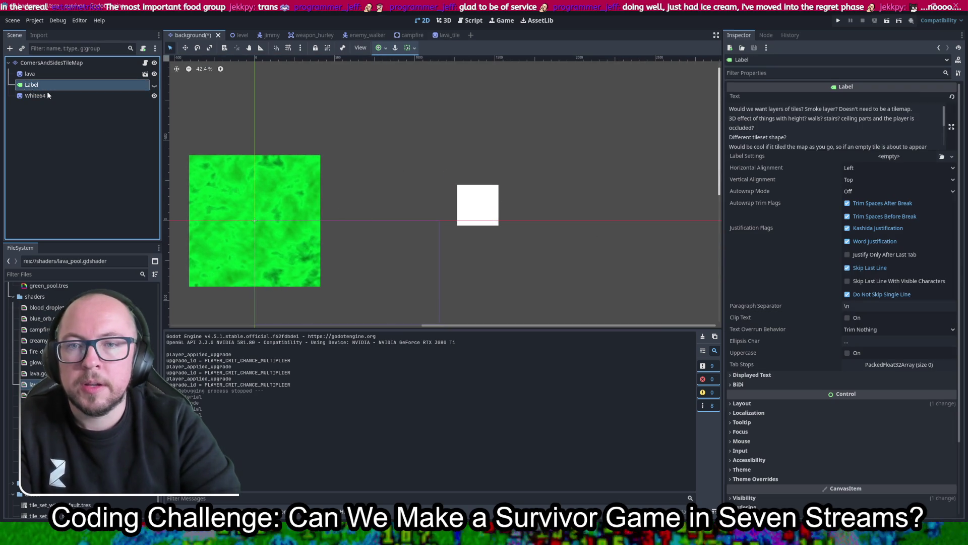
{"action": "left_click", "coordinate": [40, 96]}
{"action": "key", "text": "Delete"}
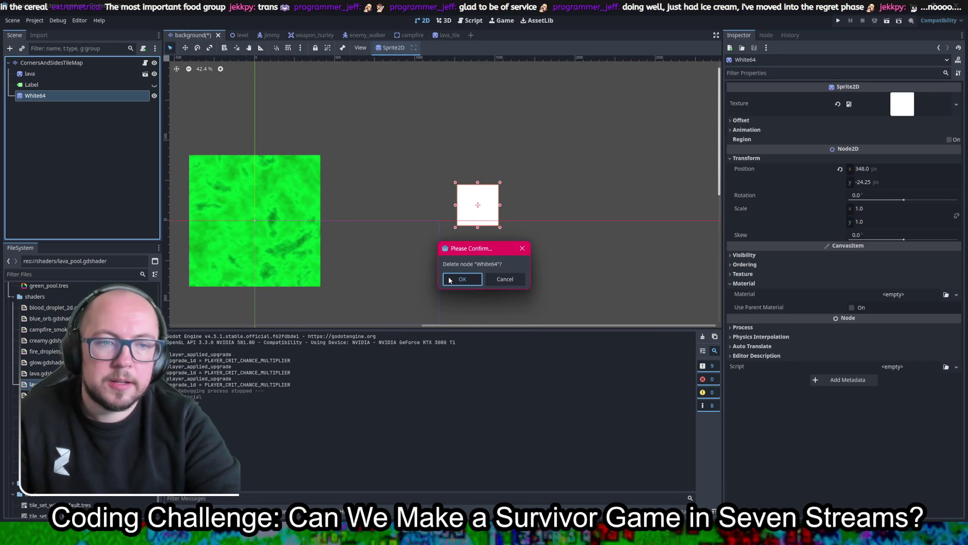
{"action": "left_click", "coordinate": [450, 280]}
{"action": "key", "text": "ctrl+s"}
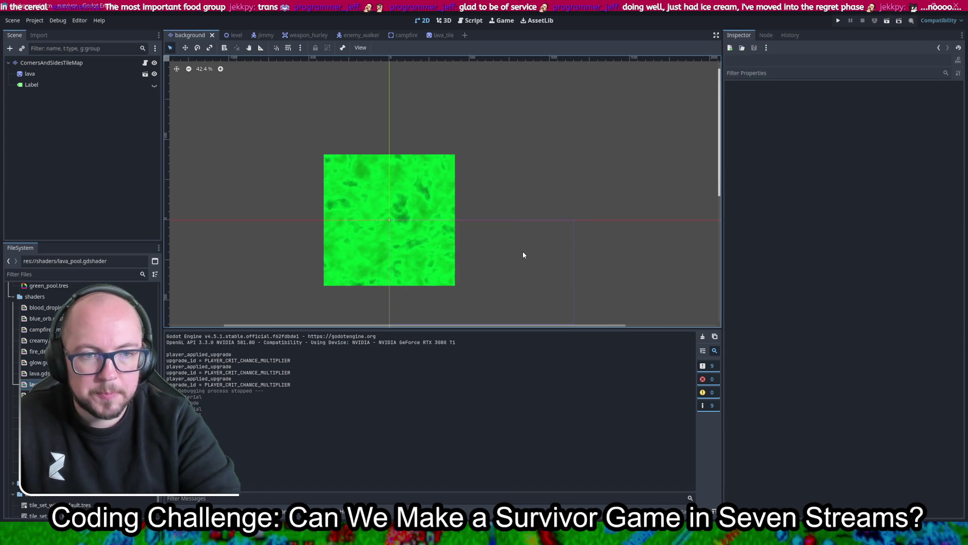
{"action": "left_click", "coordinate": [761, 536]}
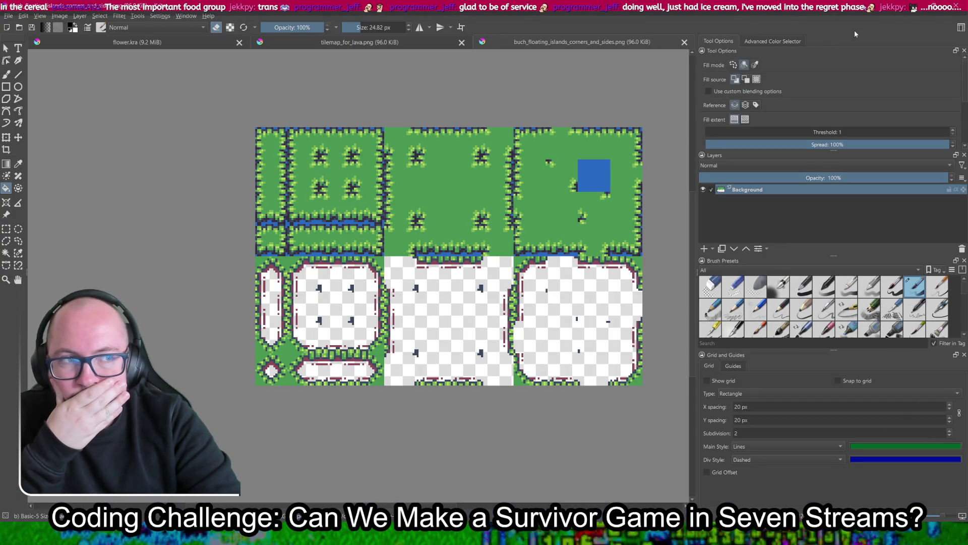
{"action": "left_click", "coordinate": [746, 530]}
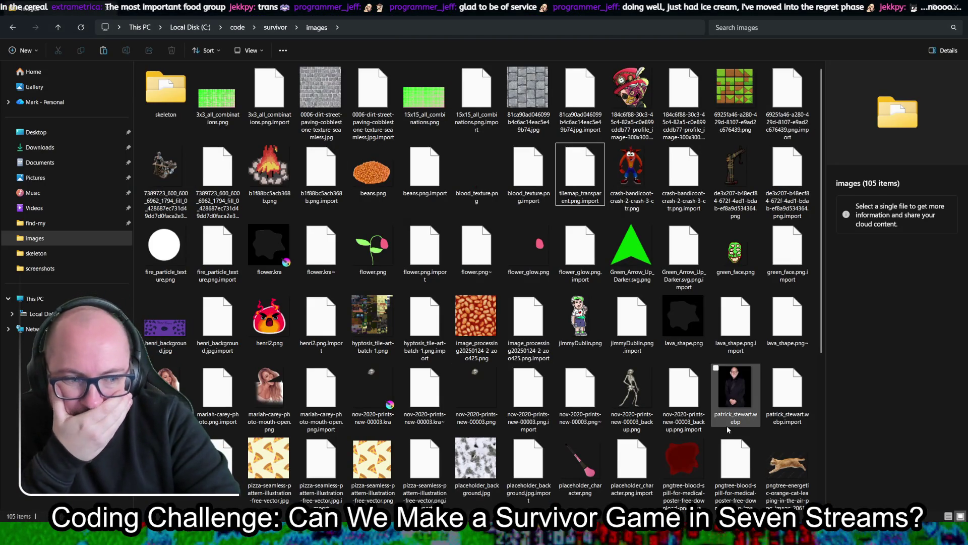
- Open tilemap_transparent.png in Krita, look over the tileset, then return to Godot
{"action": "scroll", "coordinate": [405, 256], "scroll_direction": "down", "scroll_amount": 3}
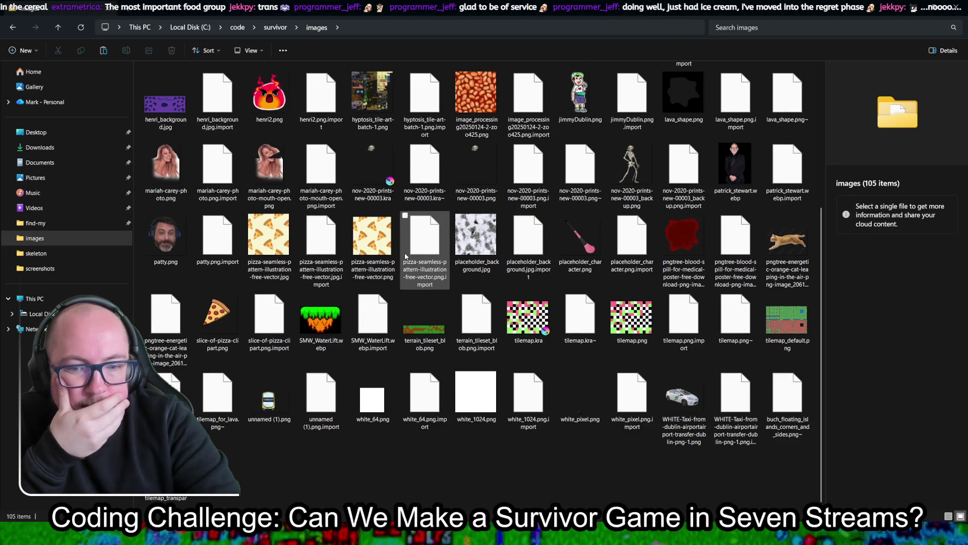
{"action": "right_click", "coordinate": [182, 498]}
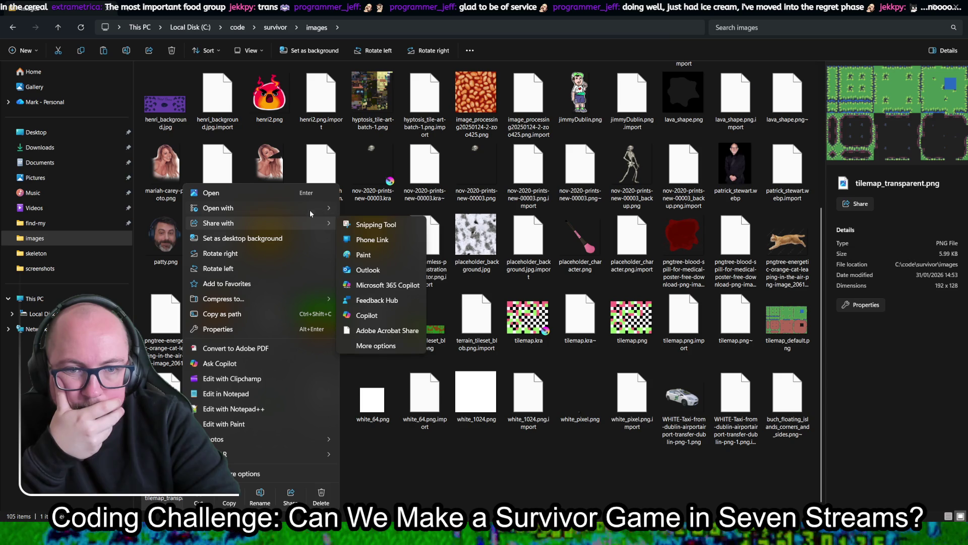
{"action": "mouse_move", "coordinate": [310, 209]}
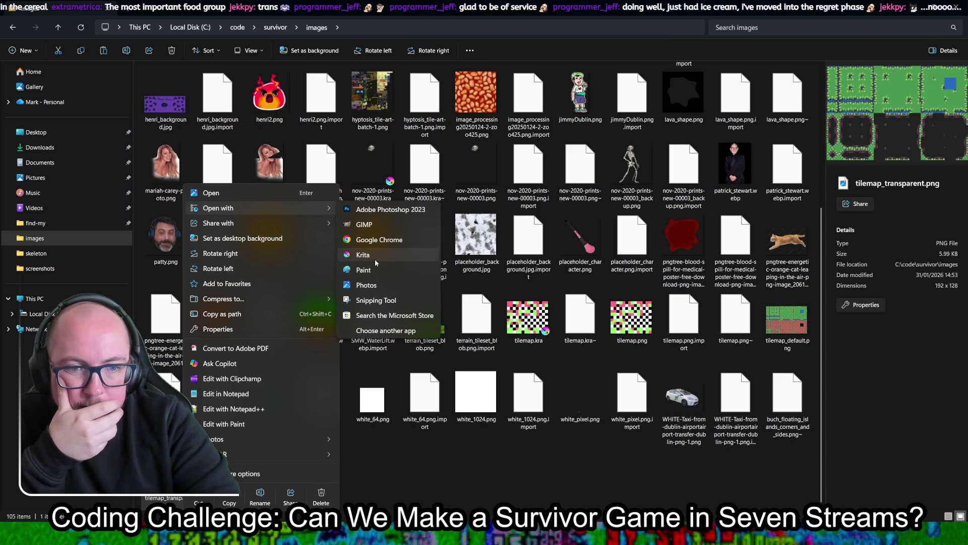
{"action": "left_click", "coordinate": [374, 259]}
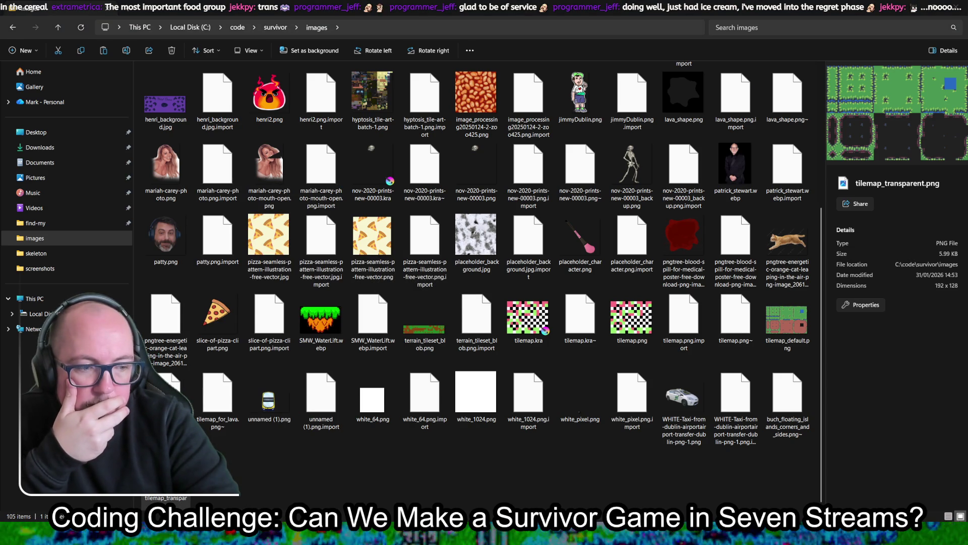
{"action": "scroll", "coordinate": [275, 248], "scroll_direction": "up", "scroll_amount": 2}
{"action": "scroll", "coordinate": [267, 243], "scroll_direction": "up", "scroll_amount": 2}
{"action": "scroll", "coordinate": [265, 242], "scroll_direction": "down", "scroll_amount": 1}
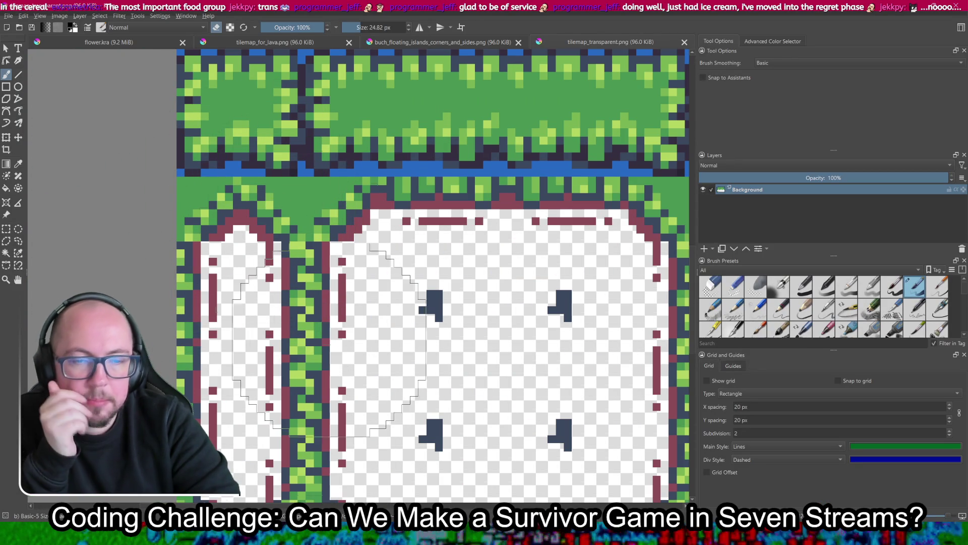
{"action": "scroll", "coordinate": [358, 333], "scroll_direction": "down", "scroll_amount": 2}
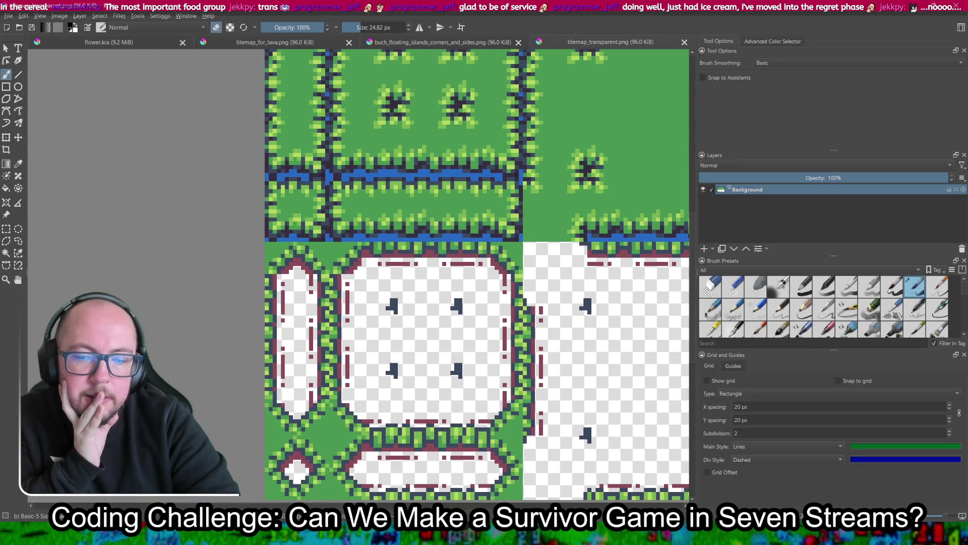
{"action": "key", "text": "alt+Tab"}
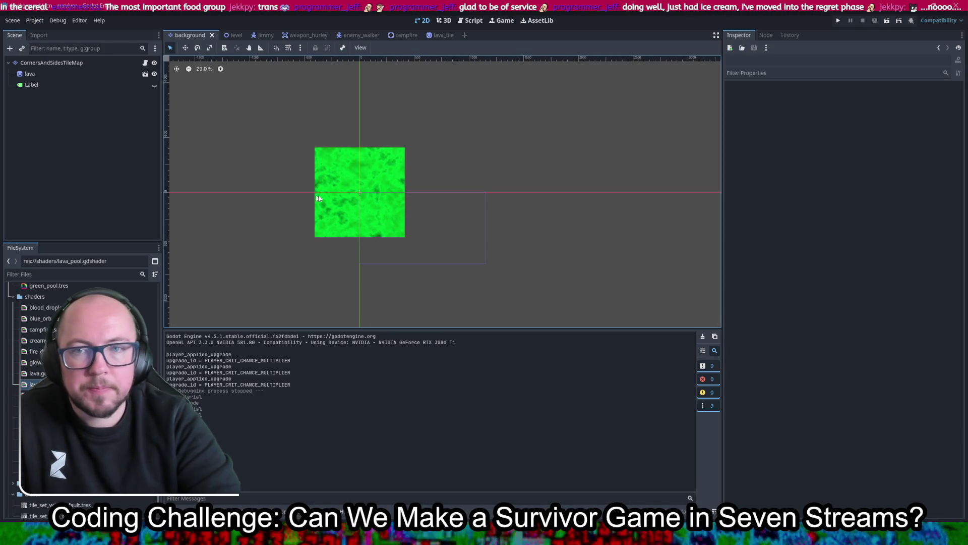
- Paste a copy of the lava sprite beneath it, then undo that paste
{"action": "left_click", "coordinate": [368, 197]}
{"action": "key", "text": "ctrl+v"}
{"action": "mouse_move", "coordinate": [363, 198]}
{"action": "left_mouse_down"}
{"action": "mouse_move", "coordinate": [422, 199]}
{"action": "mouse_move", "coordinate": [406, 221]}
{"action": "left_mouse_up"}
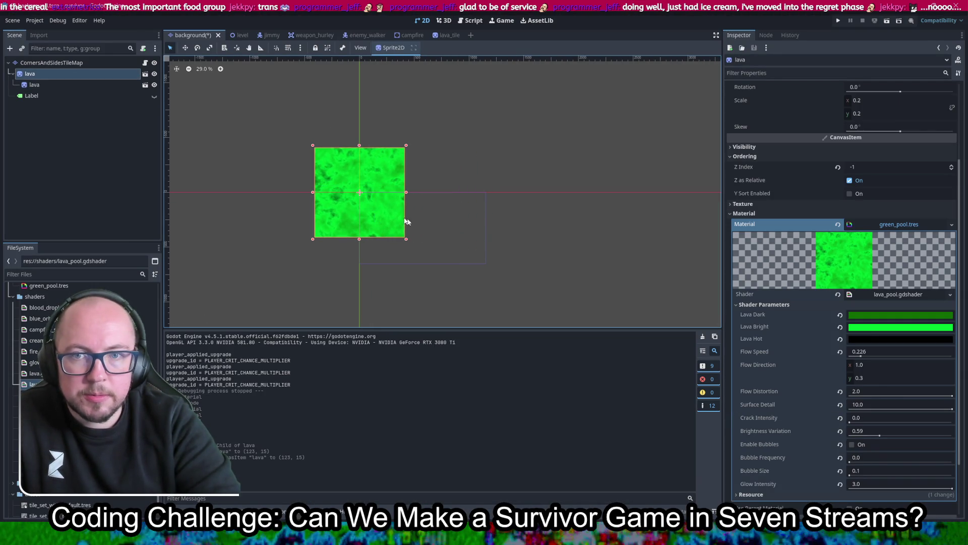
{"action": "left_click", "coordinate": [44, 84]}
{"action": "key", "text": "ctrl+z"}
{"action": "key", "text": "ctrl+z"}
{"action": "key", "text": "ctrl+z"}
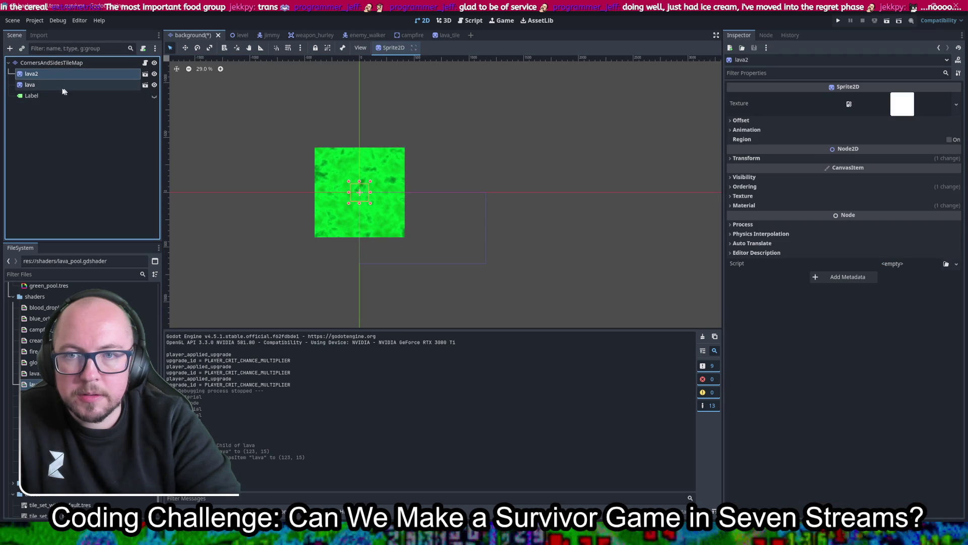
- Duplicate lava as lava2 and paste further lava copies under the tilemap root
{"action": "right_click", "coordinate": [28, 75]}
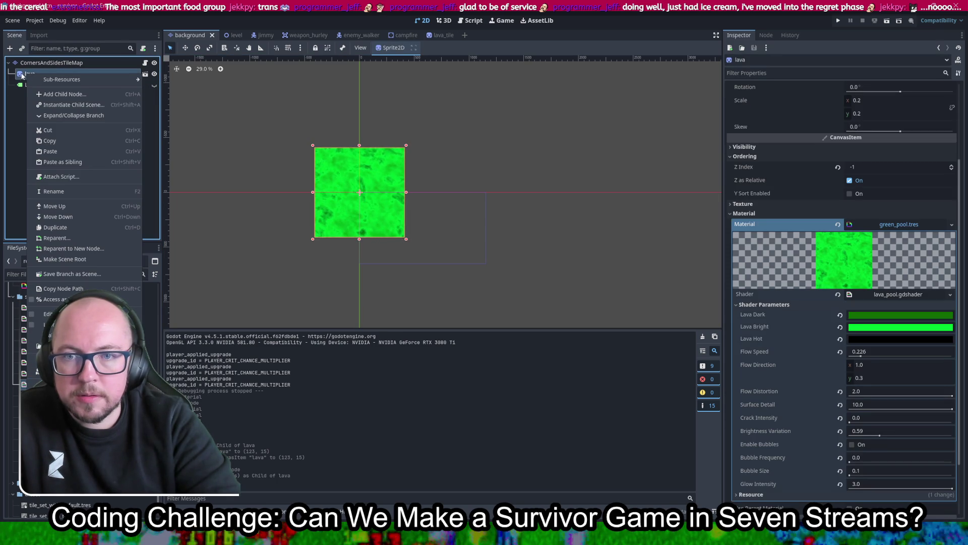
{"action": "left_click", "coordinate": [60, 162]}
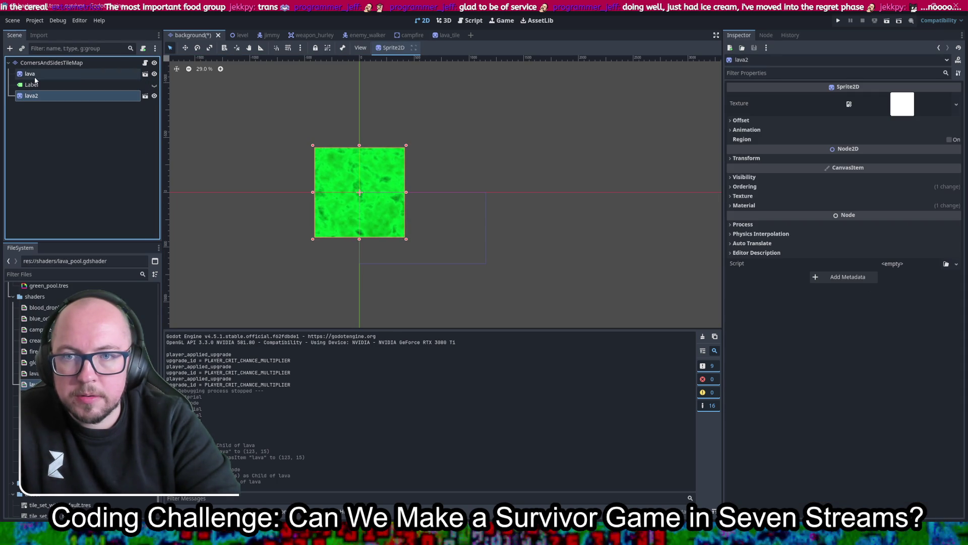
{"action": "right_click", "coordinate": [31, 74]}
{"action": "left_click", "coordinate": [76, 62]}
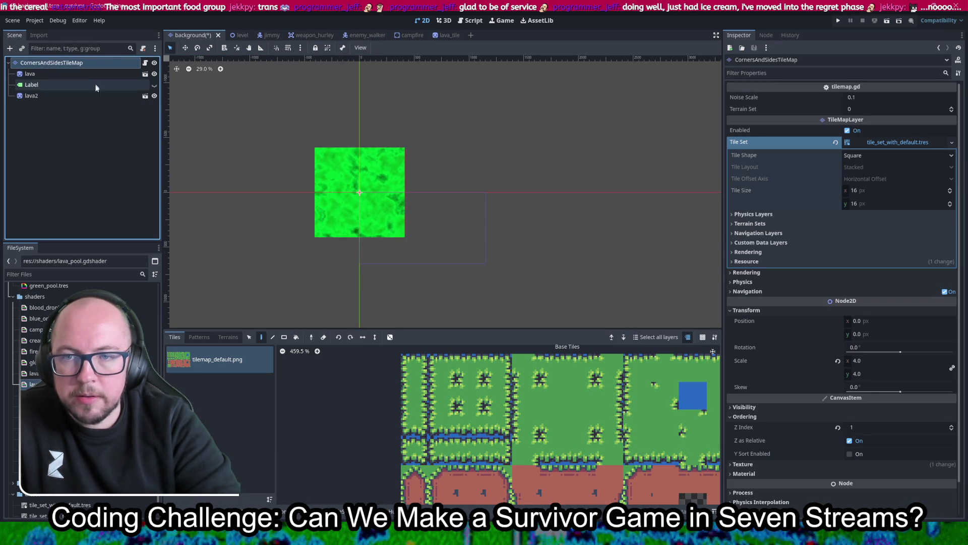
{"action": "key", "text": "ctrl+v"}
{"action": "key", "text": "ctrl+v"}
{"action": "key", "text": "ctrl+v"}
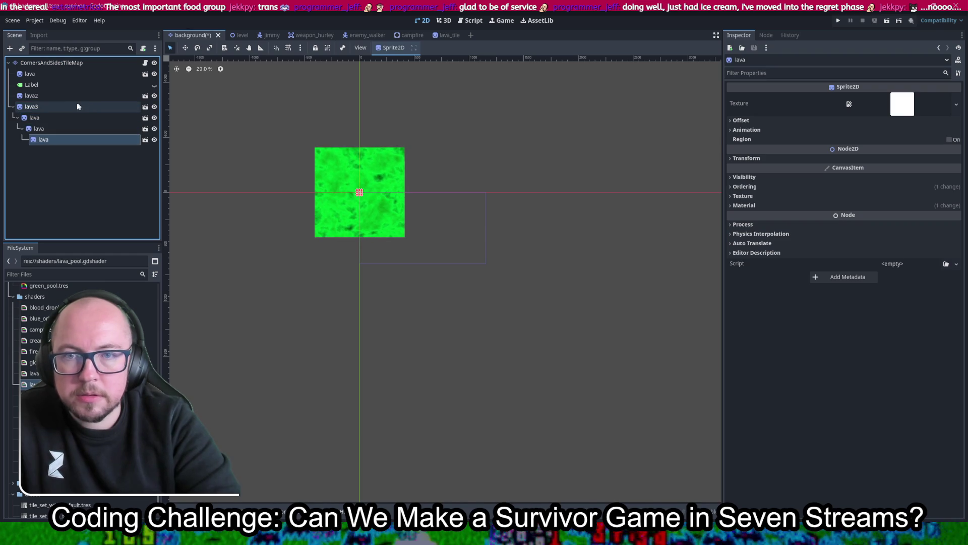
{"action": "key", "text": "ctrl+z"}
{"action": "key", "text": "ctrl+z"}
{"action": "key", "text": "ctrl+z"}
{"action": "left_click", "coordinate": [47, 65]}
{"action": "key", "text": "ctrl+v"}
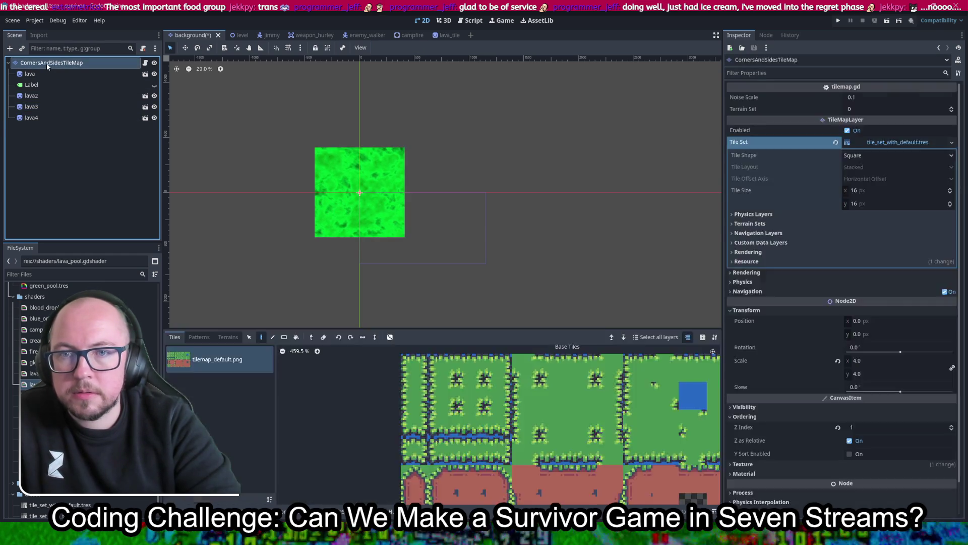
{"action": "key", "text": "ctrl+v"}
- Drag lava5 beside the original pool, then select and delete it
{"action": "mouse_move", "coordinate": [361, 216]}
{"action": "left_mouse_down"}
{"action": "mouse_move", "coordinate": [471, 216]}
{"action": "mouse_move", "coordinate": [401, 199]}
{"action": "left_mouse_up"}
{"action": "scroll", "coordinate": [451, 215], "scroll_direction": "up", "scroll_amount": 5}
{"action": "left_click", "coordinate": [373, 316]}
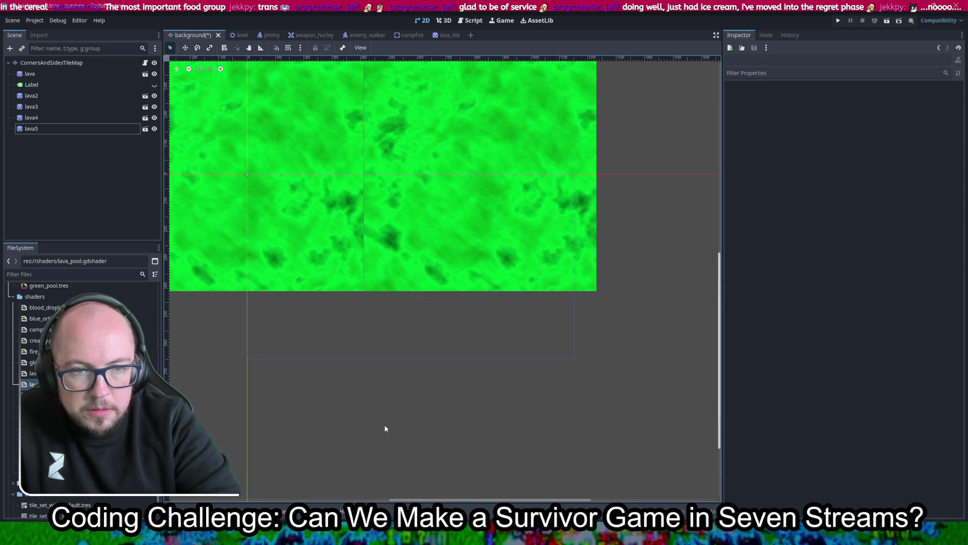
{"action": "scroll", "coordinate": [286, 188], "scroll_direction": "up", "scroll_amount": 4}
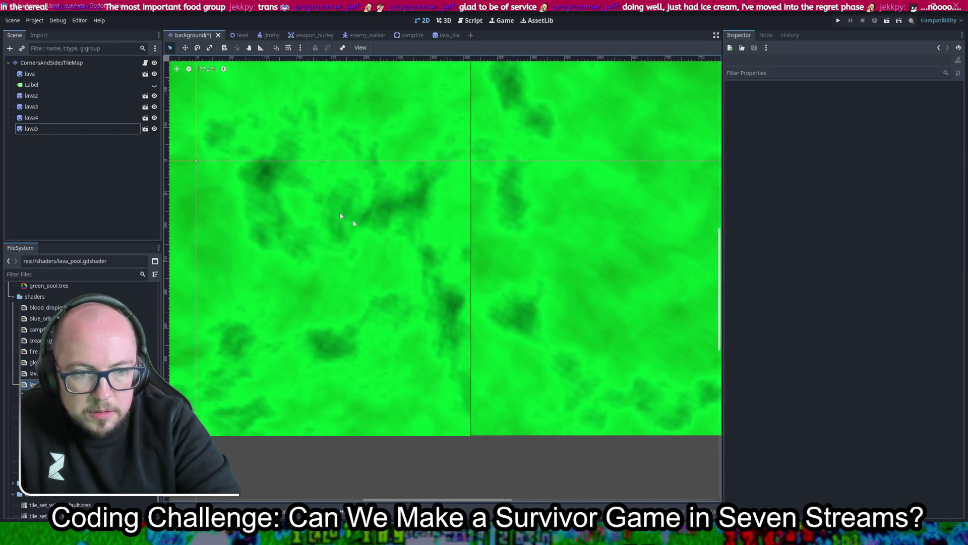
{"action": "left_click", "coordinate": [602, 323]}
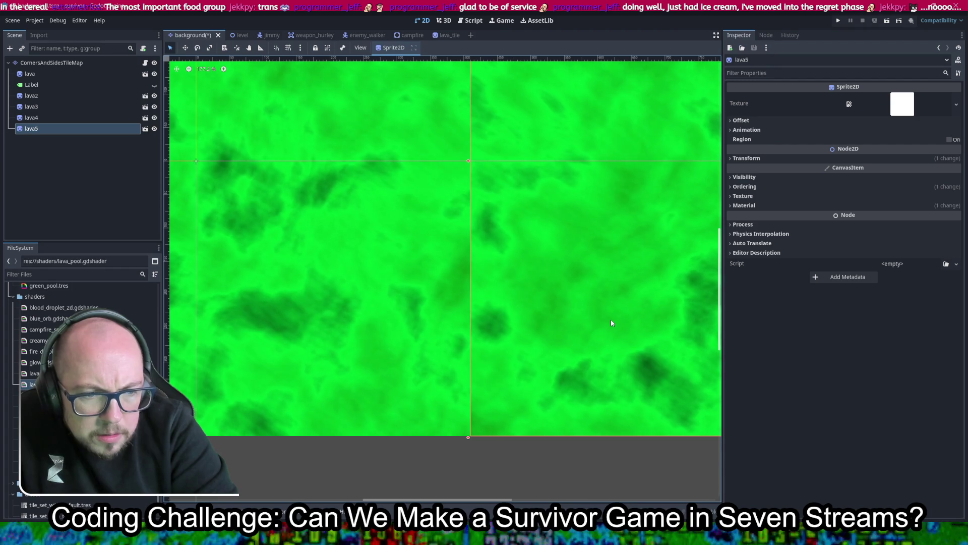
{"action": "left_click", "coordinate": [492, 464]}
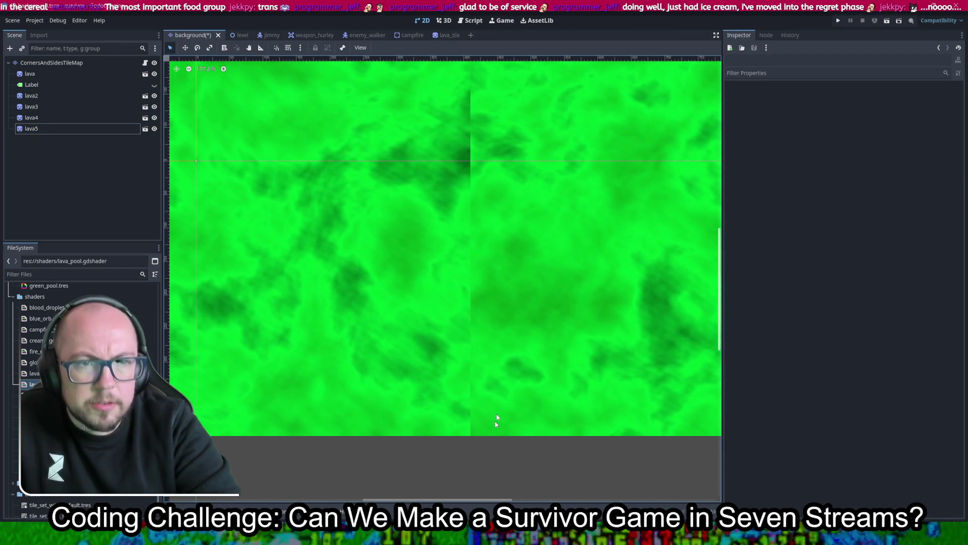
{"action": "scroll", "coordinate": [494, 468], "scroll_direction": "down", "scroll_amount": 5}
{"action": "left_click", "coordinate": [563, 384]}
{"action": "key", "text": "Delete"}
{"action": "key", "text": "Return"}
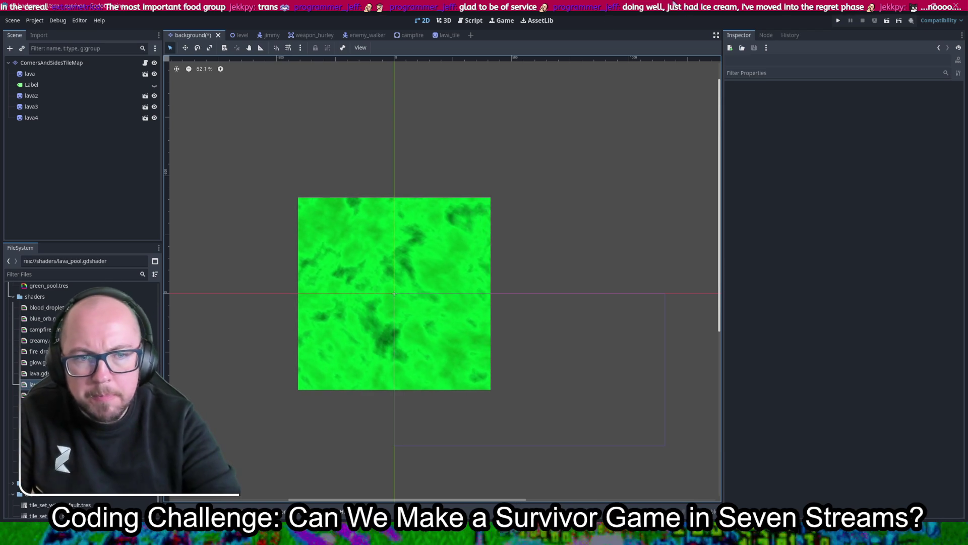
- Change the lava_pool shader's surface_detail range to 1.0–100.0 with default 100.0
{"action": "left_click", "coordinate": [454, 353]}
{"action": "double_click", "coordinate": [32, 384]}
{"action": "scroll", "coordinate": [421, 389], "scroll_direction": "up", "scroll_amount": 15}
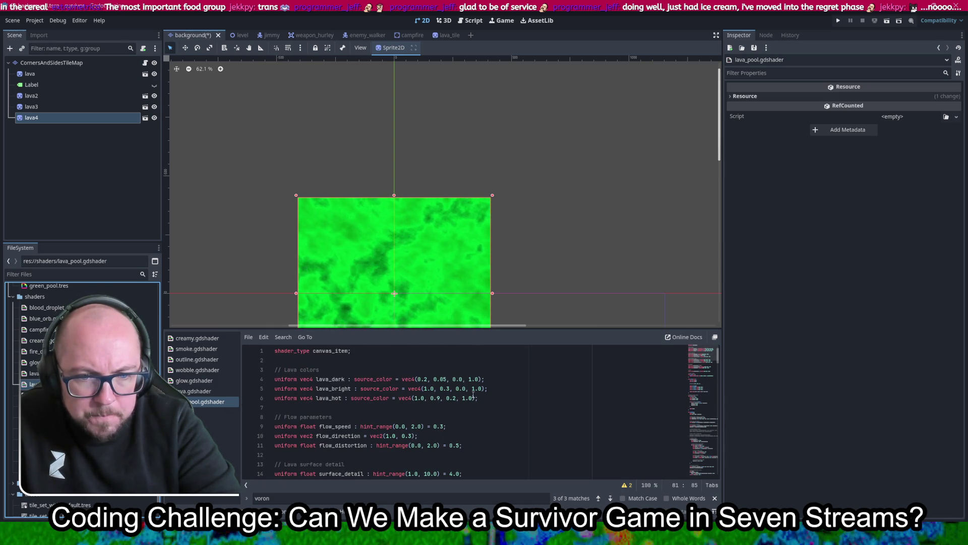
{"action": "scroll", "coordinate": [473, 394], "scroll_direction": "down", "scroll_amount": 2}
{"action": "scroll", "coordinate": [473, 394], "scroll_direction": "up", "scroll_amount": 1}
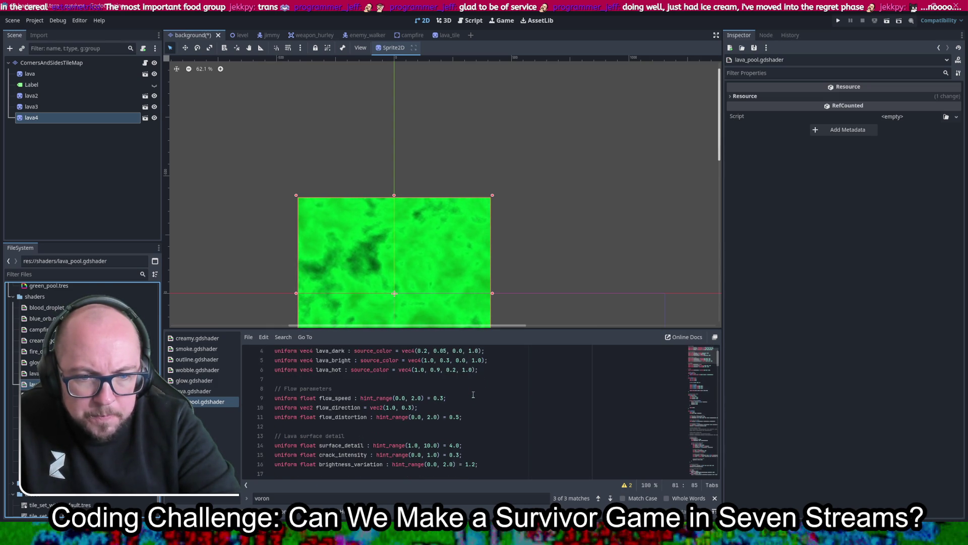
{"action": "scroll", "coordinate": [473, 394], "scroll_direction": "down", "scroll_amount": 1}
{"action": "left_click", "coordinate": [425, 417]}
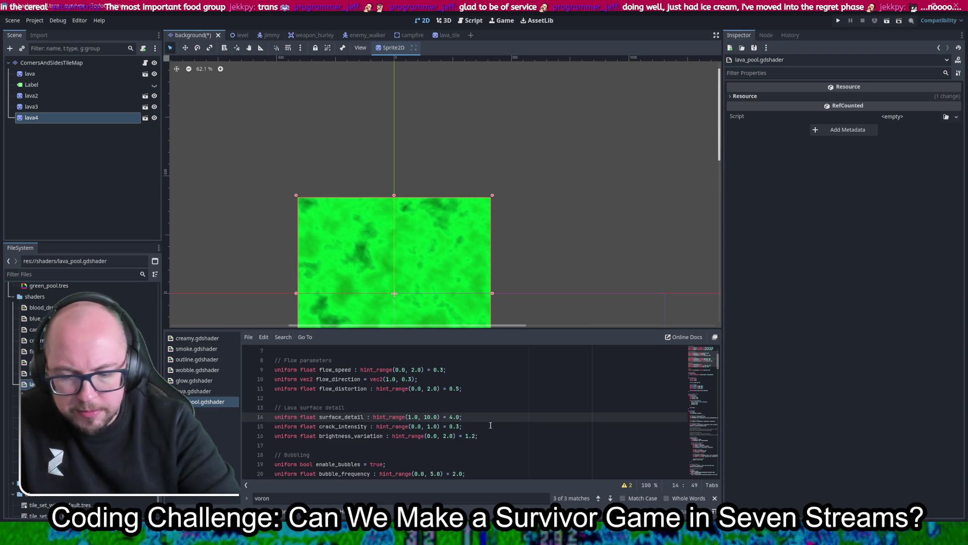
{"action": "type", "text": "0"}
{"action": "key", "text": "ctrl+s"}
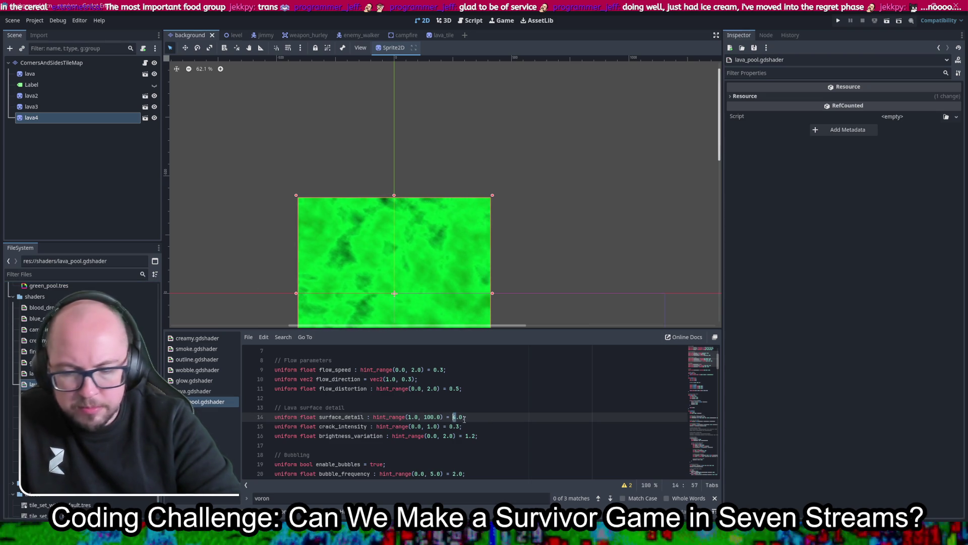
{"action": "type", "text": "100"}
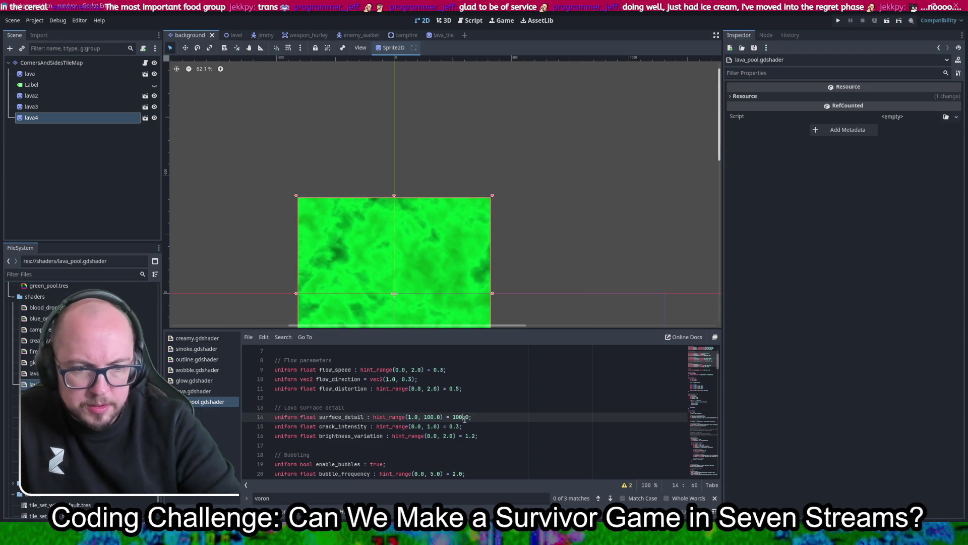
- Delete the duplicate lava2 node from the scene
{"action": "left_click_drag", "start_coordinate": [600, 238], "coordinate": [605, 156]}
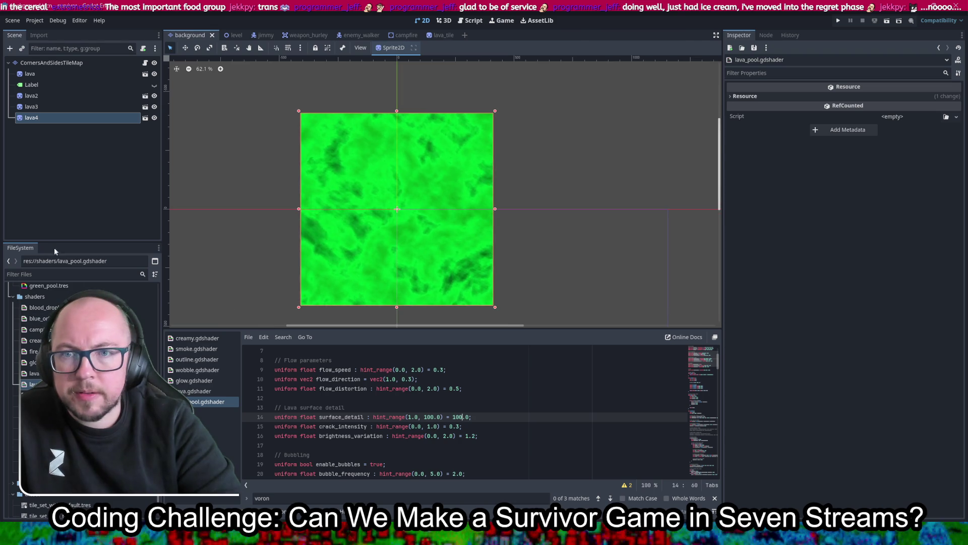
{"action": "left_click", "coordinate": [48, 96]}
{"action": "left_click", "coordinate": [45, 118], "text": "ctrl"}
{"action": "key", "text": "Delete"}
{"action": "key", "text": "Return"}
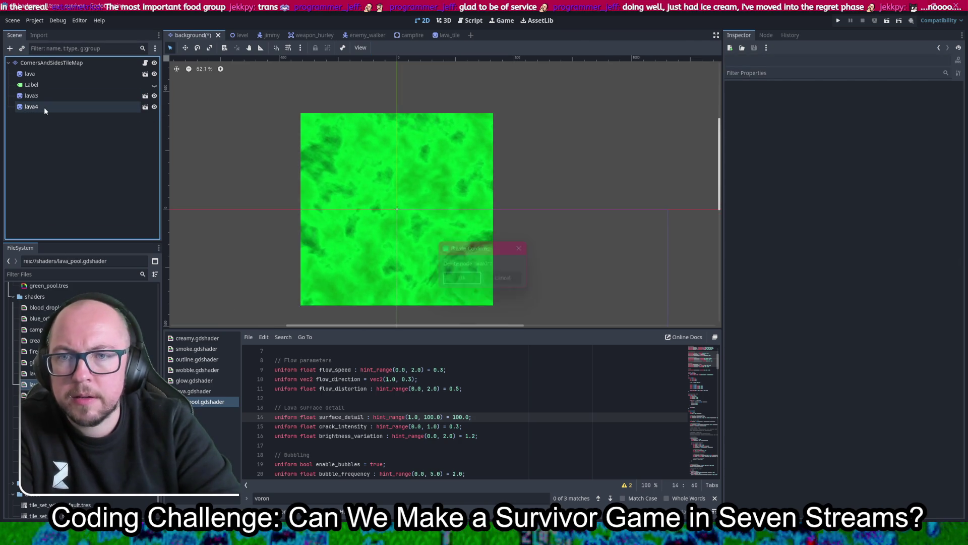
- Delete the lava3 and lava4 copies, leaving lava and Label
{"action": "left_click", "coordinate": [45, 95]}
{"action": "key", "text": "Delete"}
{"action": "key", "text": "Return"}
{"action": "left_click", "coordinate": [47, 73]}
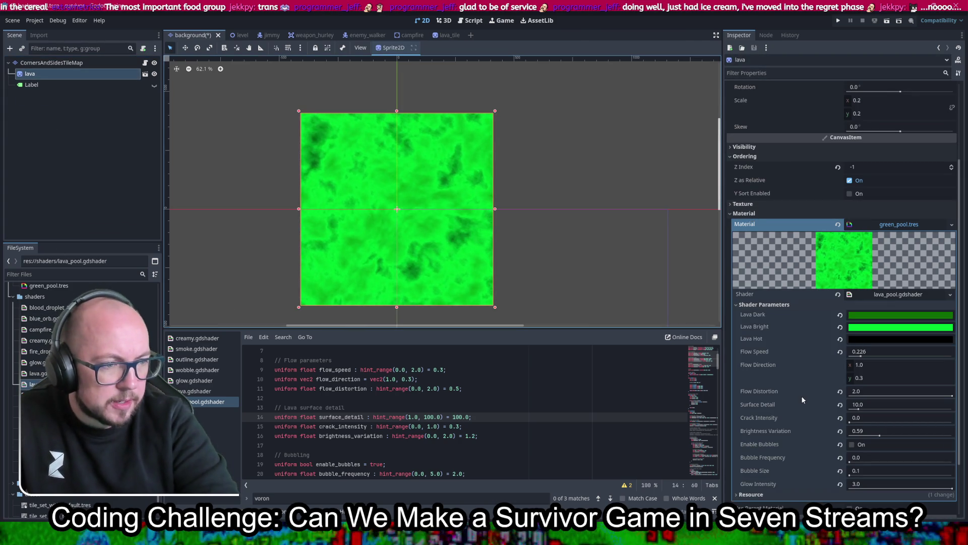
- Set the green pool shader's Surface Detail parameter to 100
{"action": "scroll", "coordinate": [800, 441], "scroll_direction": "down", "scroll_amount": 3}
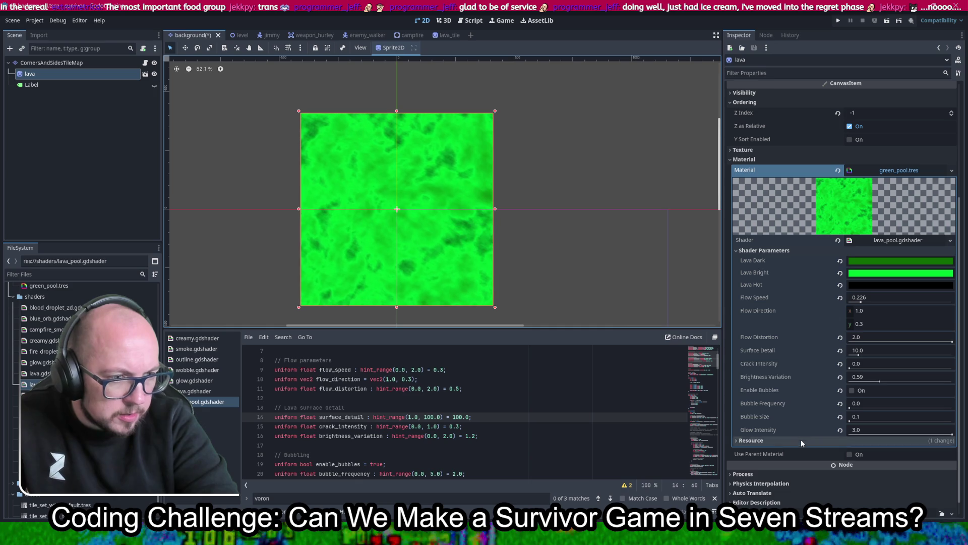
{"action": "left_click", "coordinate": [883, 350]}
{"action": "type", "text": "100"}
{"action": "key", "text": "Return"}
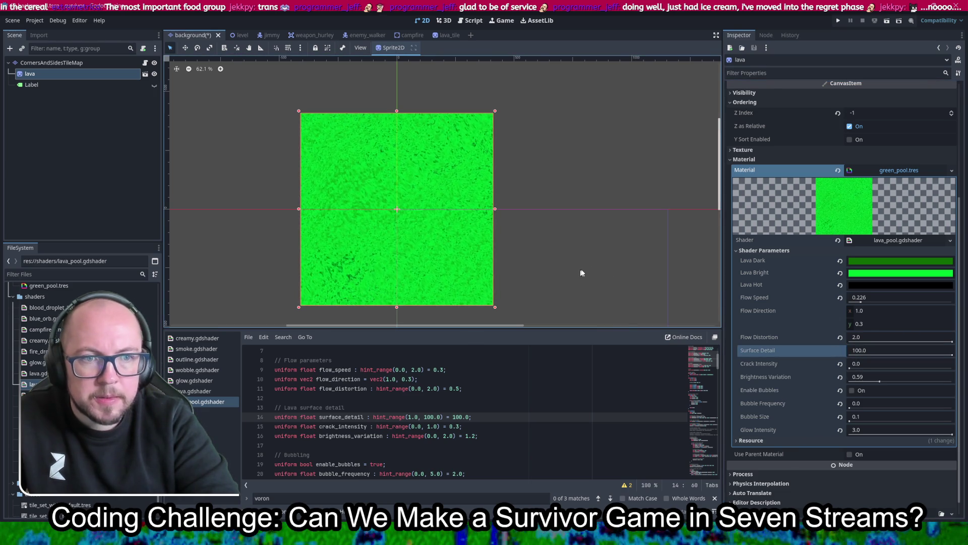
- Undo an accidental resize of the lava sprite and collapse its texture and material settings
{"action": "scroll", "coordinate": [564, 264], "scroll_direction": "down", "scroll_amount": 2}
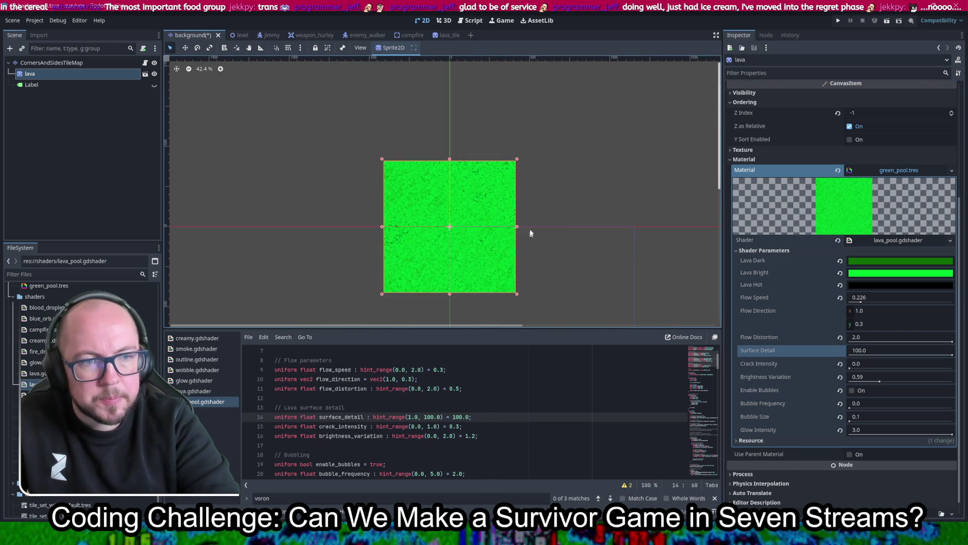
{"action": "mouse_move", "coordinate": [517, 159]}
{"action": "left_mouse_down"}
{"action": "mouse_move", "coordinate": [577, 143]}
{"action": "mouse_move", "coordinate": [747, 58]}
{"action": "left_mouse_up"}
{"action": "left_click_drag", "start_coordinate": [549, 217], "coordinate": [441, 244]}
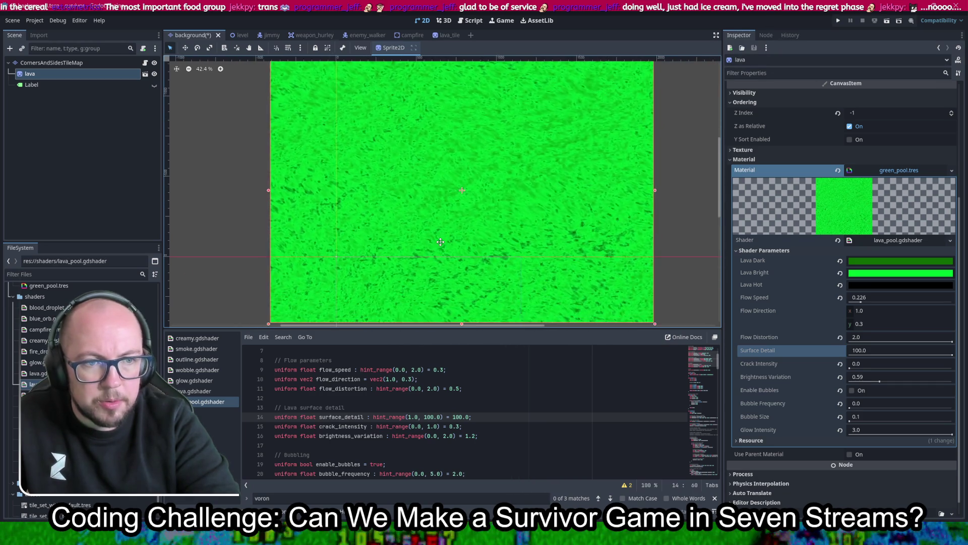
{"action": "scroll", "coordinate": [441, 244], "scroll_direction": "down", "scroll_amount": 1}
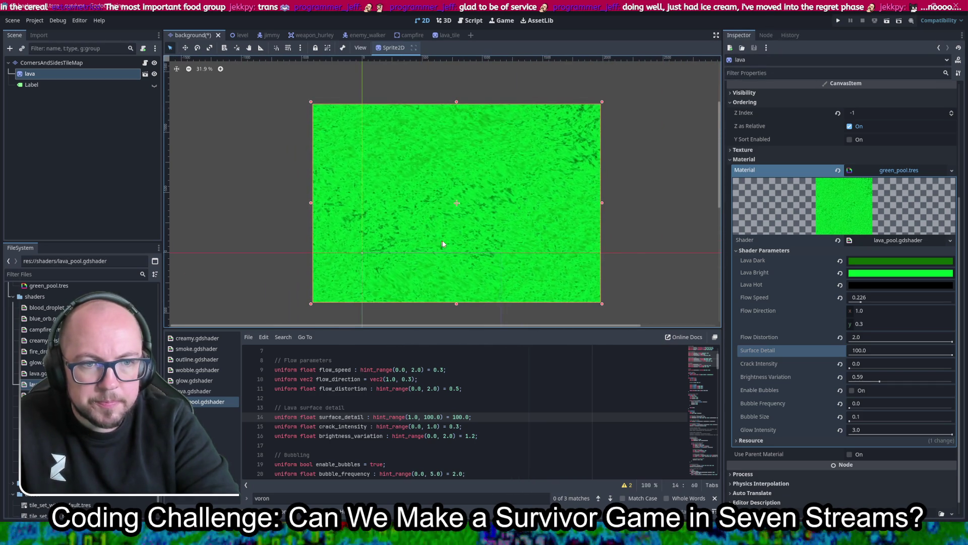
{"action": "key", "text": "ctrl+z"}
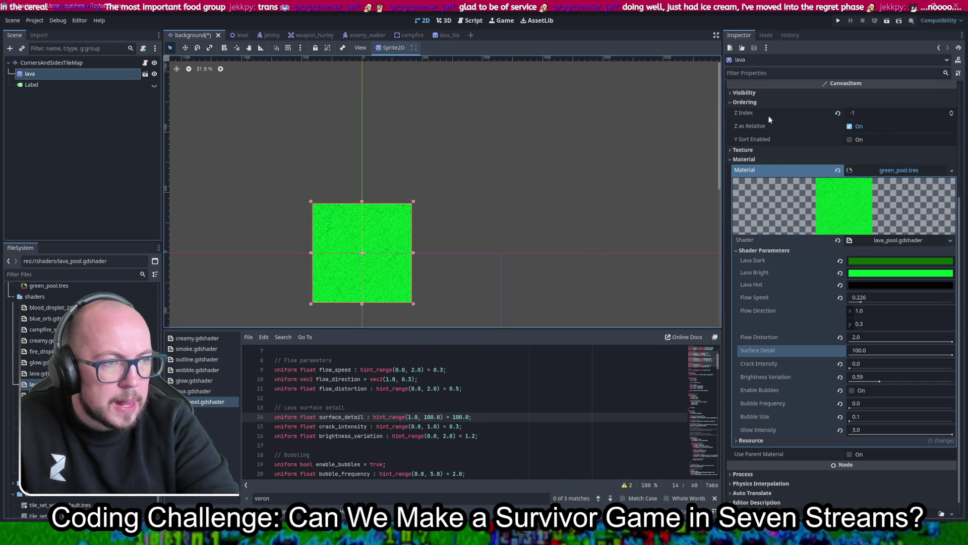
{"action": "left_click", "coordinate": [753, 154]}
{"action": "left_click", "coordinate": [752, 153]}
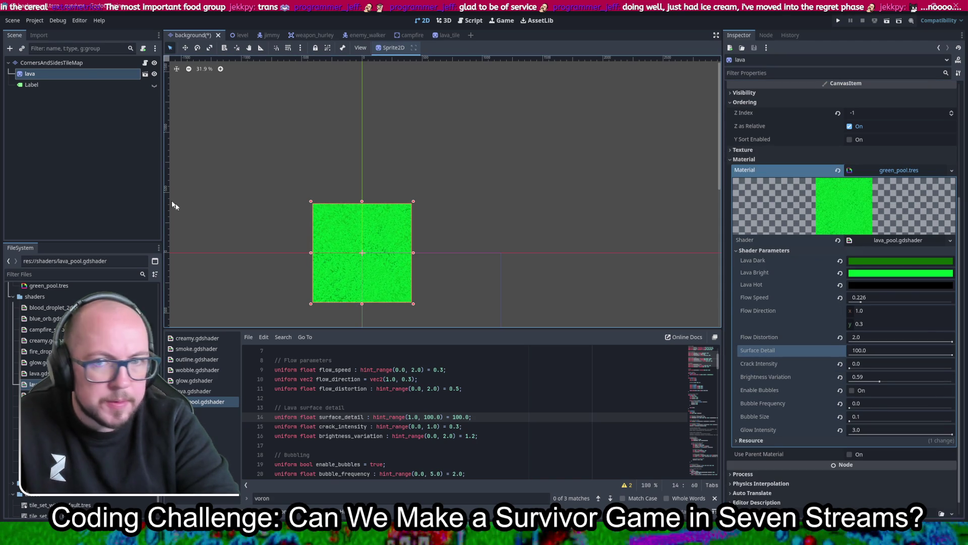
{"action": "left_click", "coordinate": [88, 84]}
{"action": "left_click", "coordinate": [76, 73]}
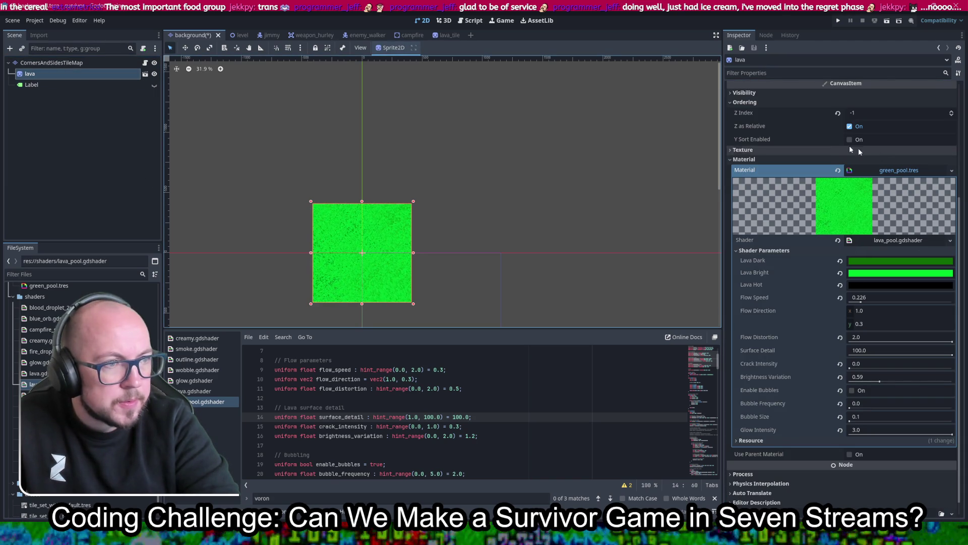
{"action": "scroll", "coordinate": [429, 251], "scroll_direction": "up", "scroll_amount": 5}
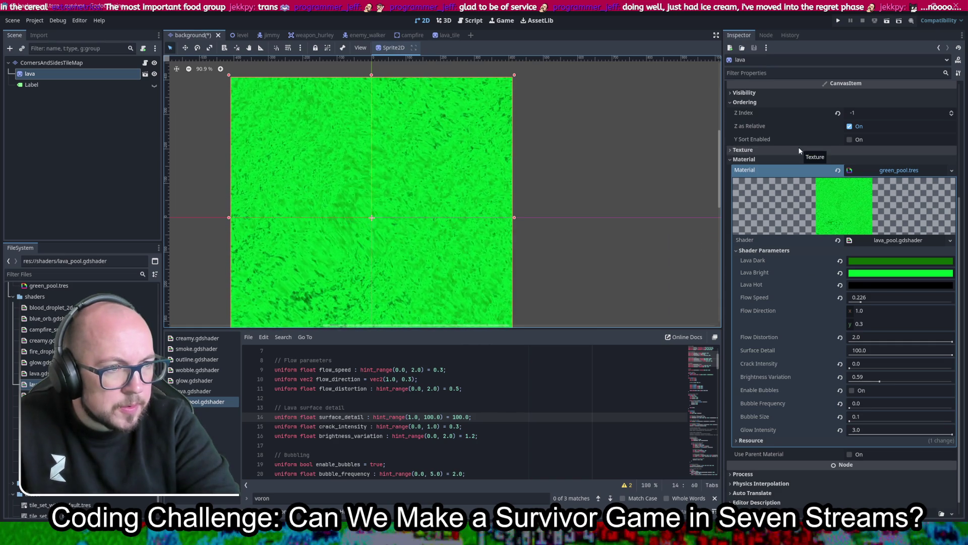
{"action": "left_click", "coordinate": [758, 159]}
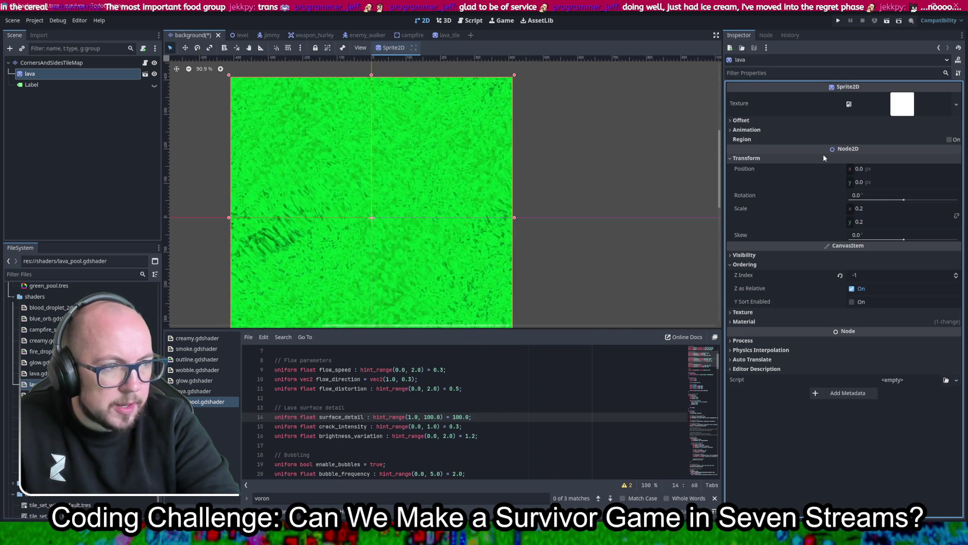
- Scale the lava sprite to 20 on both axes and pan over the enlarged green pool
{"action": "left_click", "coordinate": [882, 210]}
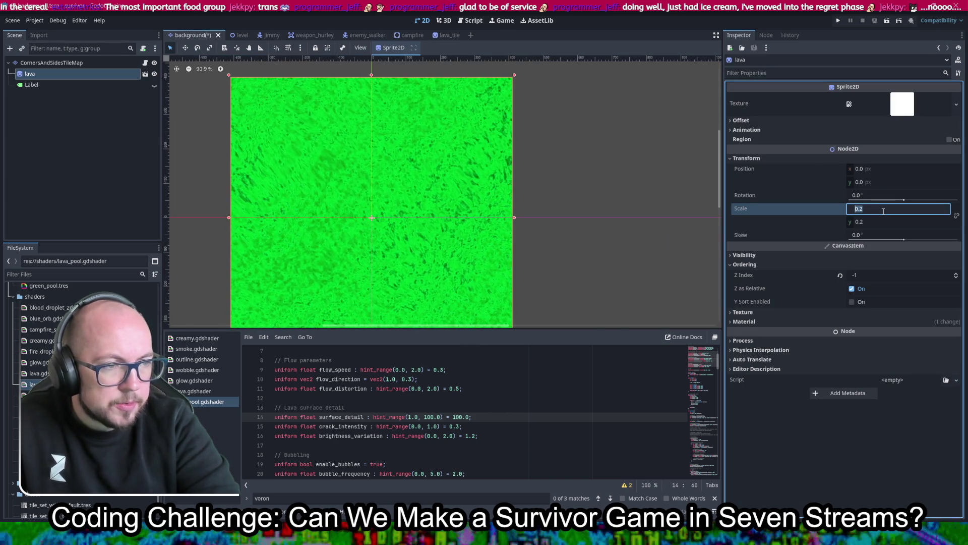
{"action": "type", "text": "20"}
{"action": "key", "text": "Tab"}
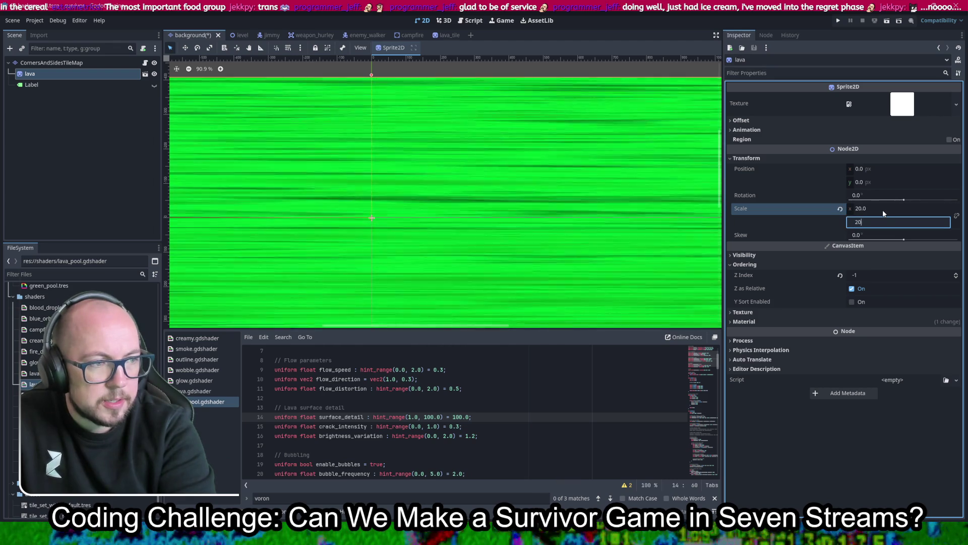
{"action": "scroll", "coordinate": [545, 155], "scroll_direction": "down", "scroll_amount": 5}
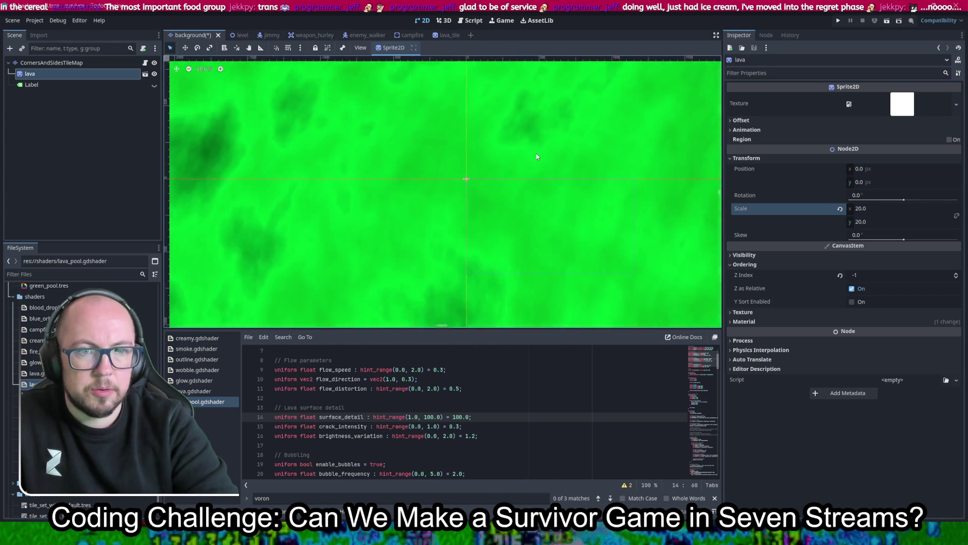
{"action": "scroll", "coordinate": [542, 153], "scroll_direction": "down", "scroll_amount": 5}
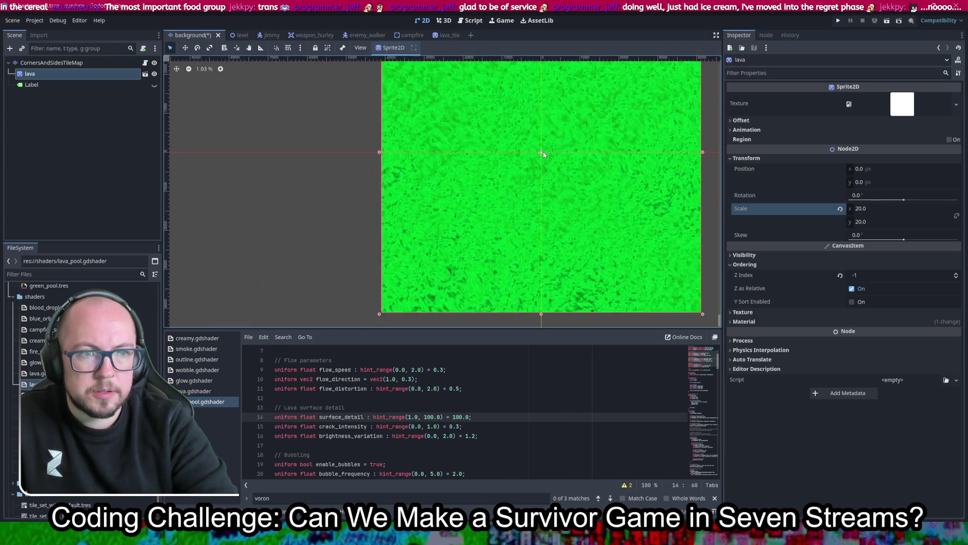
{"action": "left_click_drag", "start_coordinate": [630, 155], "coordinate": [583, 196]}
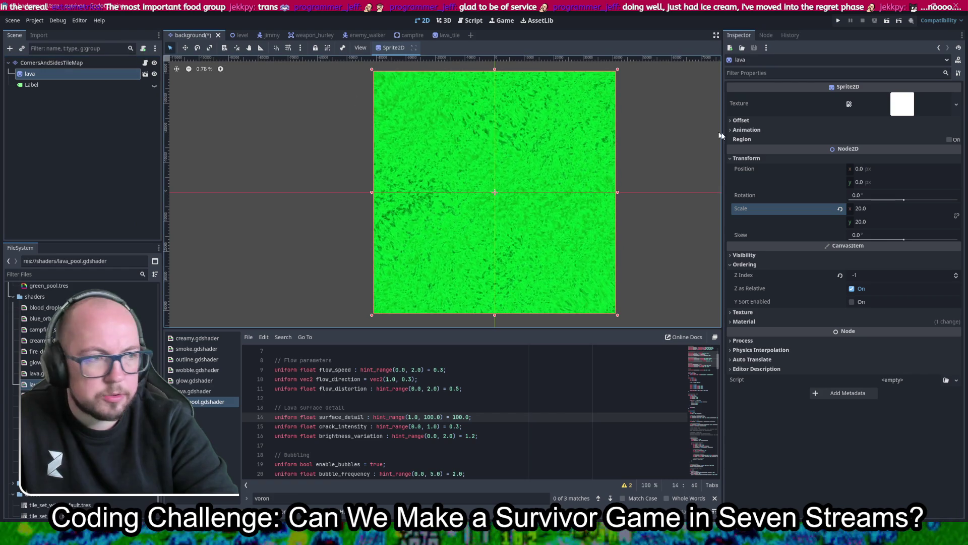
{"action": "left_click", "coordinate": [770, 323]}
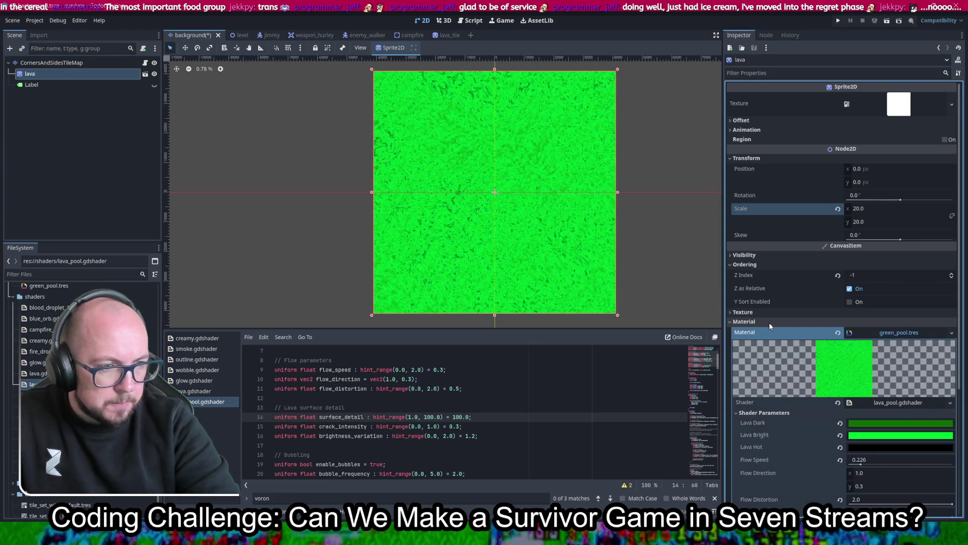
{"action": "scroll", "coordinate": [784, 403], "scroll_direction": "down", "scroll_amount": 3}
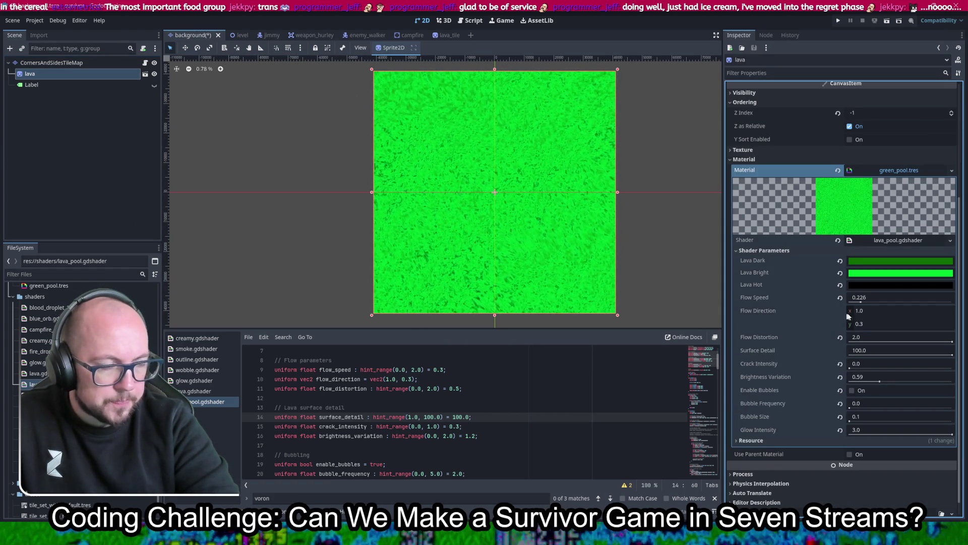
- Set the green pool shader's Flow Speed to 0.101 and Flow Distortion to 1.0
{"action": "left_click_drag", "start_coordinate": [862, 305], "coordinate": [830, 305]}
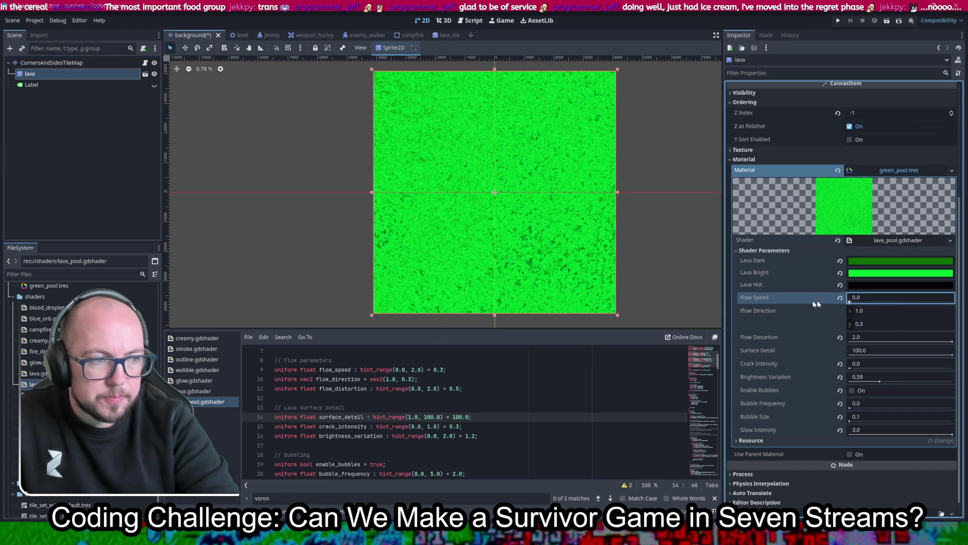
{"action": "left_click_drag", "start_coordinate": [850, 301], "coordinate": [856, 301]}
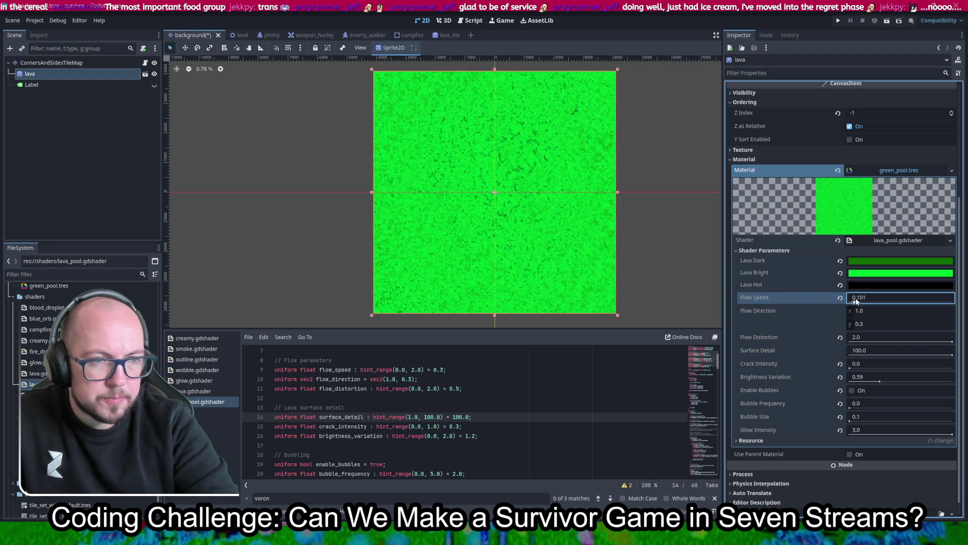
{"action": "left_click_drag", "start_coordinate": [953, 341], "coordinate": [893, 342]}
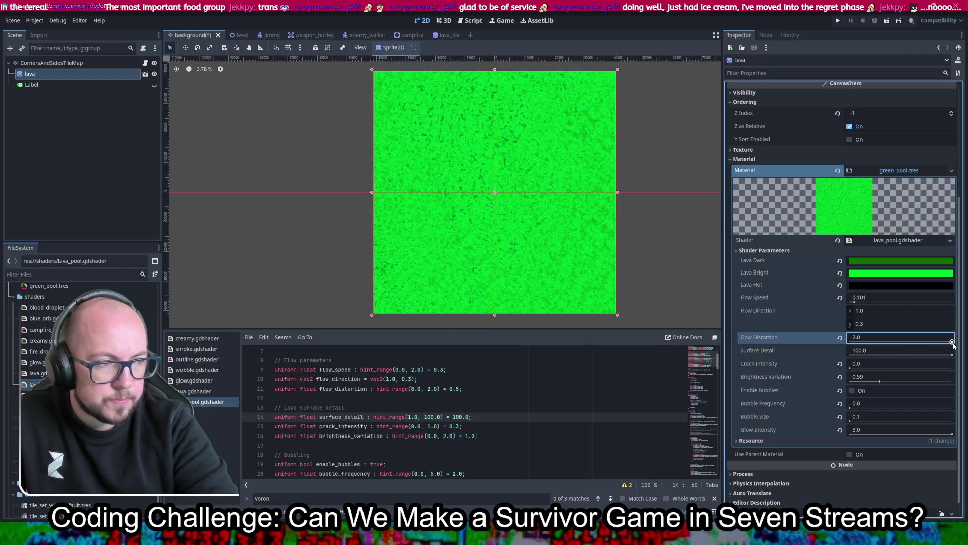
{"action": "scroll", "coordinate": [451, 160], "scroll_direction": "up", "scroll_amount": 3}
{"action": "scroll", "coordinate": [451, 160], "scroll_direction": "up", "scroll_amount": 10}
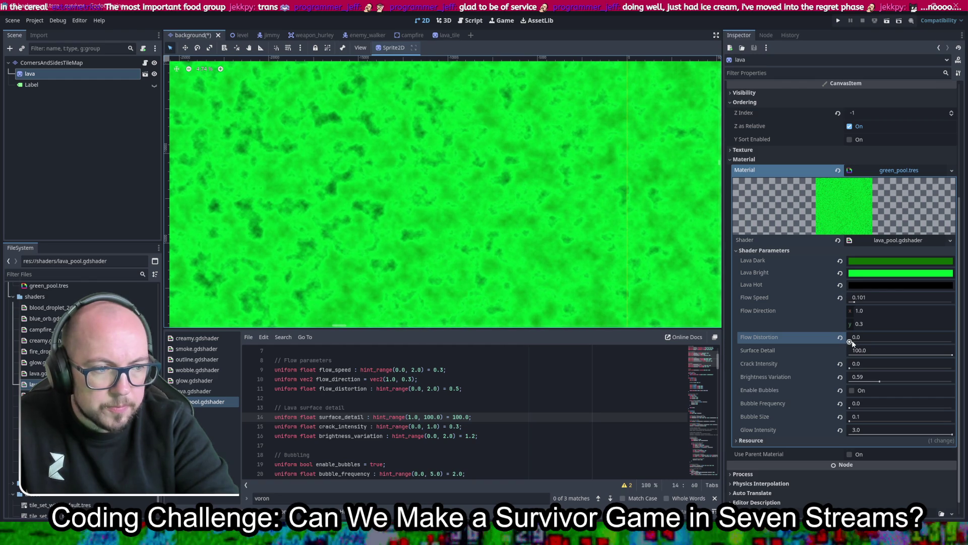
{"action": "left_click_drag", "start_coordinate": [854, 342], "coordinate": [874, 338]}
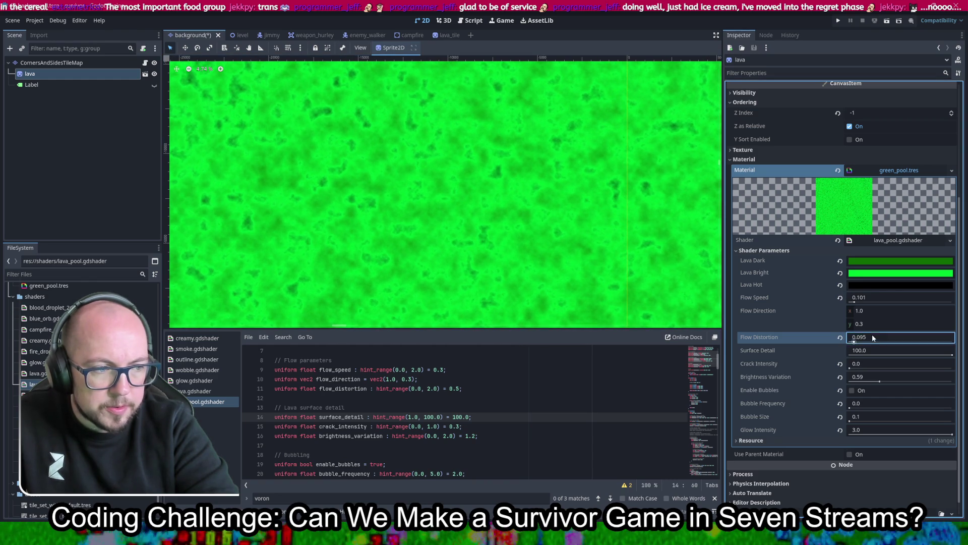
{"action": "type", "text": "1"}
{"action": "key", "text": "Return"}
- Save the background scene
{"action": "scroll", "coordinate": [618, 214], "scroll_direction": "down", "scroll_amount": 6}
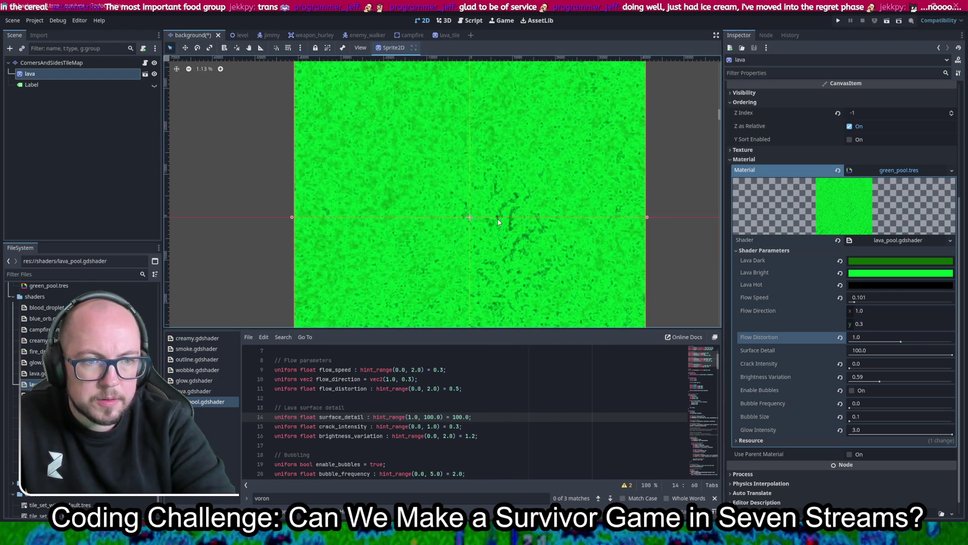
{"action": "key", "text": "ctrl+s"}
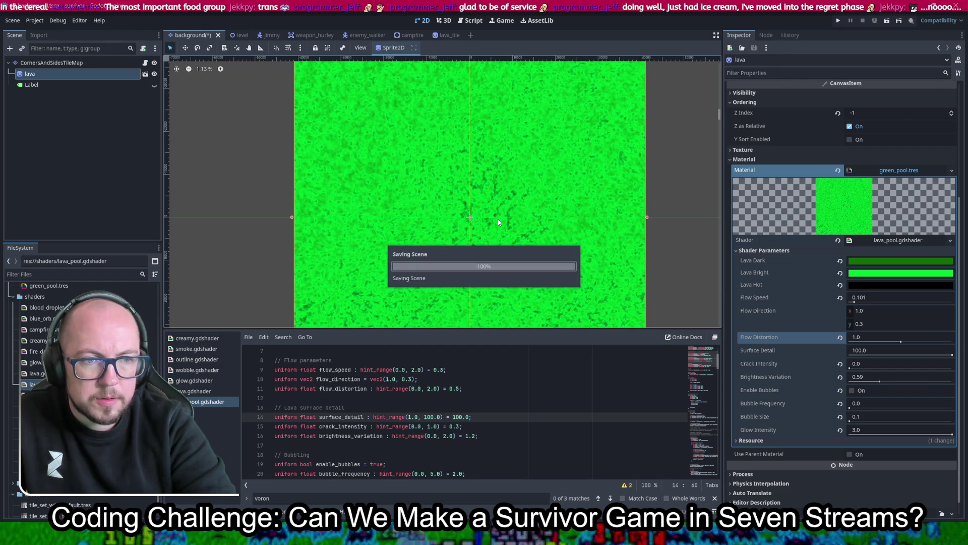
{"action": "scroll", "coordinate": [506, 232], "scroll_direction": "up", "scroll_amount": 2}
{"action": "scroll", "coordinate": [465, 240], "scroll_direction": "up", "scroll_amount": 4}
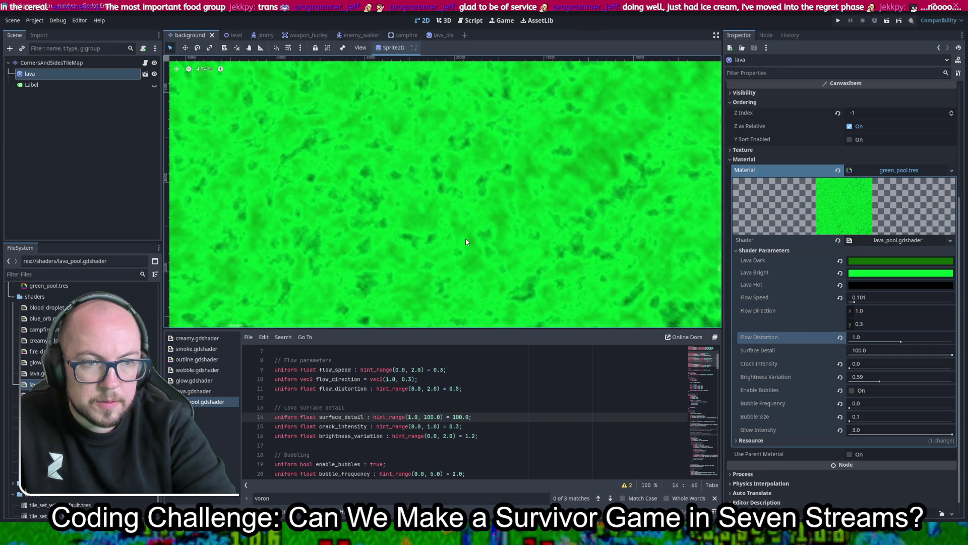
{"action": "scroll", "coordinate": [466, 241], "scroll_direction": "down", "scroll_amount": 5}
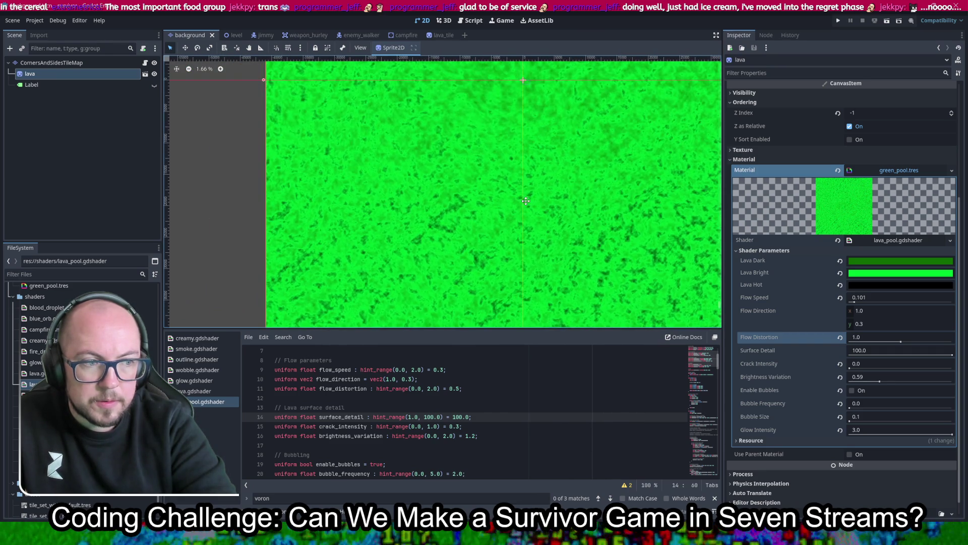
- Set Surface Detail back to 10.0
{"action": "left_click", "coordinate": [874, 352]}
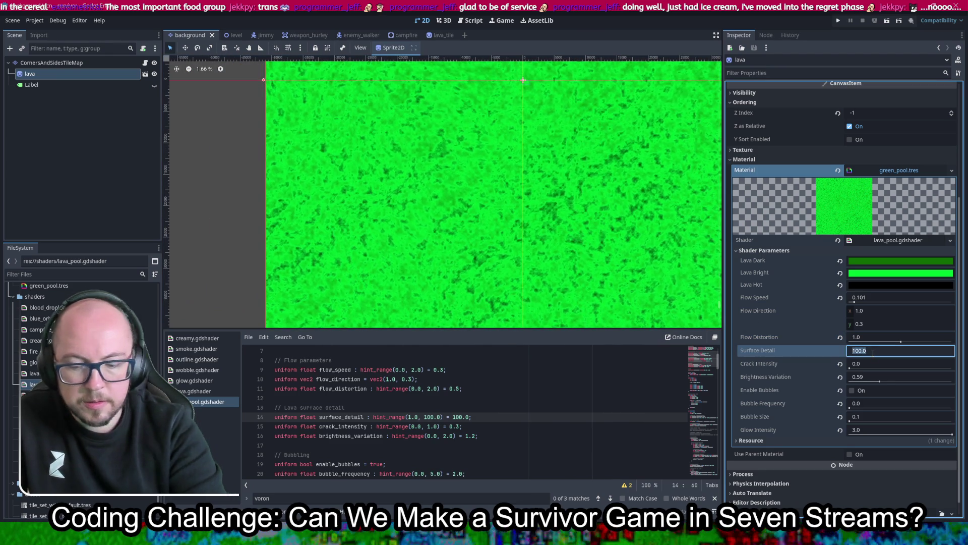
{"action": "type", "text": "10"}
{"action": "key", "text": "Return"}
{"action": "scroll", "coordinate": [588, 235], "scroll_direction": "down", "scroll_amount": 3}
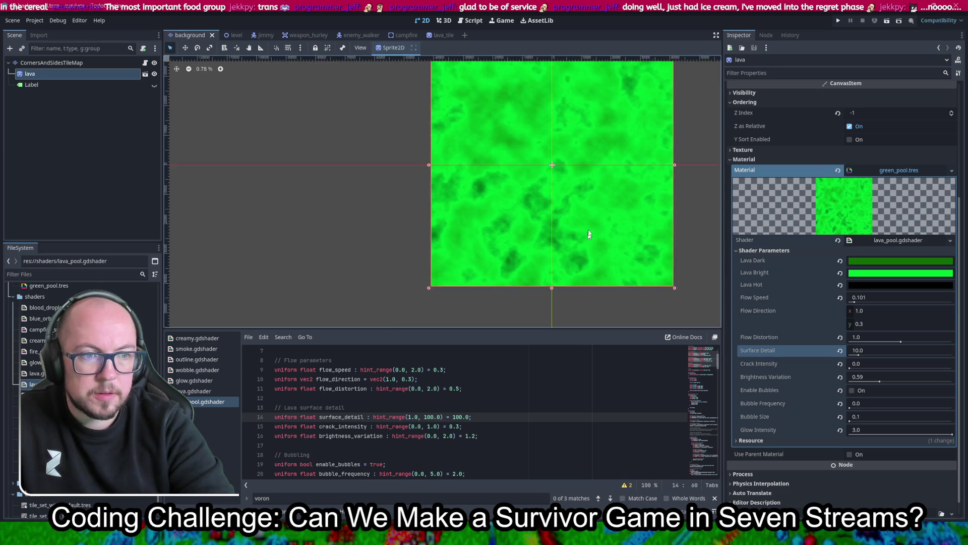
{"action": "scroll", "coordinate": [555, 172], "scroll_direction": "up", "scroll_amount": 3}
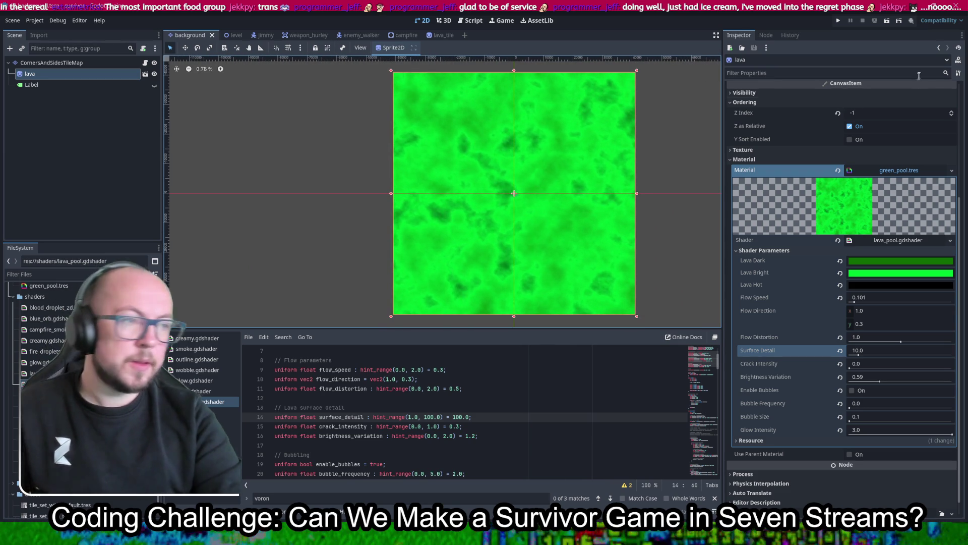
- Change lava_pool.gdshader's surface_detail line to hint_range(1.0, 10.0) and save the shader
{"action": "left_click", "coordinate": [493, 414]}
{"action": "type", "text": "4"}
{"action": "key", "text": "ctrl+s"}
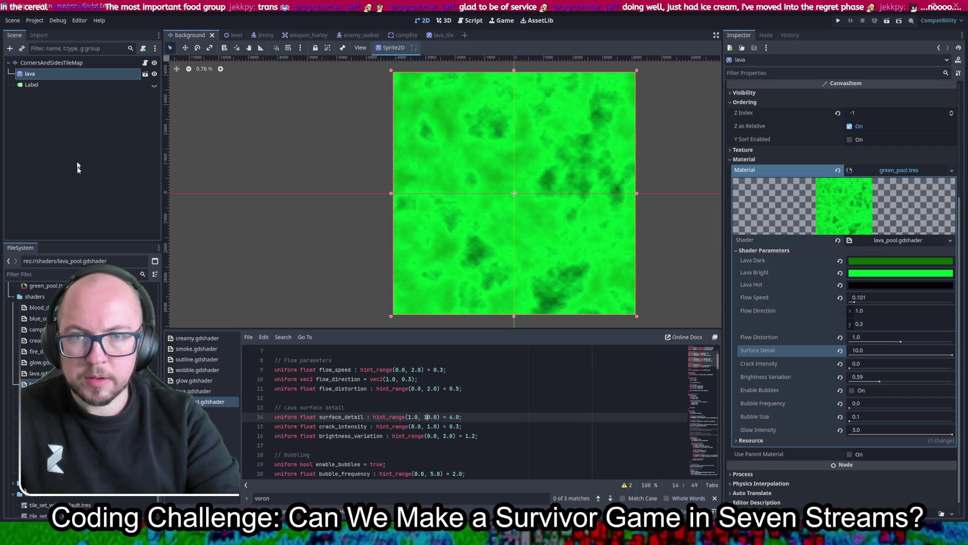
{"action": "right_click", "coordinate": [57, 63]}
- Add a ColorRect child node, found by searching 'color' in Create New Node
{"action": "left_click", "coordinate": [74, 85]}
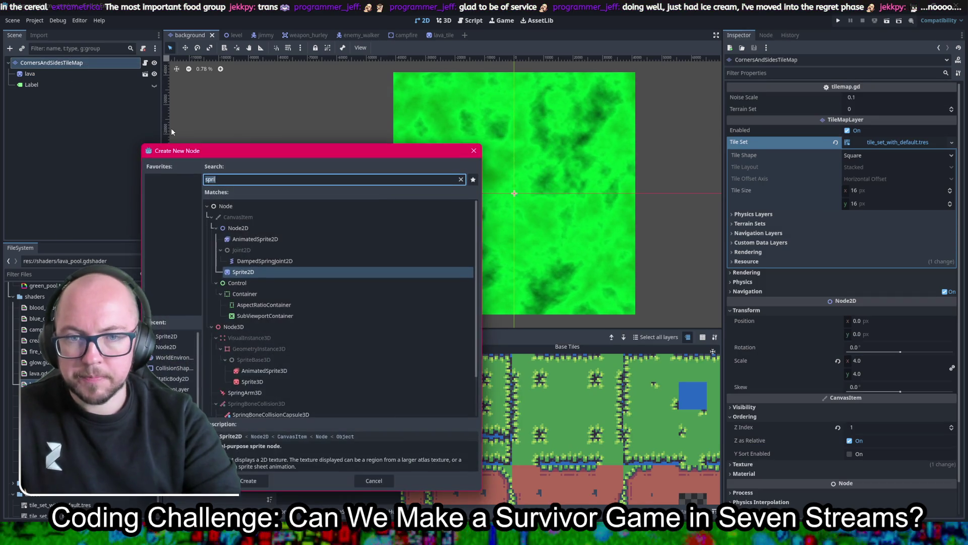
{"action": "type", "text": "rectab"}
{"action": "key", "text": "BackSpace"}
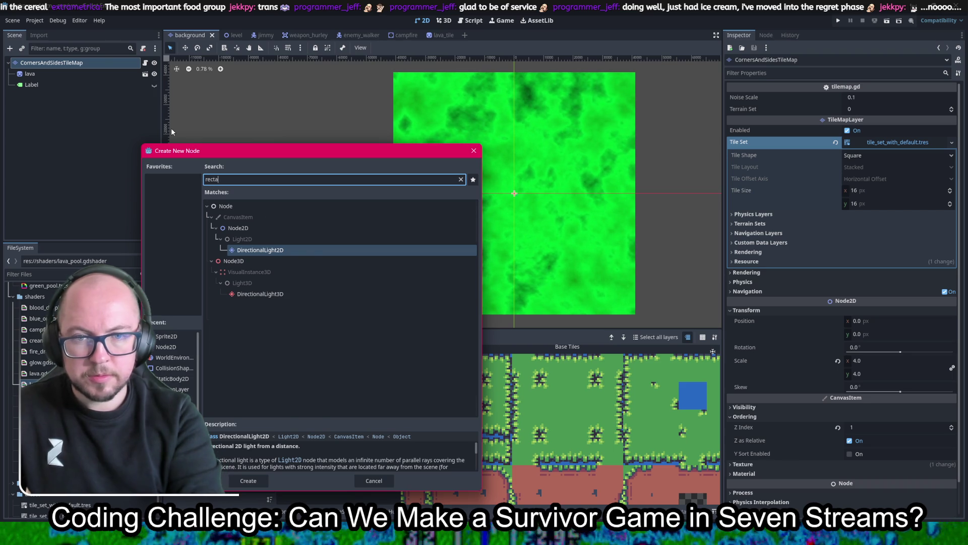
{"action": "key", "text": "BackSpace"}
{"action": "key", "text": "BackSpace"}
{"action": "key", "text": "BackSpace"}
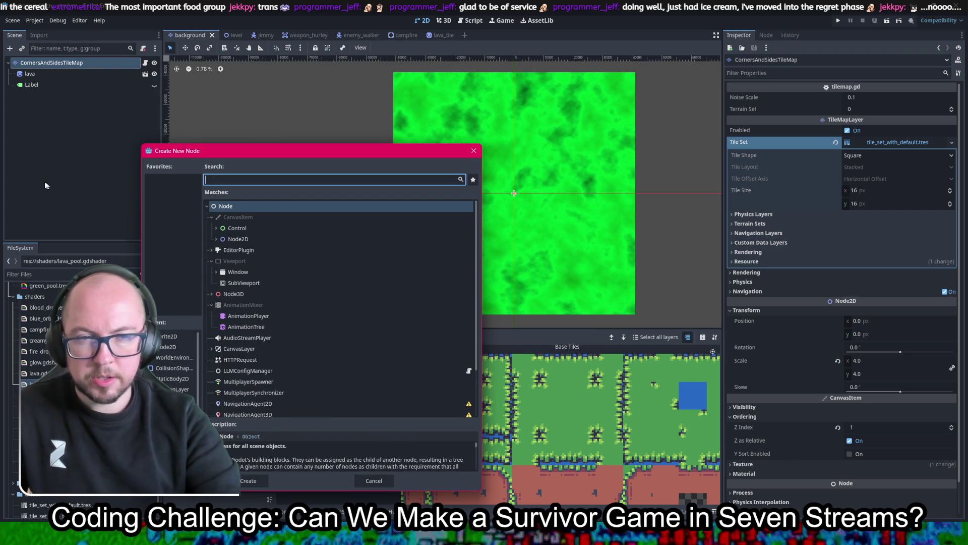
{"action": "type", "text": "color"}
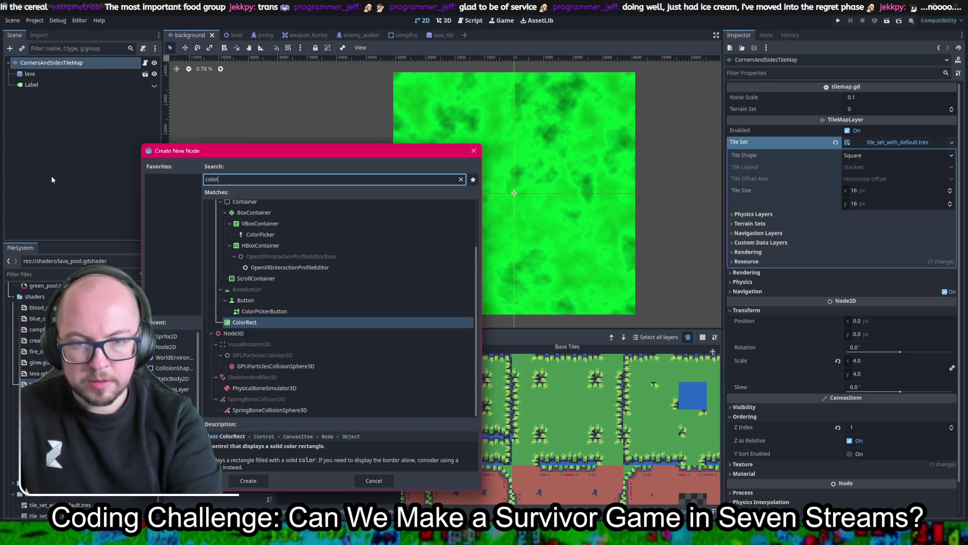
{"action": "double_click", "coordinate": [255, 324]}
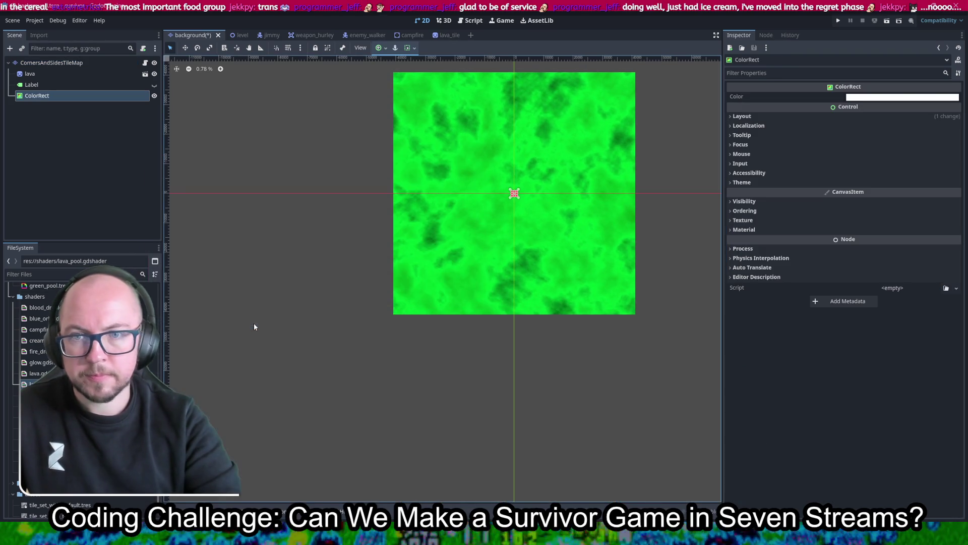
{"action": "left_click", "coordinate": [909, 116]}
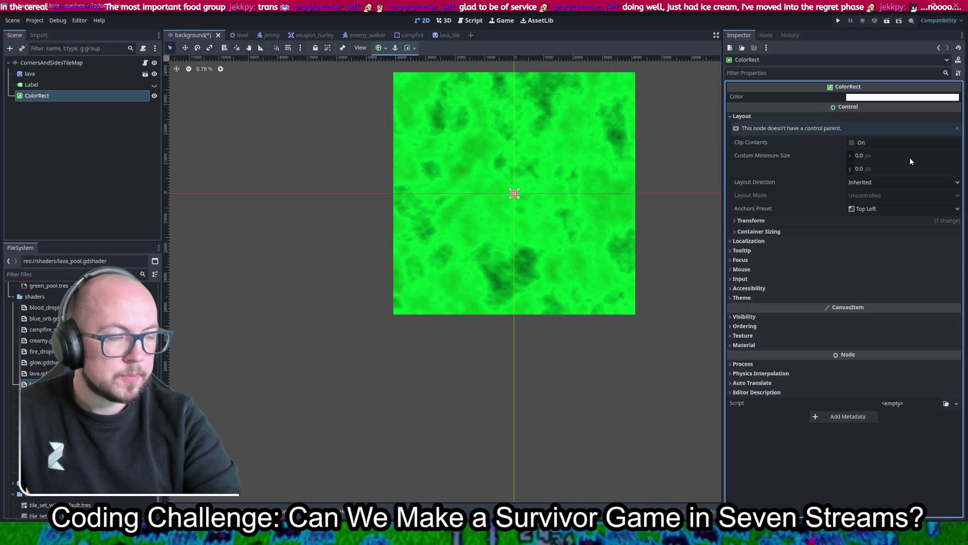
- Size the ColorRect to 65536 x 65536 and save the scene
{"action": "left_click", "coordinate": [807, 221]}
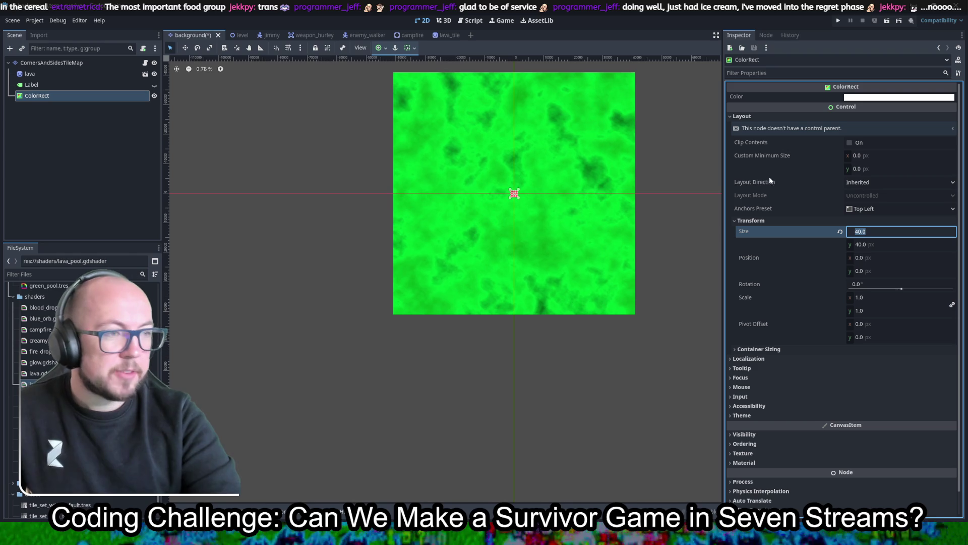
{"action": "left_click", "coordinate": [888, 232]}
{"action": "type", "text": "65536"}
{"action": "key", "text": "Tab"}
{"action": "type", "text": "65536"}
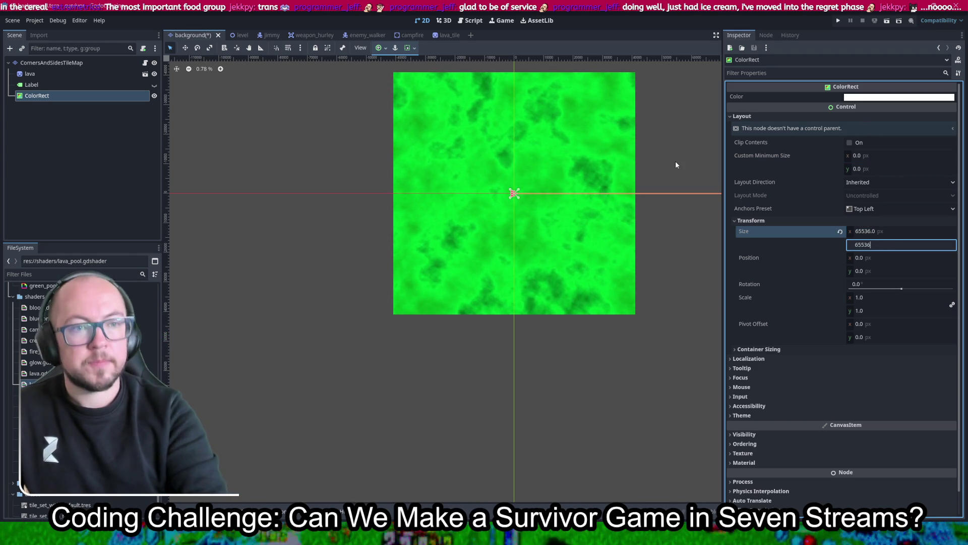
{"action": "key", "text": "Return"}
{"action": "key", "text": "ctrl+s"}
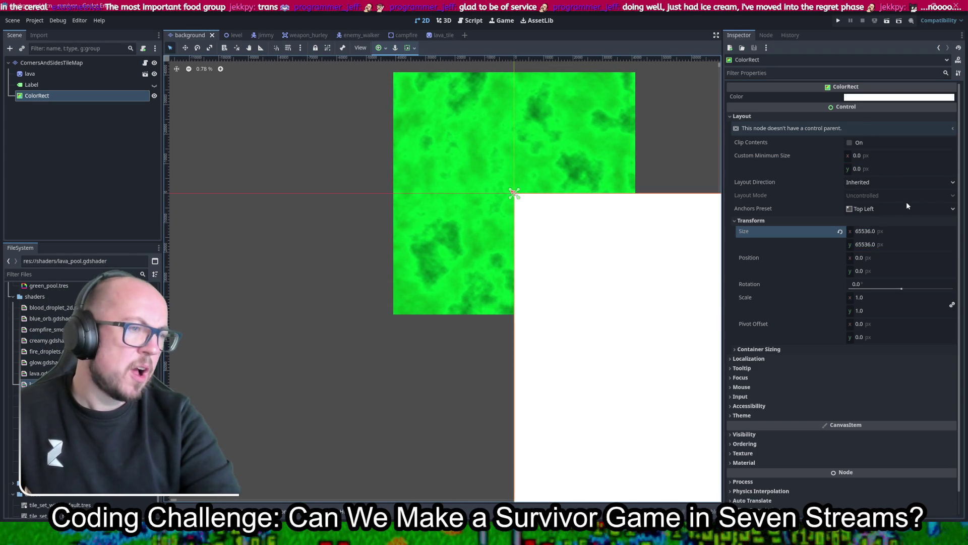
- Centre the ColorRect with the Center anchor preset, hide the lava node, and save
{"action": "left_click", "coordinate": [890, 209]}
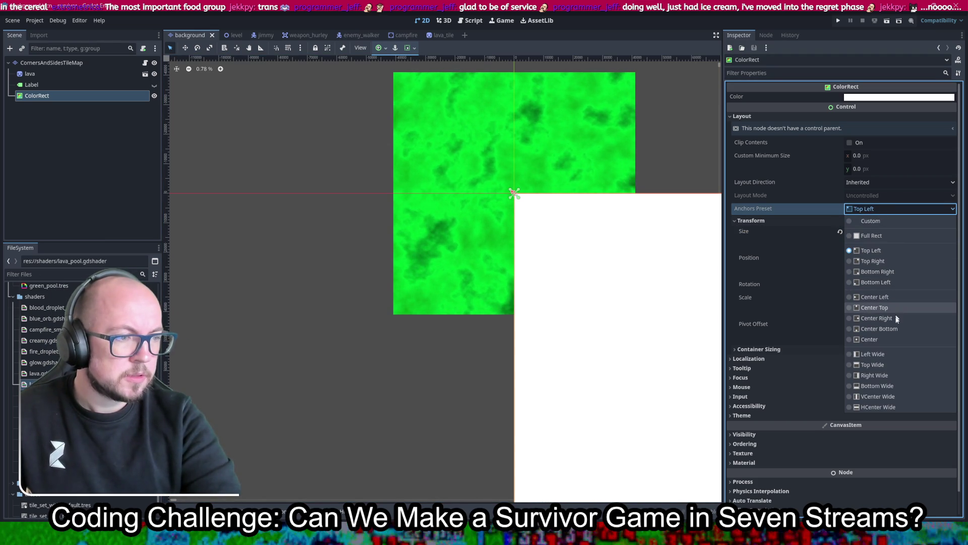
{"action": "left_click", "coordinate": [896, 338]}
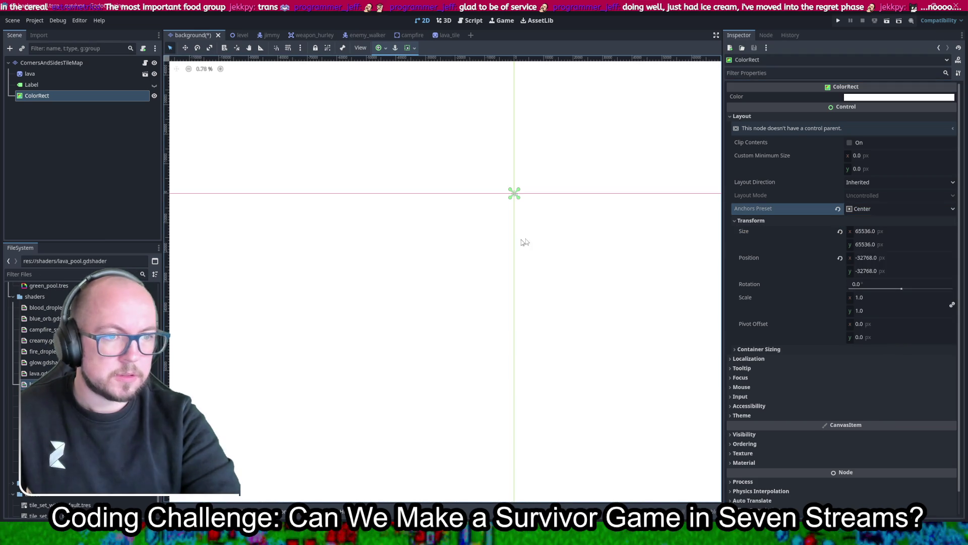
{"action": "key", "text": "ctrl+s"}
{"action": "left_click", "coordinate": [154, 74]}
{"action": "key", "text": "ctrl+s"}
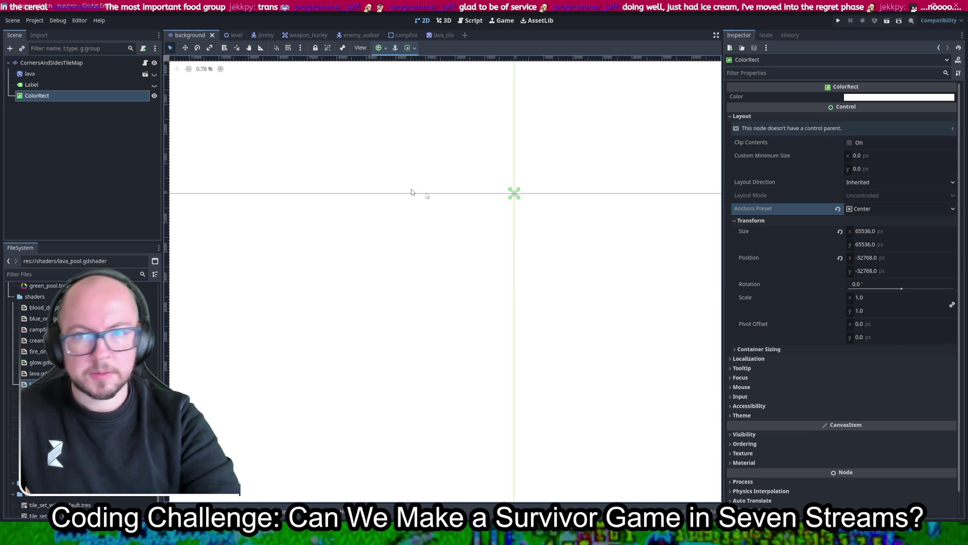
- Expand the ColorRect's Material section and drag green_pool.tres in from FileSystem
{"action": "scroll", "coordinate": [770, 400], "scroll_direction": "down", "scroll_amount": 1}
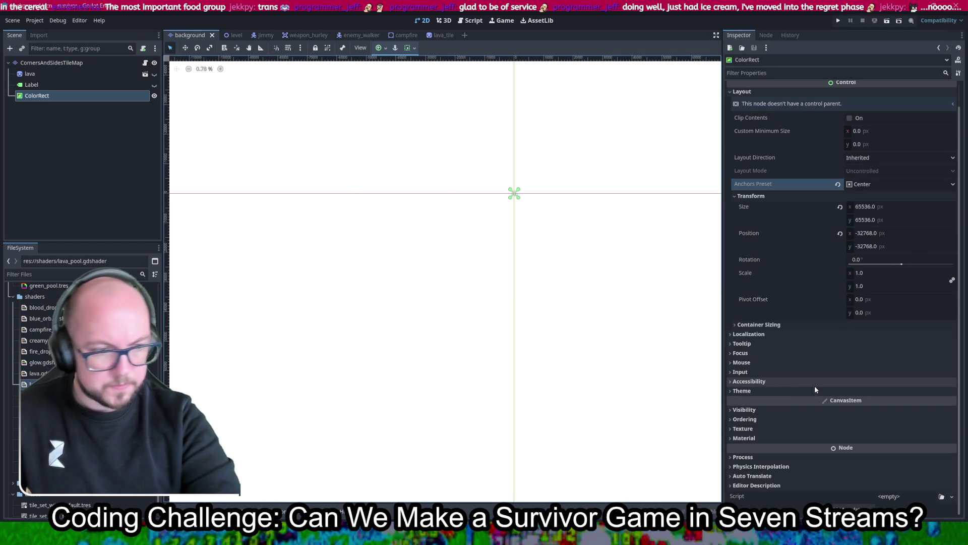
{"action": "left_click", "coordinate": [762, 438]}
{"action": "scroll", "coordinate": [767, 433], "scroll_direction": "down", "scroll_amount": 1}
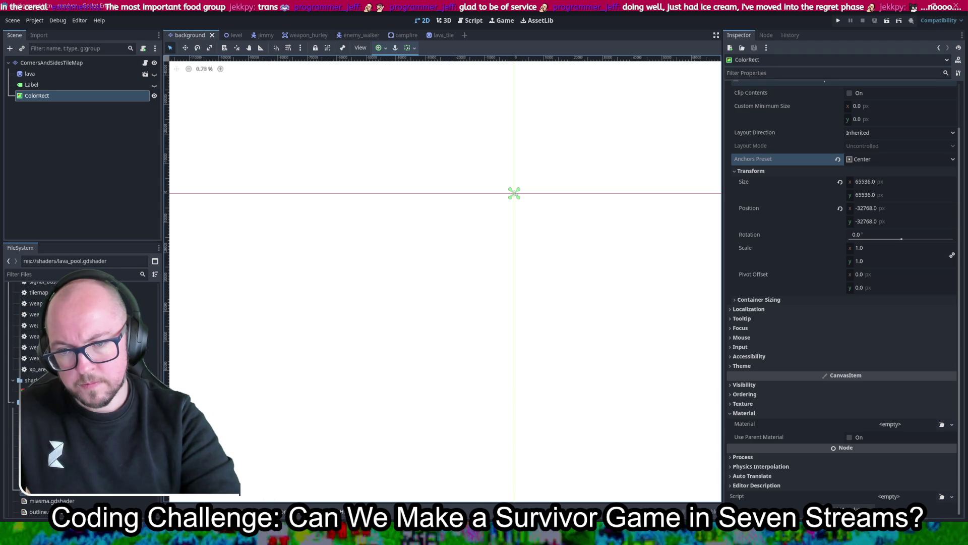
{"action": "left_click_drag", "start_coordinate": [46, 413], "coordinate": [848, 409]}
- Drop green_pool.tres onto the ColorRect's Material, then run and stop a test game
{"action": "left_click_drag", "start_coordinate": [898, 429], "coordinate": [898, 427]}
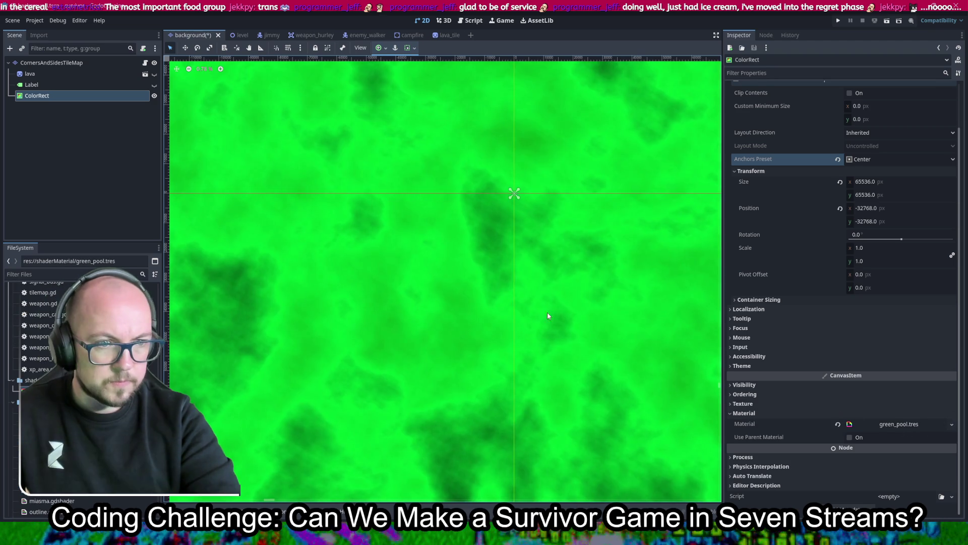
{"action": "left_click", "coordinate": [839, 21]}
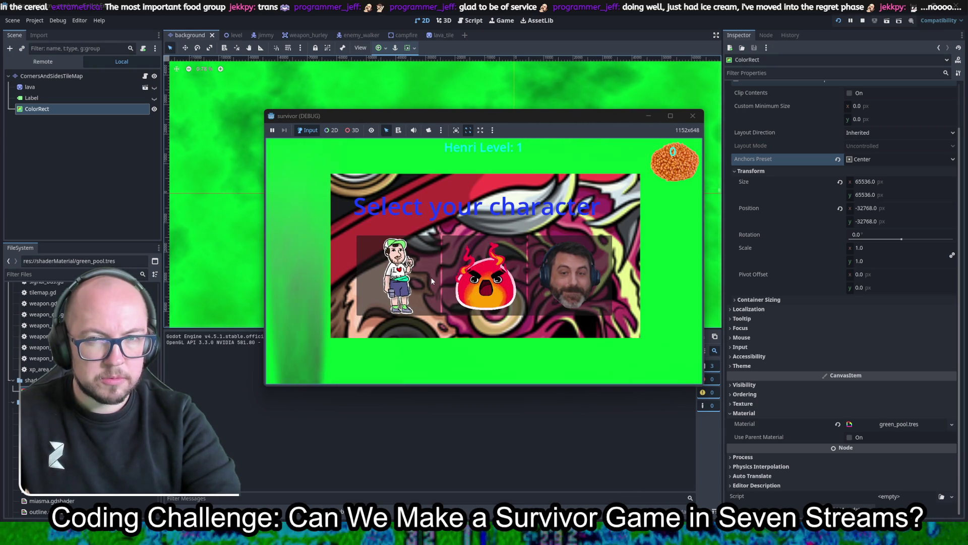
{"action": "key", "text": "F8"}
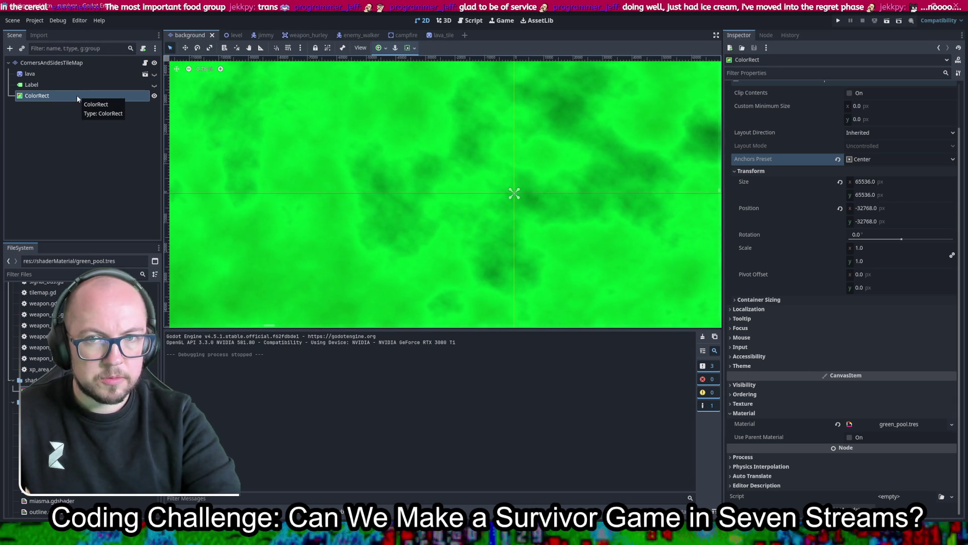
- Inspect the CornersAndSidesTileMap node's properties
{"action": "left_click", "coordinate": [98, 65]}
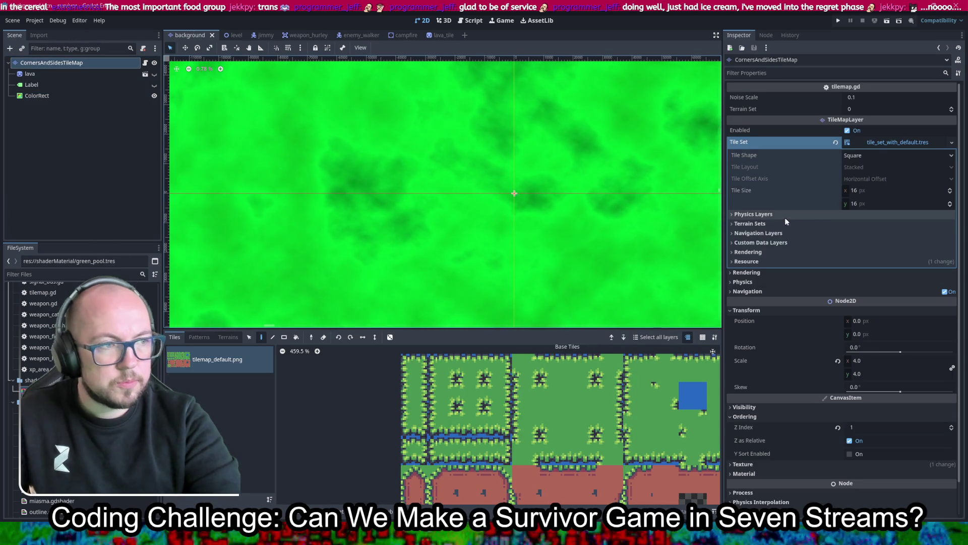
{"action": "scroll", "coordinate": [802, 370], "scroll_direction": "down", "scroll_amount": 2}
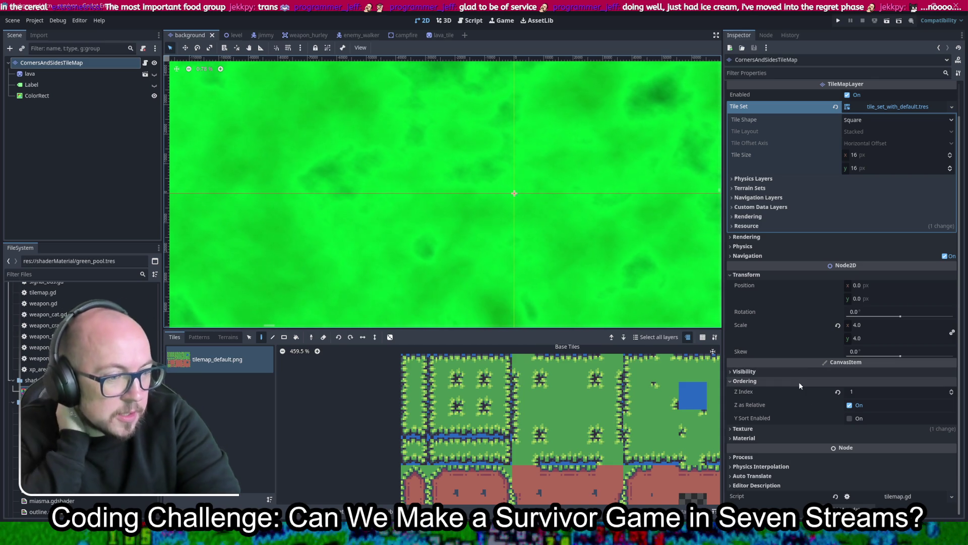
{"action": "scroll", "coordinate": [777, 262], "scroll_direction": "up", "scroll_amount": 2}
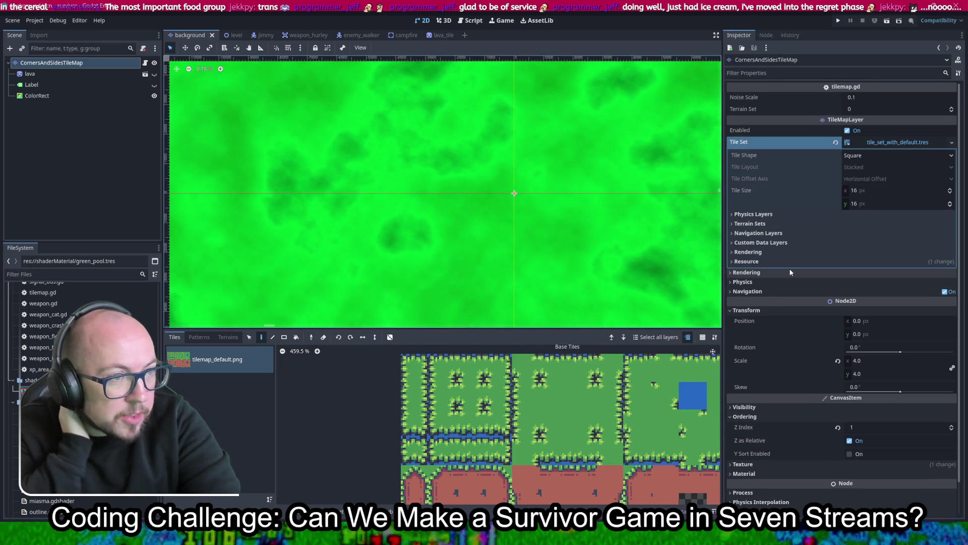
{"action": "scroll", "coordinate": [789, 265], "scroll_direction": "down", "scroll_amount": 2}
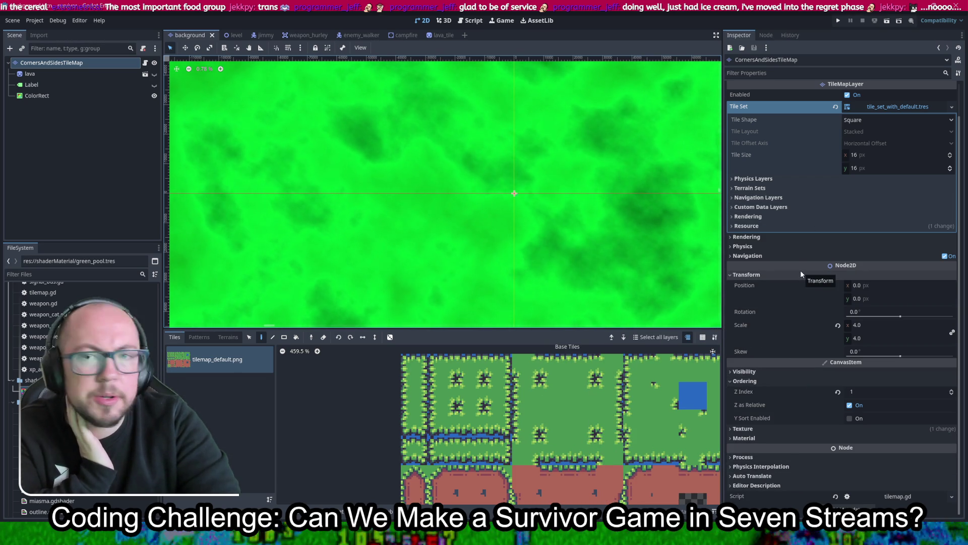
- Set the ColorRect's Mouse Filter to Ignore and save the scene
{"action": "left_click", "coordinate": [30, 96]}
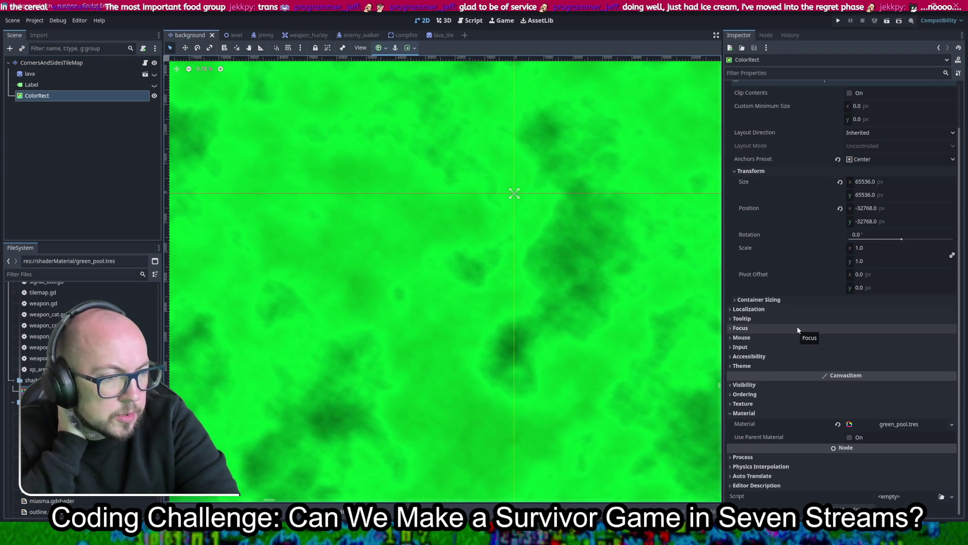
{"action": "scroll", "coordinate": [797, 329], "scroll_direction": "up", "scroll_amount": 2}
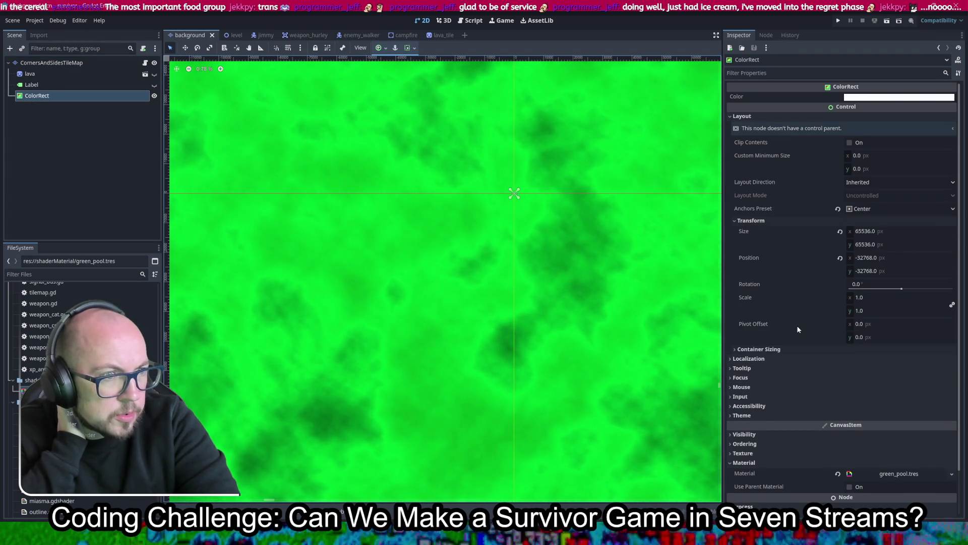
{"action": "left_click", "coordinate": [762, 116]}
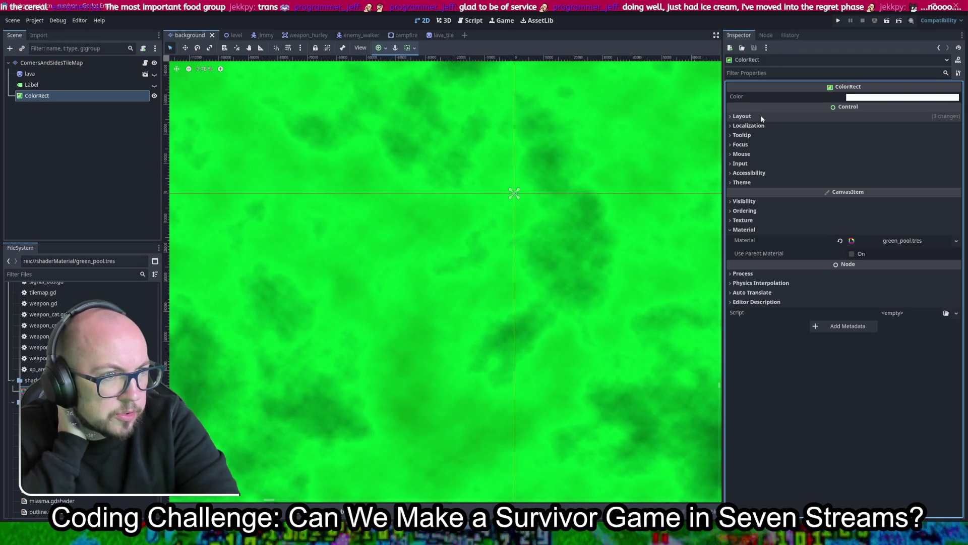
{"action": "left_click", "coordinate": [741, 145]}
{"action": "left_click", "coordinate": [741, 144]}
{"action": "left_click", "coordinate": [742, 154]}
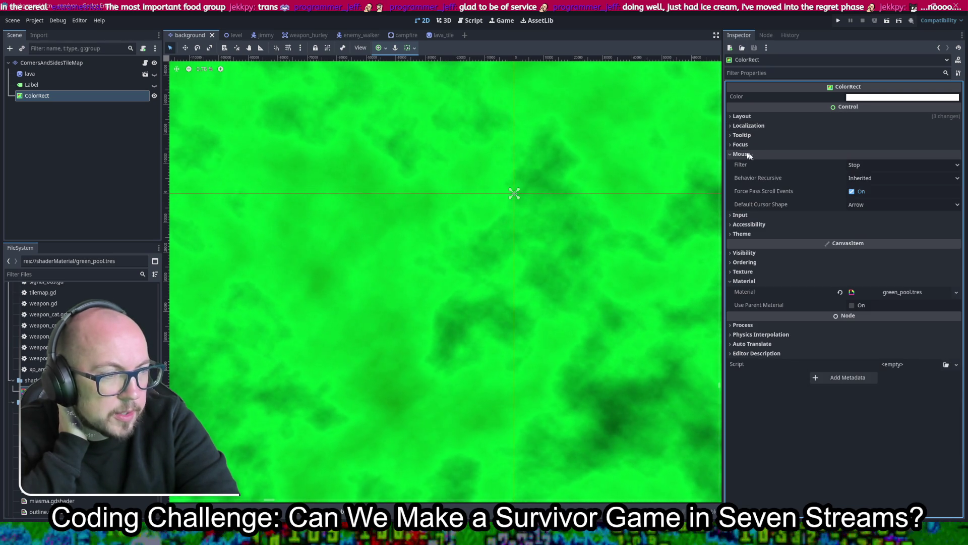
{"action": "left_click", "coordinate": [876, 168]}
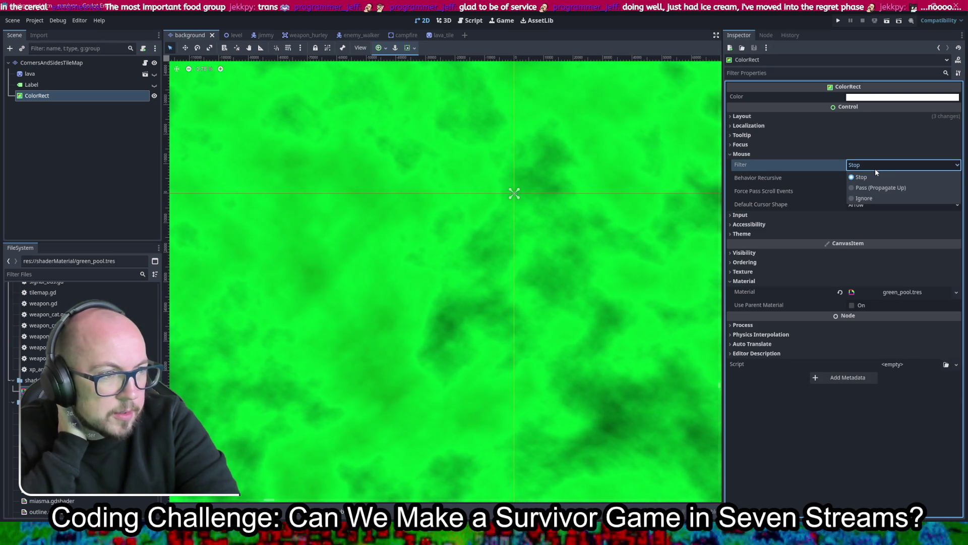
{"action": "left_click", "coordinate": [876, 198]}
{"action": "key", "text": "ctrl+s"}
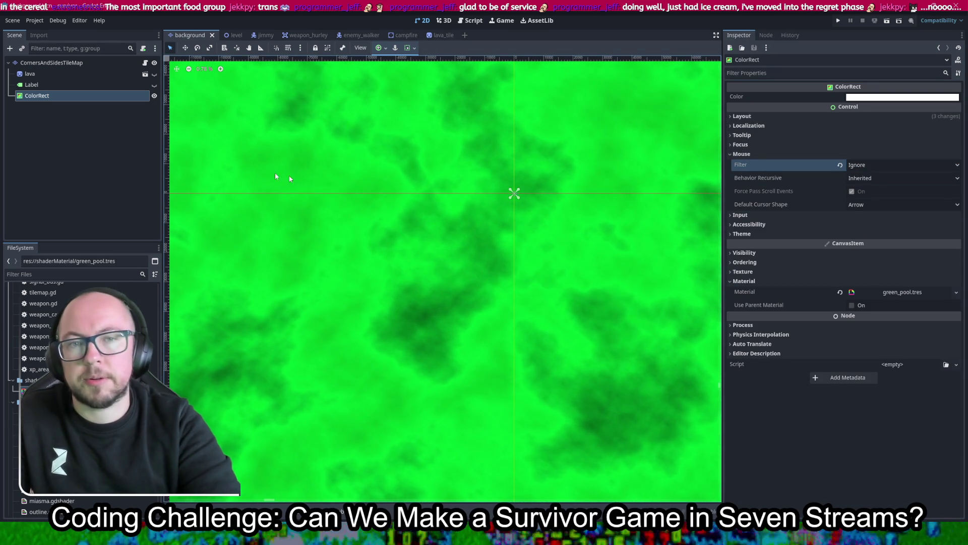
{"action": "left_click", "coordinate": [29, 74]}
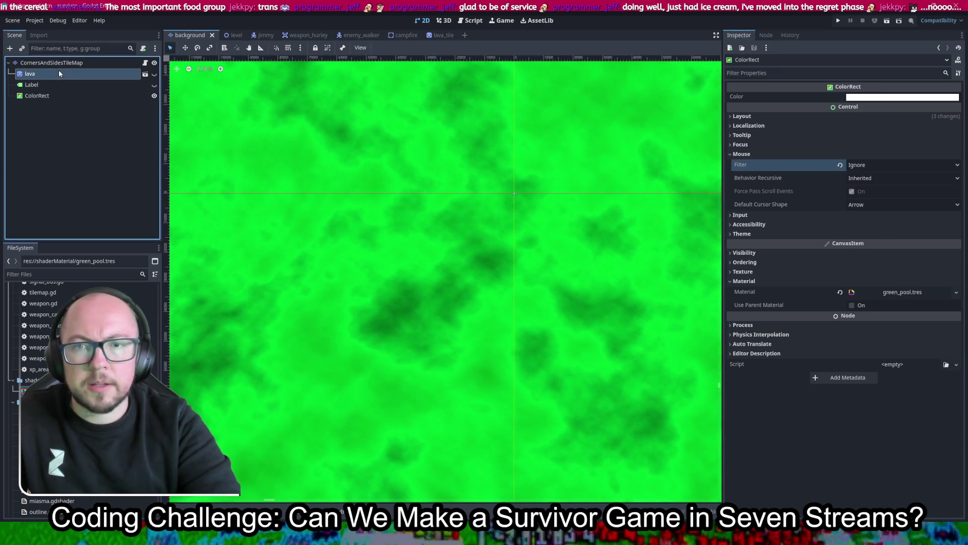
- Check the lava node's Z Index, then set the ColorRect's Z Index to -1
{"action": "scroll", "coordinate": [934, 203], "scroll_direction": "down", "scroll_amount": 1}
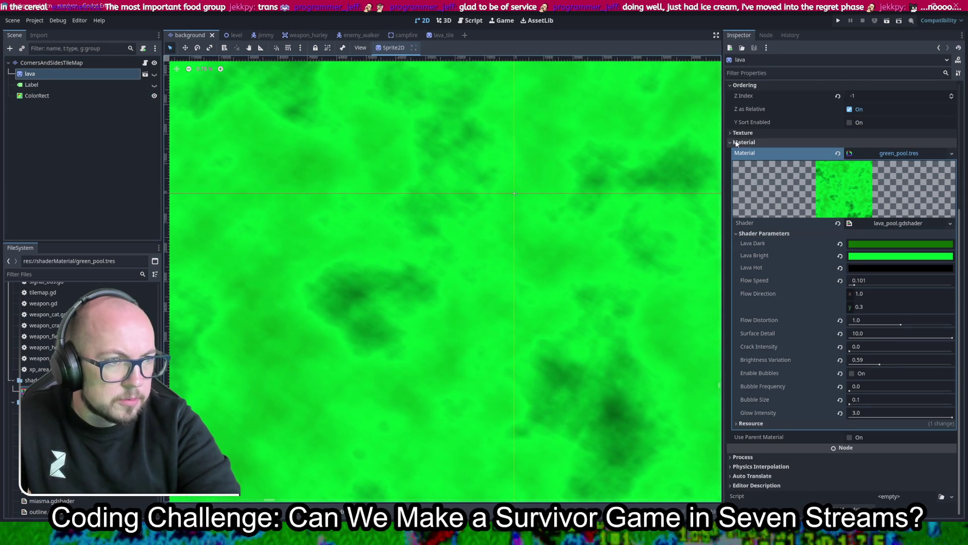
{"action": "left_click", "coordinate": [857, 97]}
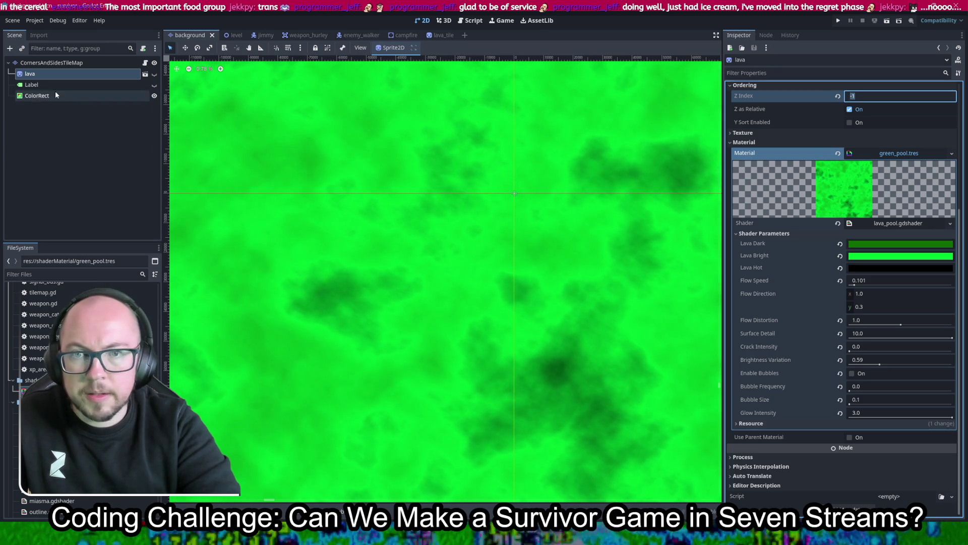
{"action": "left_click", "coordinate": [56, 96]}
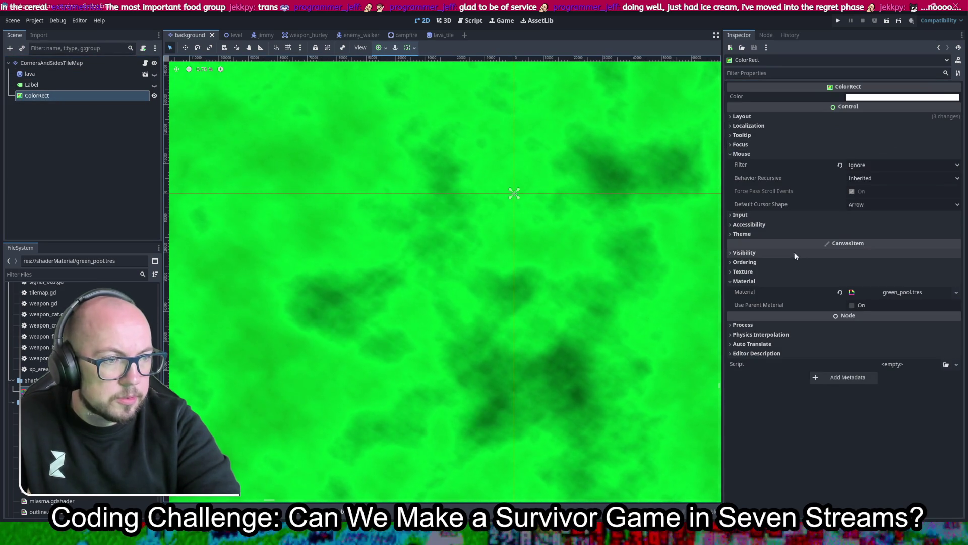
{"action": "left_click", "coordinate": [779, 262]}
{"action": "left_click", "coordinate": [861, 273]}
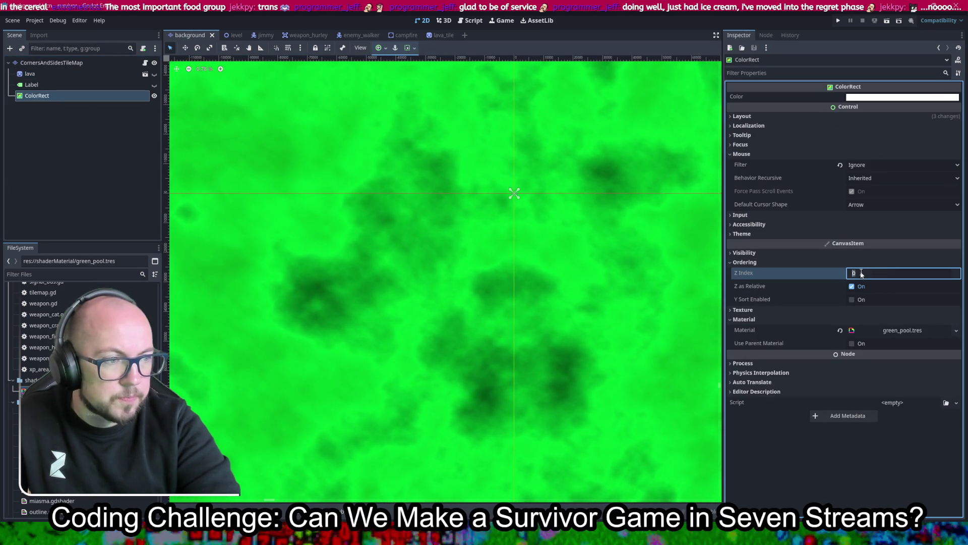
{"action": "type", "text": "-1"}
{"action": "key", "text": "Return"}
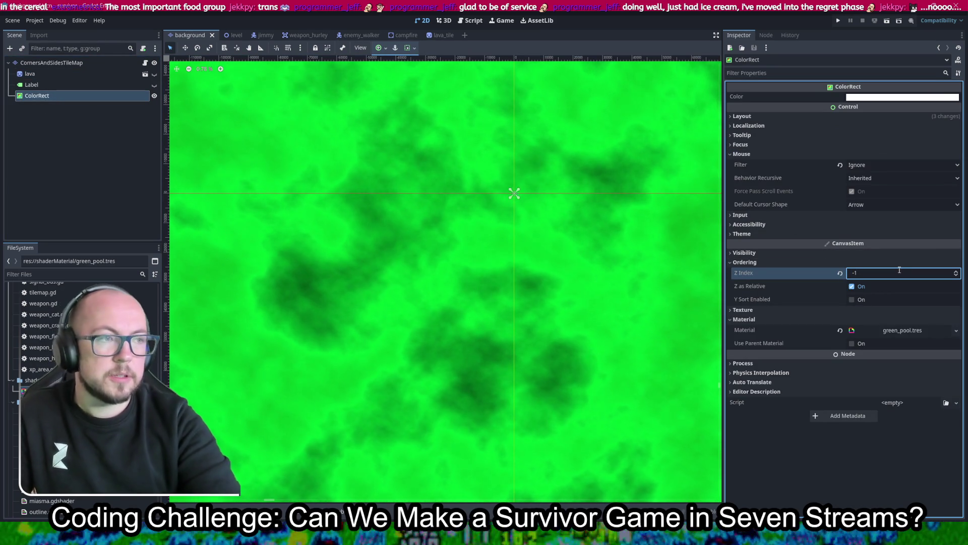
- Run the game with F5, start as Henri, and stop the test
{"action": "key", "text": "F5"}
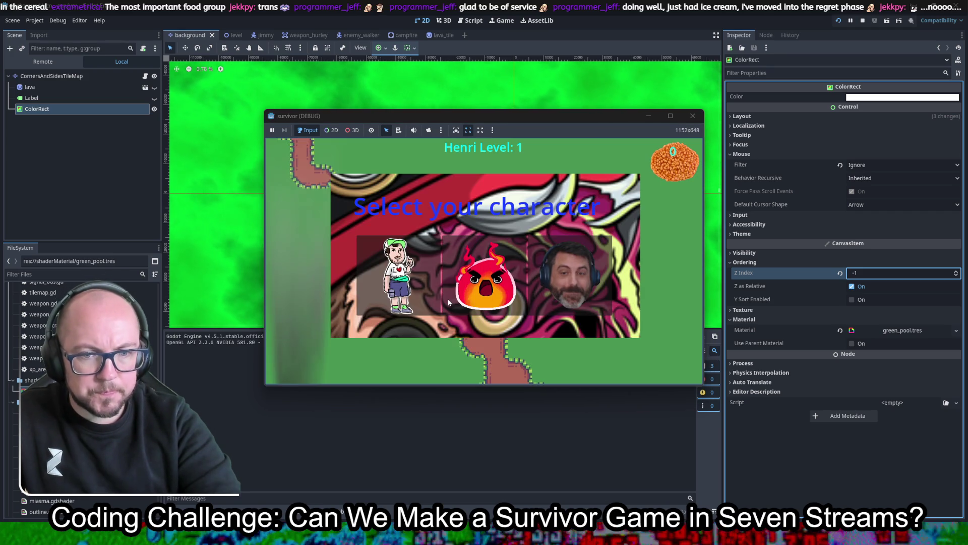
{"action": "left_click", "coordinate": [398, 277]}
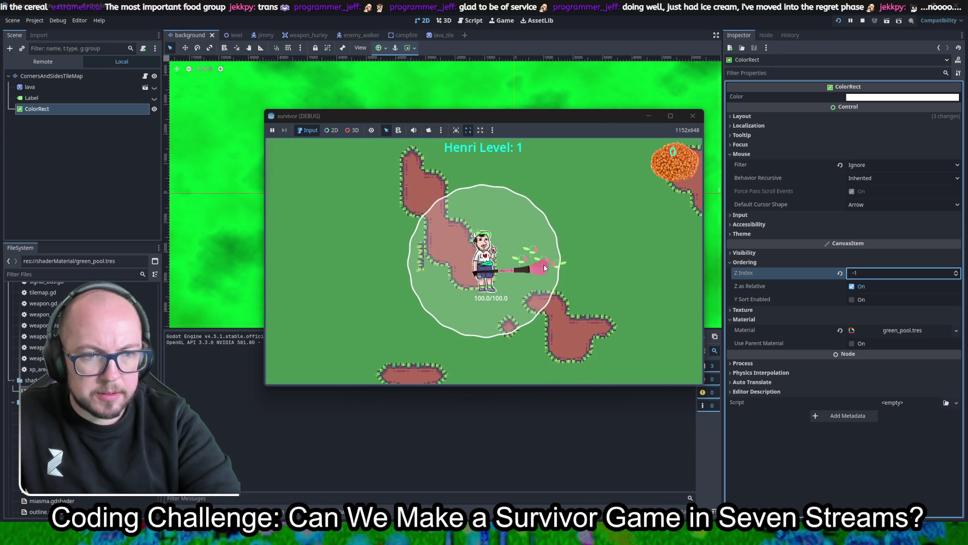
{"action": "left_click", "coordinate": [691, 111]}
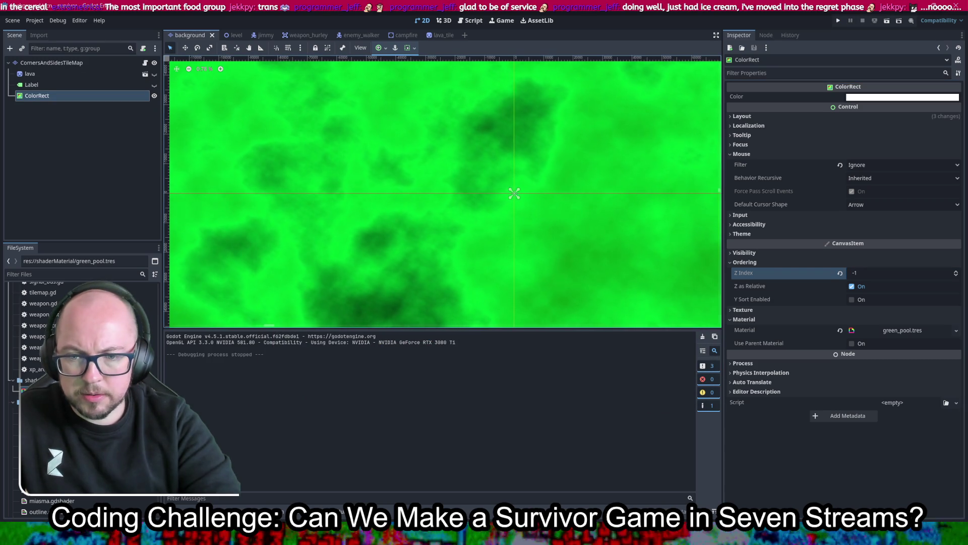
- Switch CornersAndSidesTileMap to tile_set_with_transparency.tres and save the scene
{"action": "left_click", "coordinate": [93, 65]}
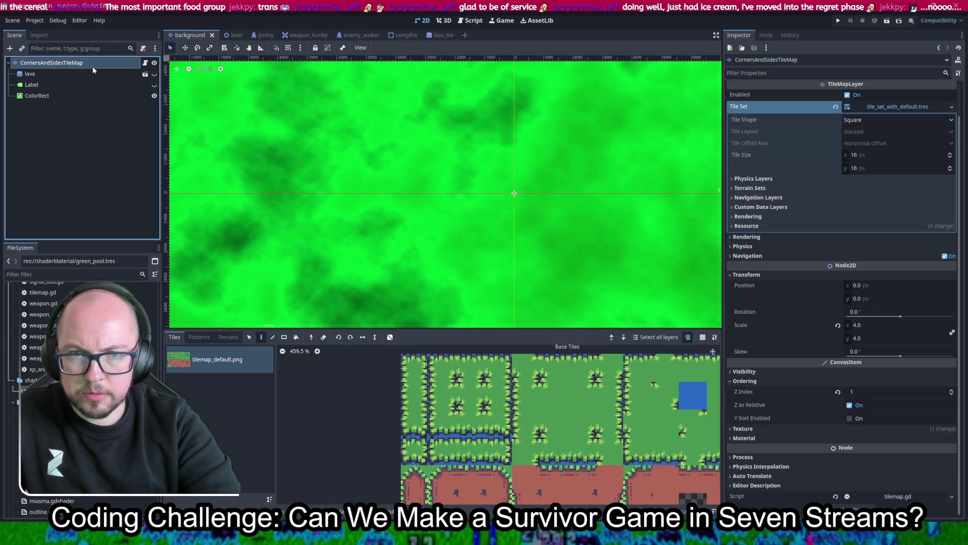
{"action": "scroll", "coordinate": [81, 393], "scroll_direction": "down", "scroll_amount": 5}
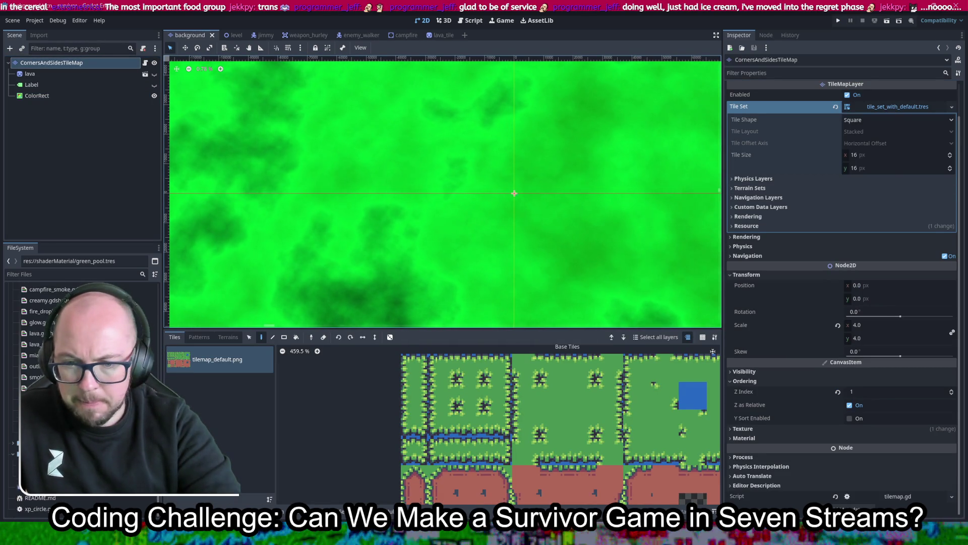
{"action": "key", "text": "ctrl+z"}
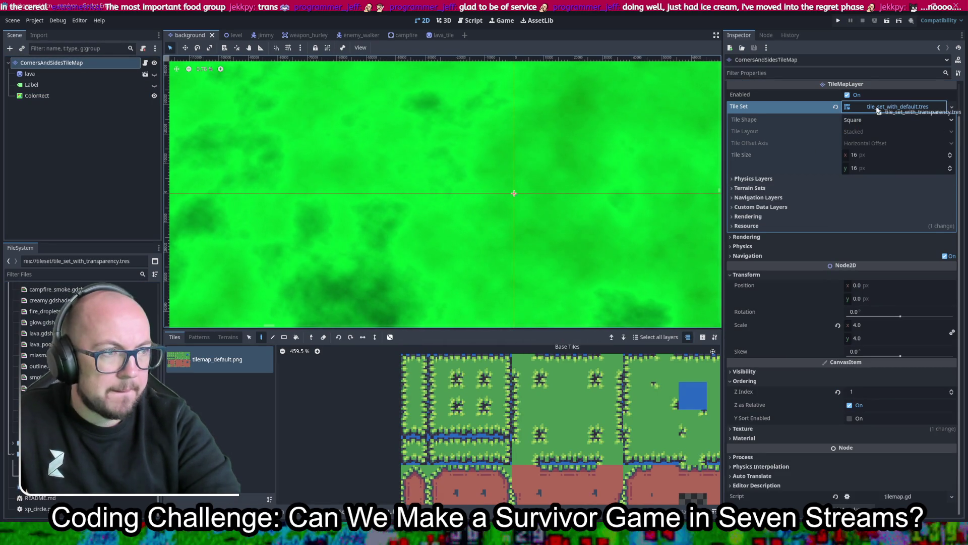
{"action": "key", "text": "ctrl+s"}
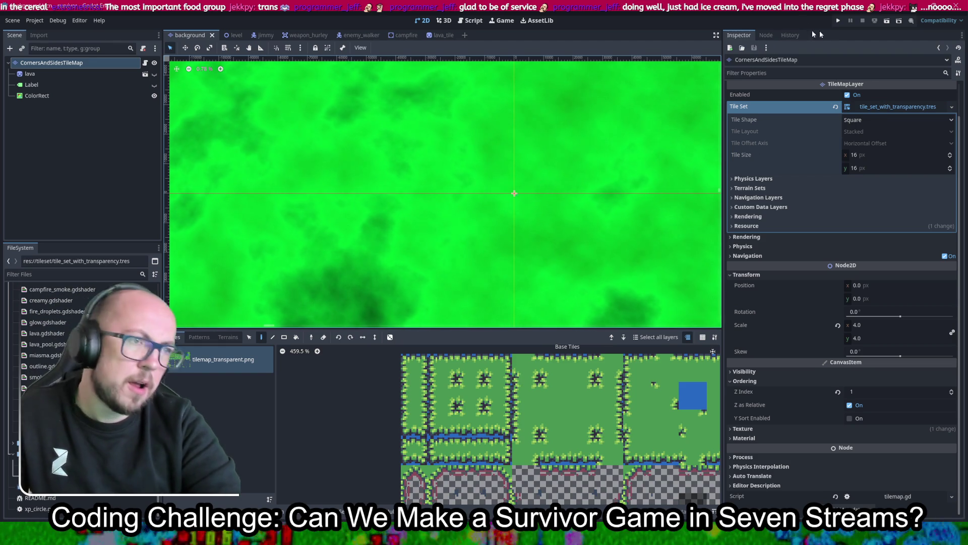
- Run the game, start as Henri, and walk the player down the map
{"action": "left_click", "coordinate": [838, 22]}
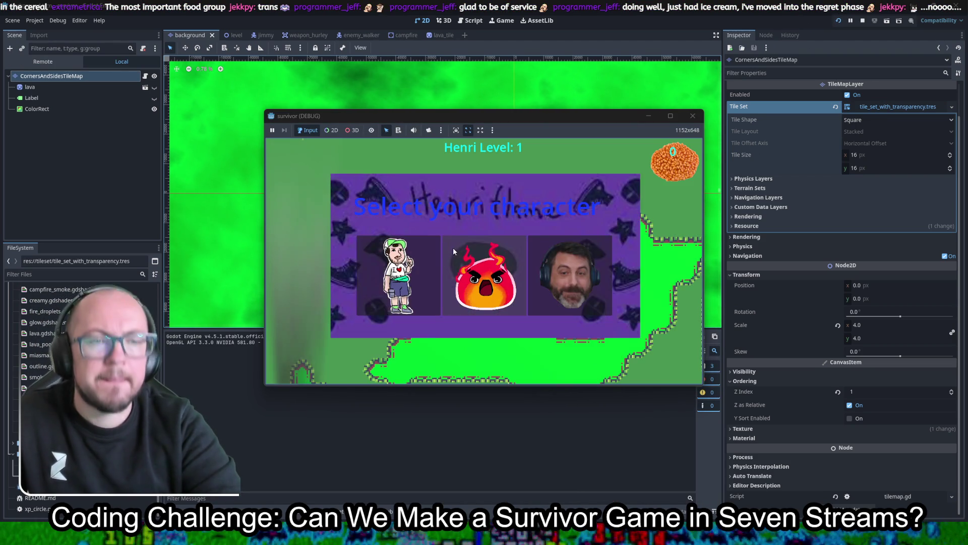
{"action": "left_click", "coordinate": [415, 266]}
{"action": "key", "text": "s"}
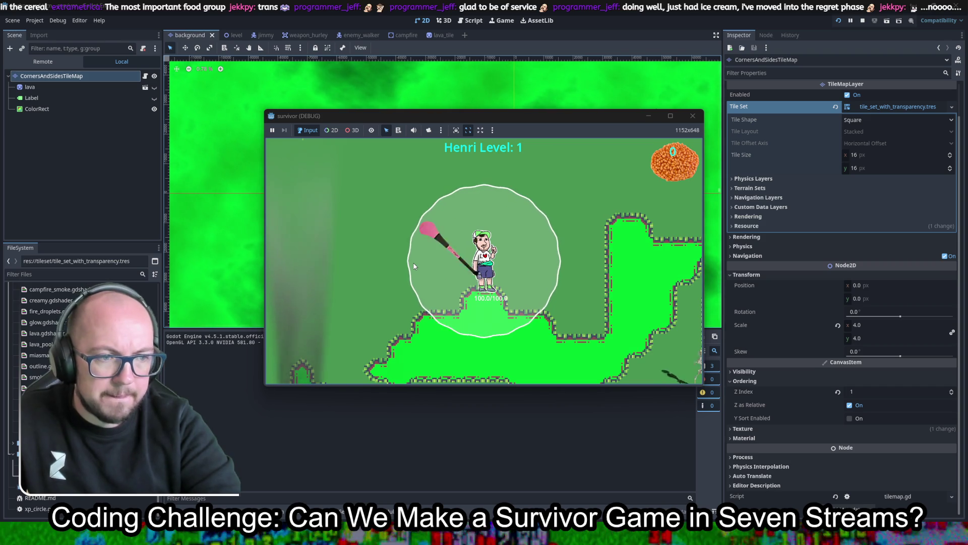
{"action": "key", "text": "s"}
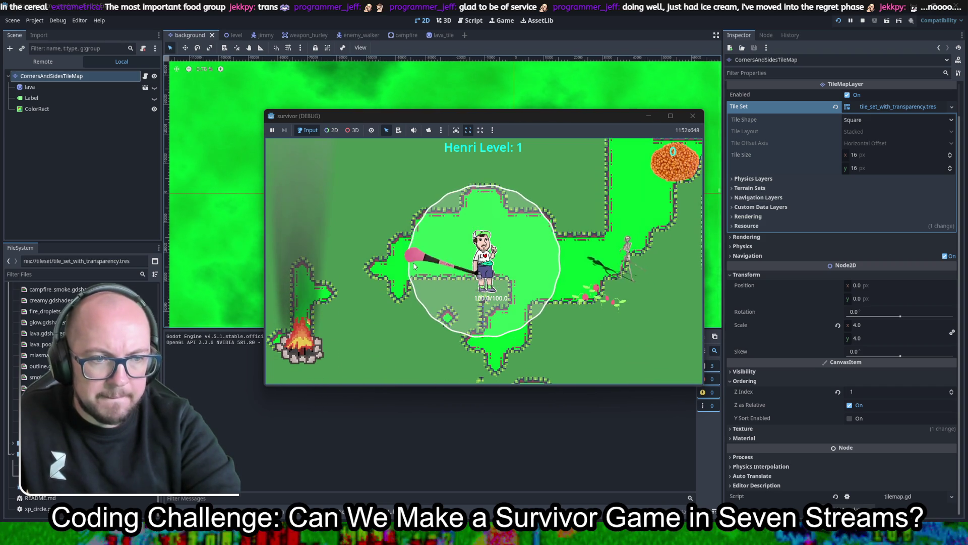
{"action": "key", "text": "s"}
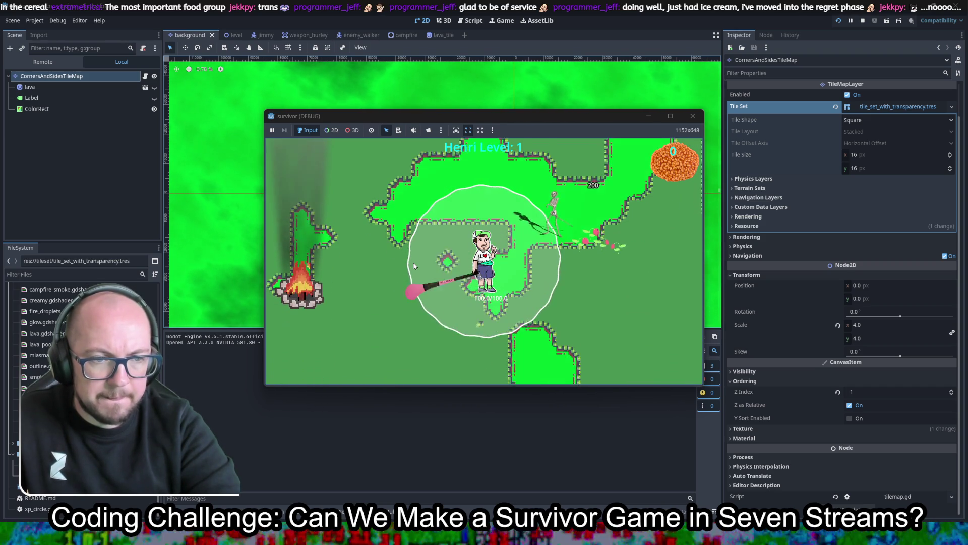
{"action": "key", "text": "s"}
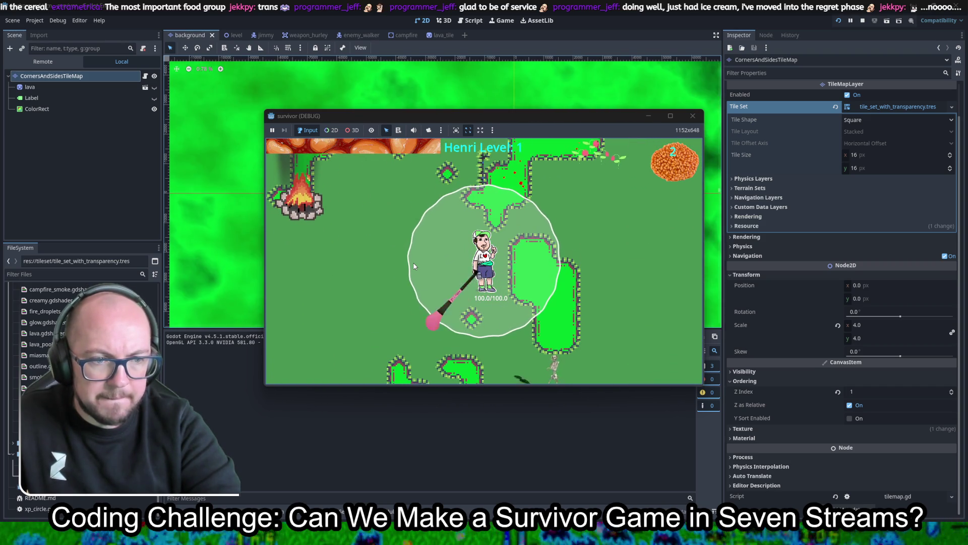
- Keep playing, pick the force multiplier upgrade, then stop the game with F8
{"action": "key", "text": "s"}
{"action": "key", "text": "a"}
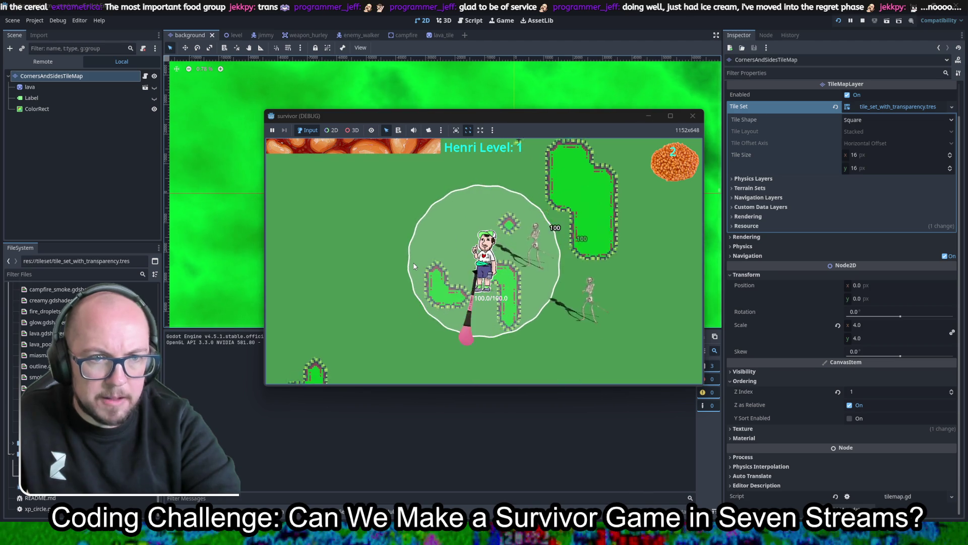
{"action": "key", "text": "w"}
{"action": "key", "text": "a"}
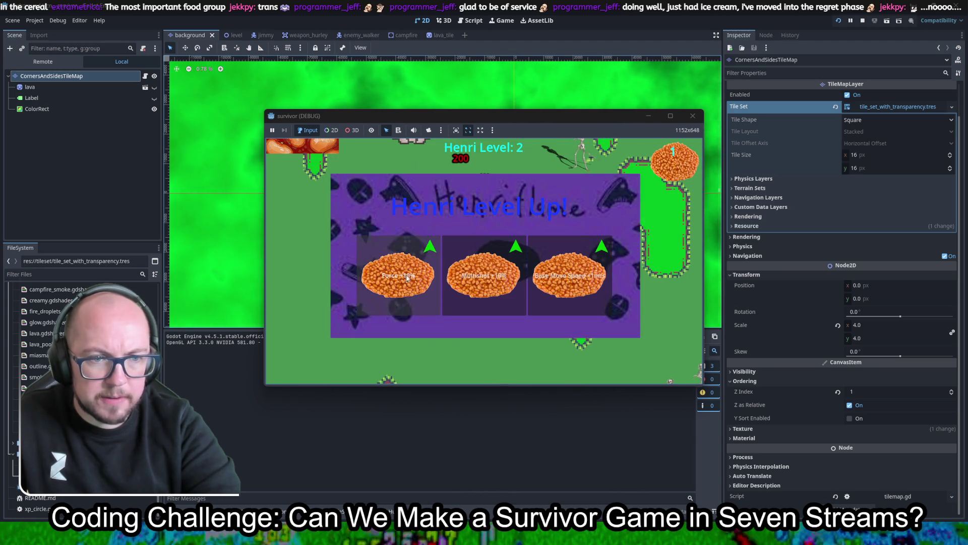
{"action": "left_click", "coordinate": [414, 266]}
{"action": "key", "text": "d"}
{"action": "key", "text": "s"}
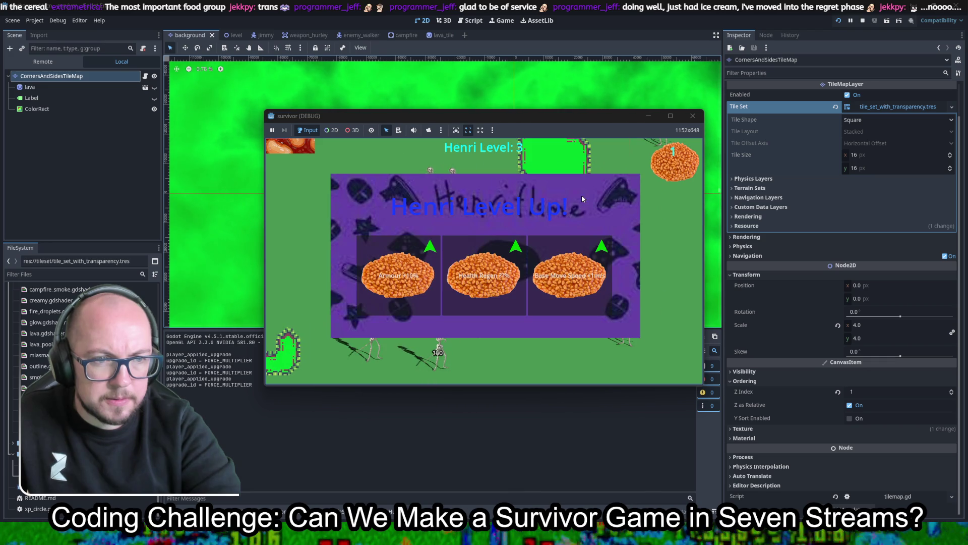
{"action": "key", "text": "F8"}
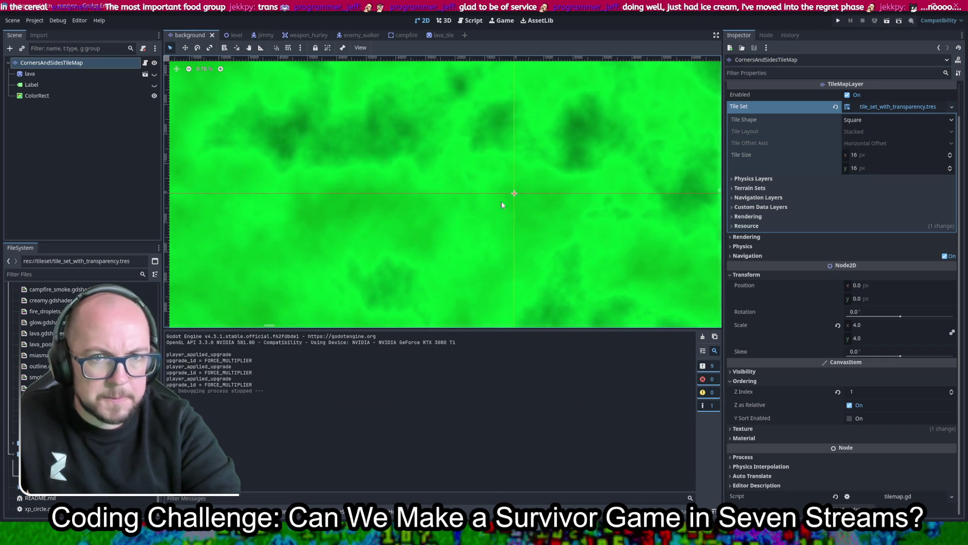
- Switch to the level scene and zoom out and pan onto the green pool background
{"action": "scroll", "coordinate": [510, 203], "scroll_direction": "down", "scroll_amount": 2}
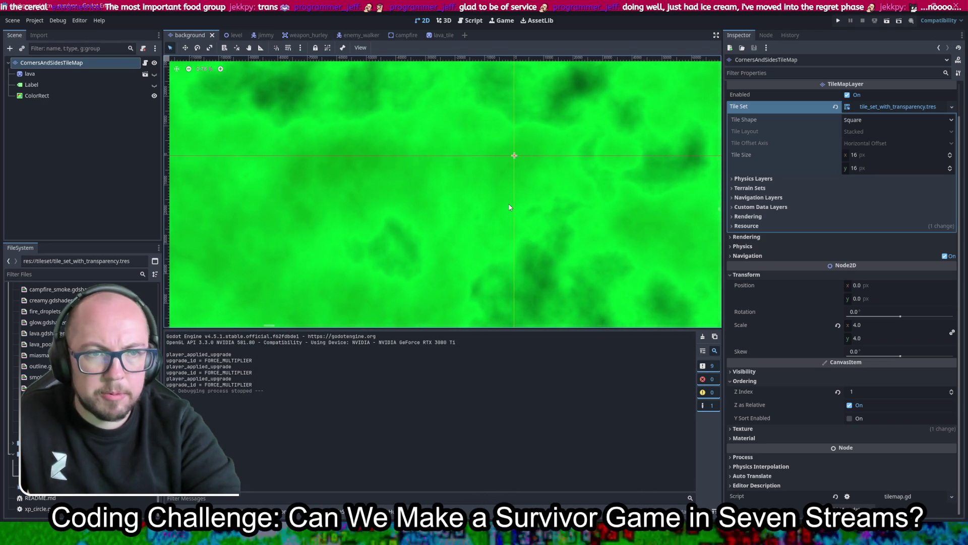
{"action": "left_click_drag", "start_coordinate": [492, 251], "coordinate": [482, 231]}
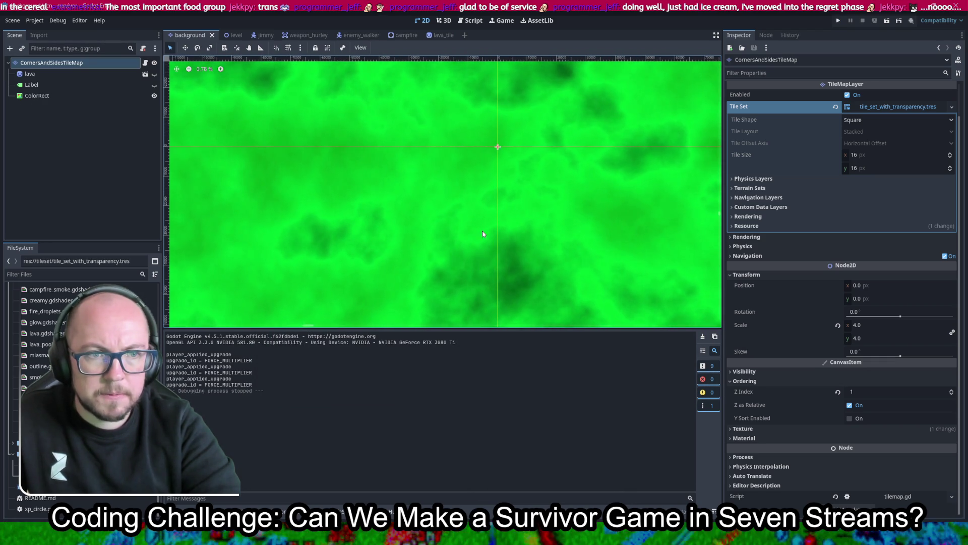
{"action": "left_click", "coordinate": [234, 35]}
{"action": "scroll", "coordinate": [516, 246], "scroll_direction": "down", "scroll_amount": 4}
{"action": "scroll", "coordinate": [516, 245], "scroll_direction": "down", "scroll_amount": 10}
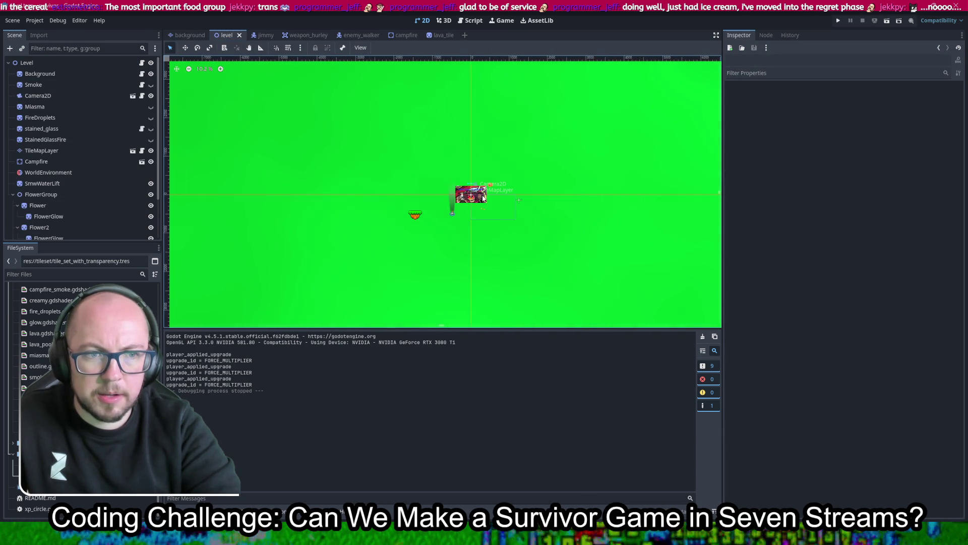
{"action": "scroll", "coordinate": [480, 197], "scroll_direction": "down", "scroll_amount": 6}
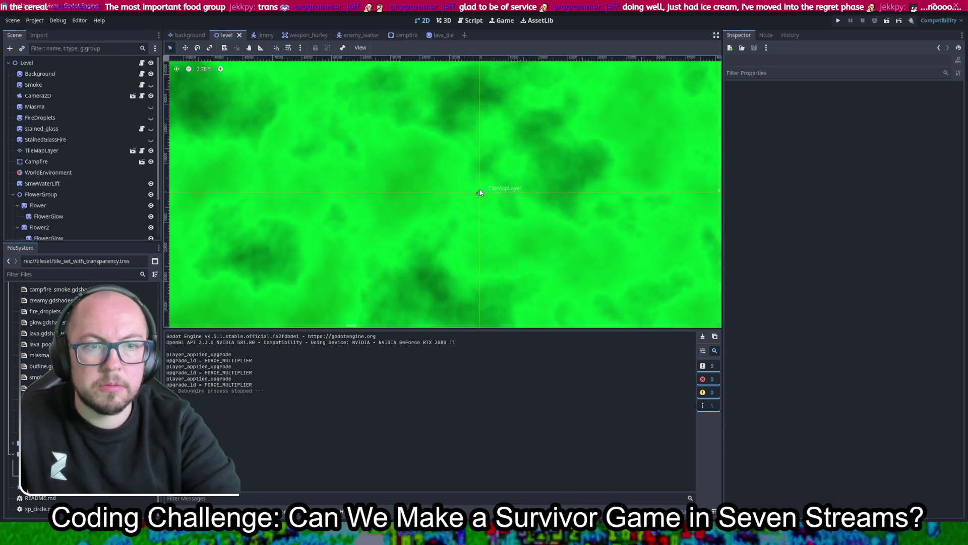
{"action": "mouse_move", "coordinate": [481, 197]}
{"action": "left_mouse_down"}
{"action": "mouse_move", "coordinate": [368, 88]}
{"action": "mouse_move", "coordinate": [458, 263]}
{"action": "mouse_move", "coordinate": [595, 277]}
{"action": "left_mouse_up"}
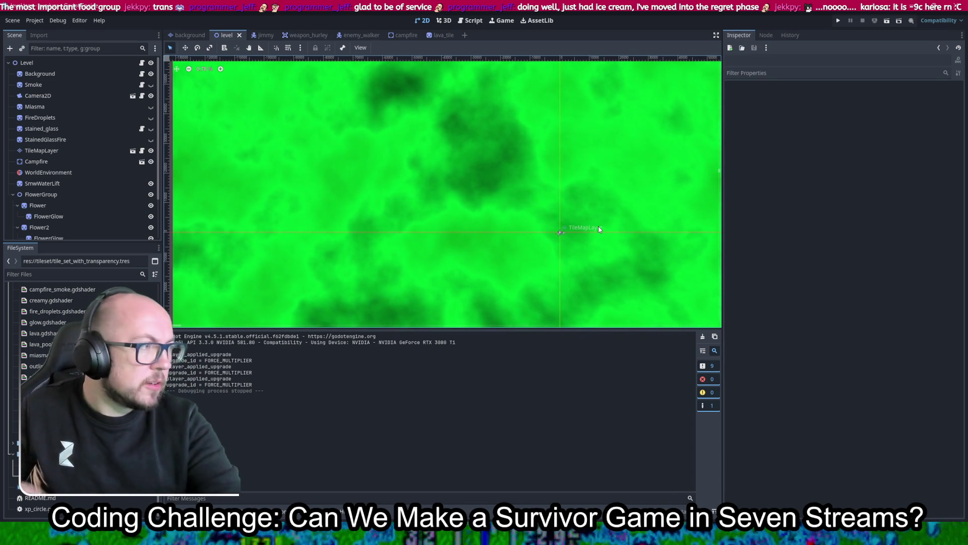
- Search Google for the weather in Dublin in a new browser tab
{"action": "key", "text": "alt+Tab"}
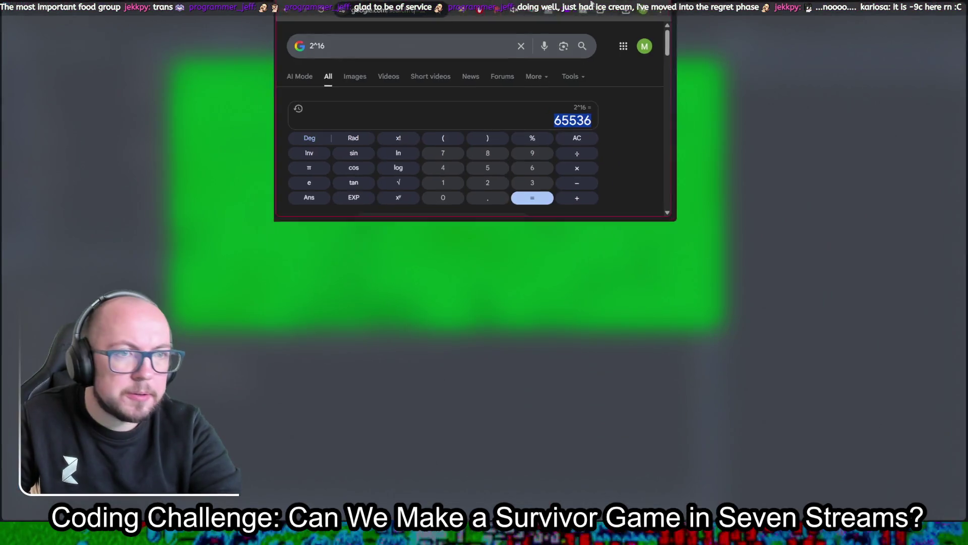
{"action": "key", "text": "ctrl+t"}
{"action": "type", "text": "weath dubli"}
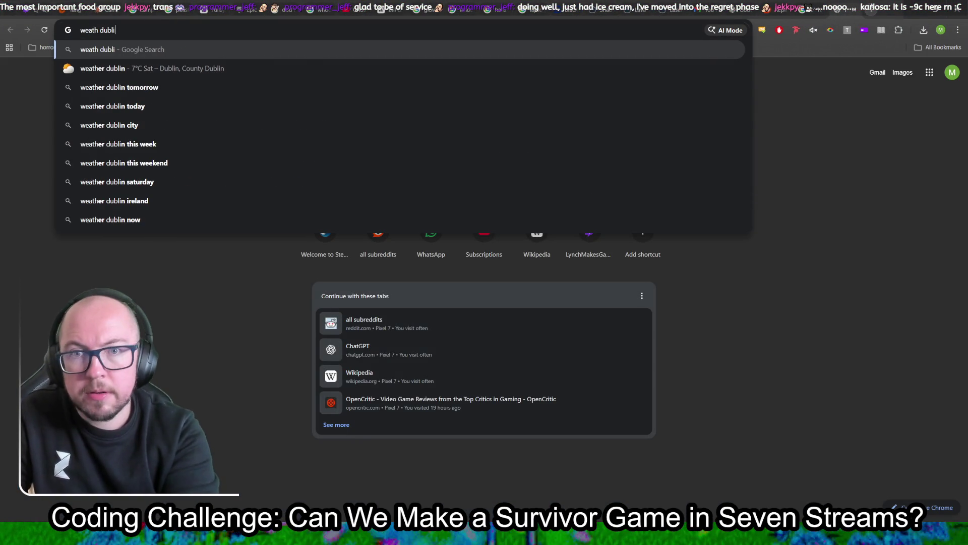
{"action": "key", "text": "Return"}
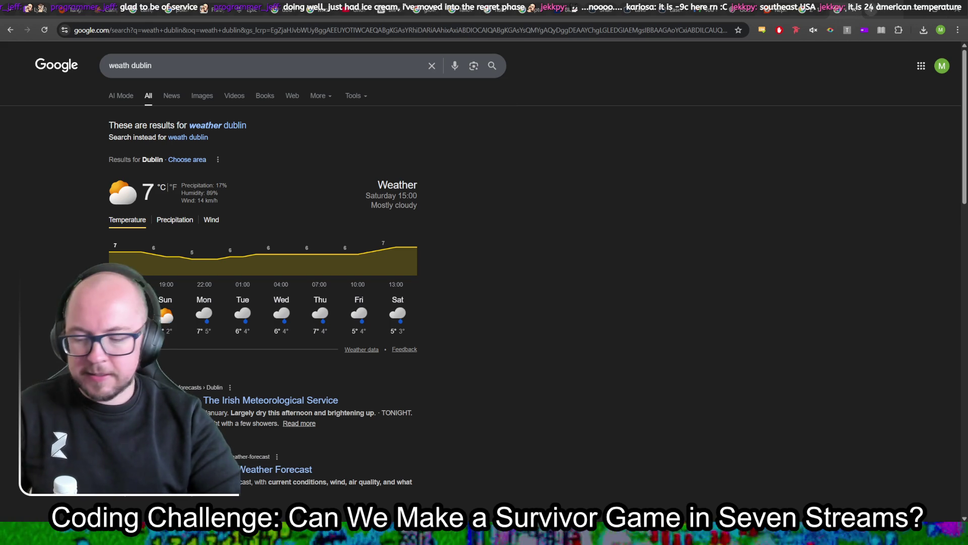
- Convert 24°F to Celsius with a '24f in c' search in a fresh tab
{"action": "left_click", "coordinate": [867, 5]}
{"action": "type", "text": "24f in c"}
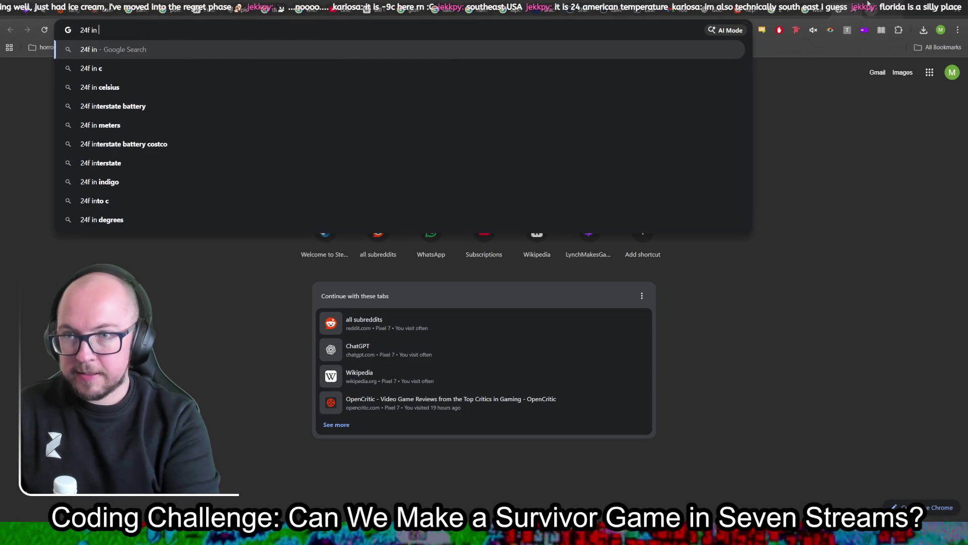
{"action": "key", "text": "Return"}
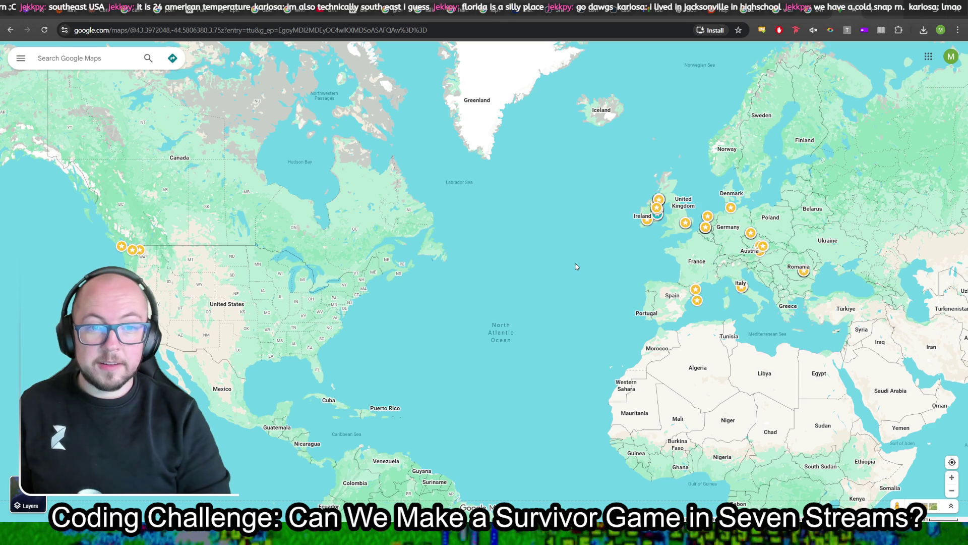
- Explore the Storm Chandra map, viewing Newfoundland and Labrador details and panning north
{"action": "scroll", "coordinate": [410, 215], "scroll_direction": "up", "scroll_amount": 1}
{"action": "scroll", "coordinate": [410, 215], "scroll_direction": "up", "scroll_amount": 1}
{"action": "left_click", "coordinate": [409, 213]}
{"action": "scroll", "coordinate": [410, 207], "scroll_direction": "down", "scroll_amount": 2}
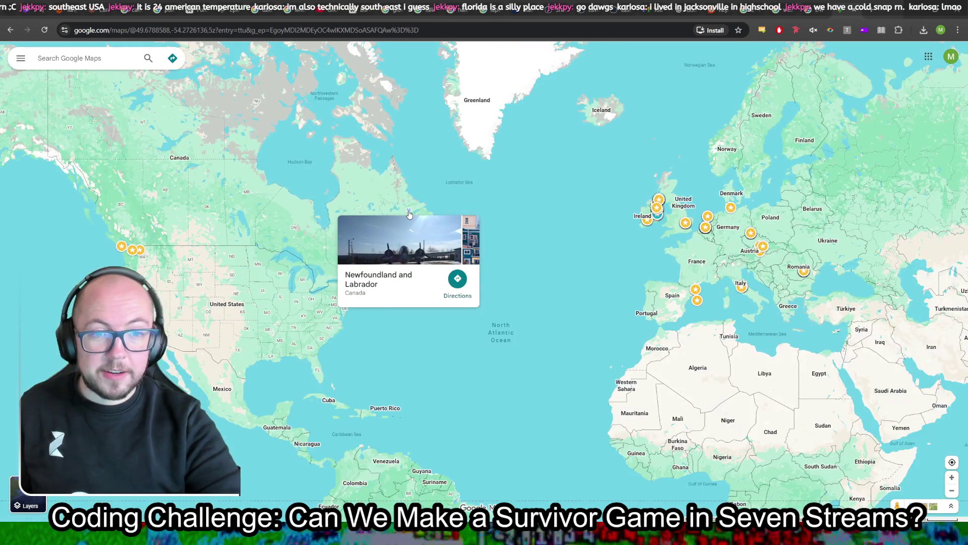
{"action": "scroll", "coordinate": [409, 207], "scroll_direction": "down", "scroll_amount": 1}
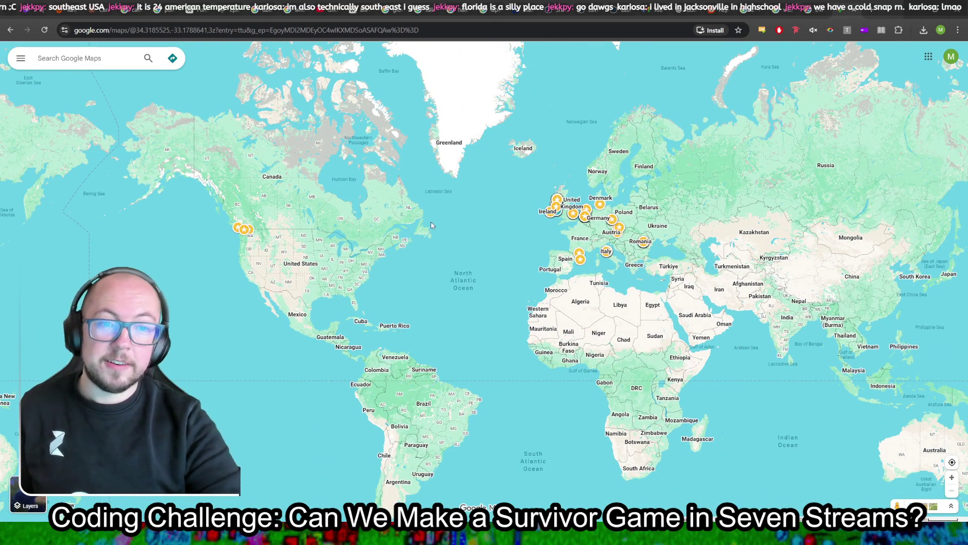
{"action": "scroll", "coordinate": [347, 289], "scroll_direction": "up", "scroll_amount": 2}
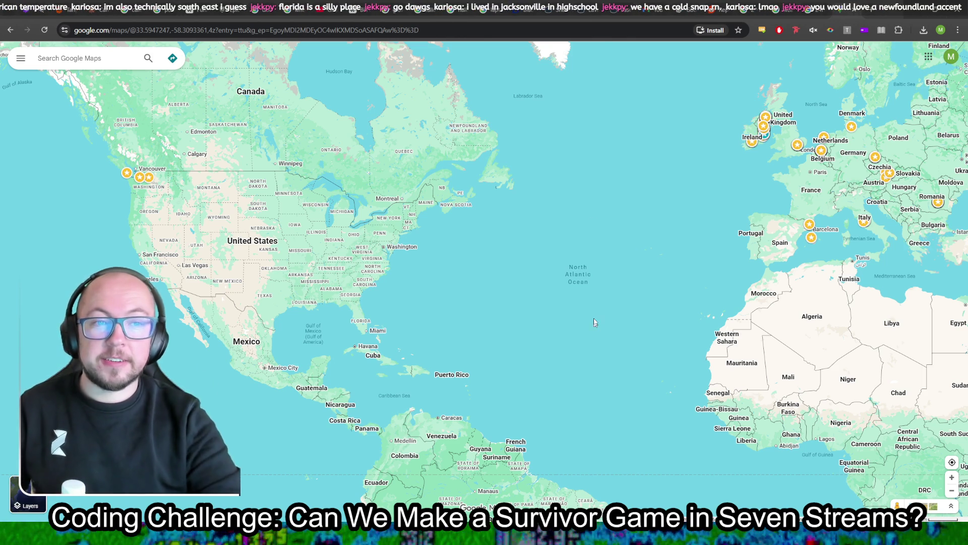
{"action": "left_click_drag", "start_coordinate": [562, 127], "coordinate": [557, 161]}
{"action": "scroll", "coordinate": [436, 106], "scroll_direction": "up", "scroll_amount": 3}
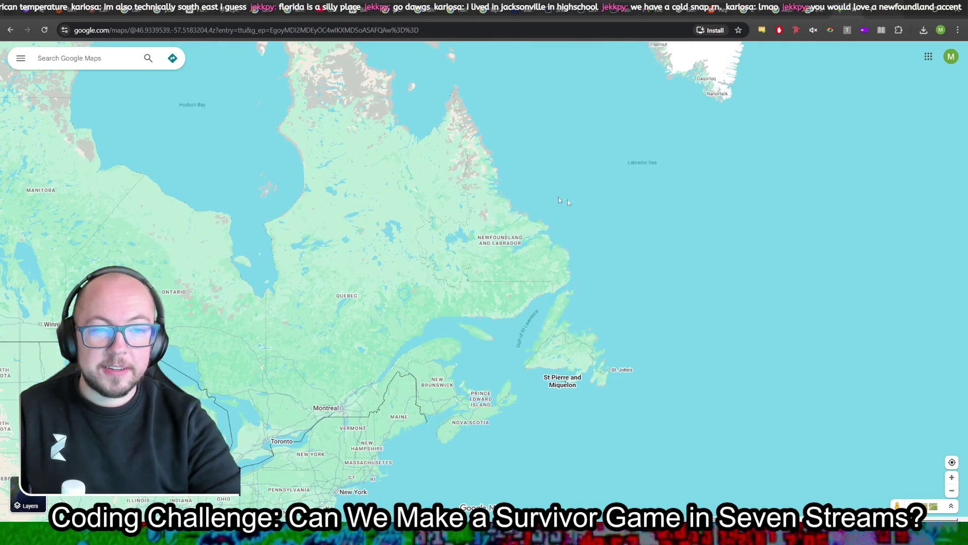
{"action": "key", "text": "ctrl+Tab"}
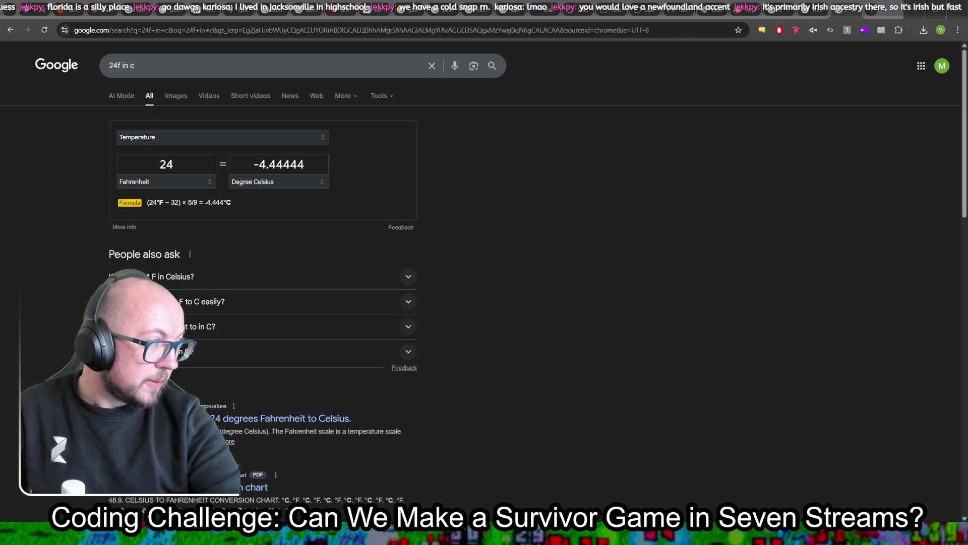
- Open the weather.metoffice.gov.uk warnings link in a background tab, then view the met.ie tab
{"action": "key", "text": "alt+Tab"}
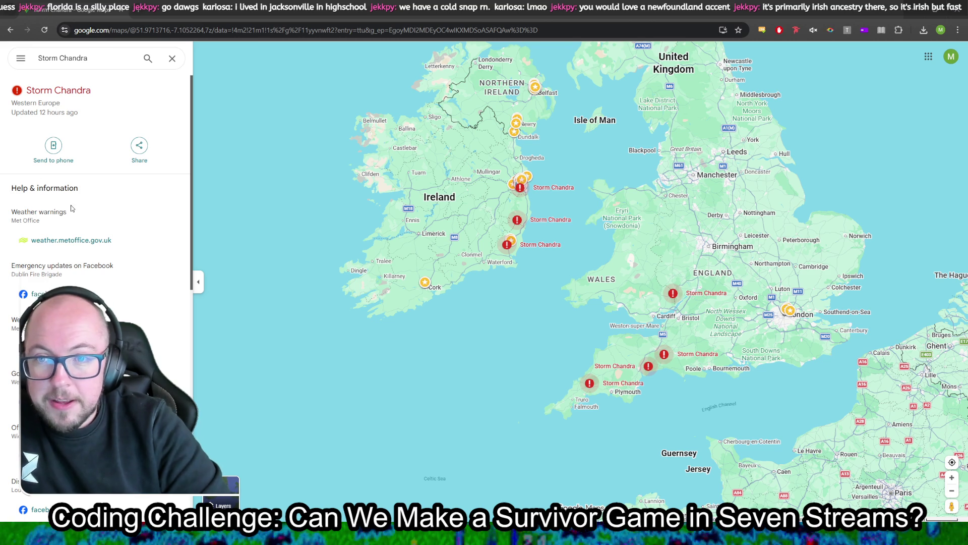
{"action": "middle_click", "coordinate": [74, 245]}
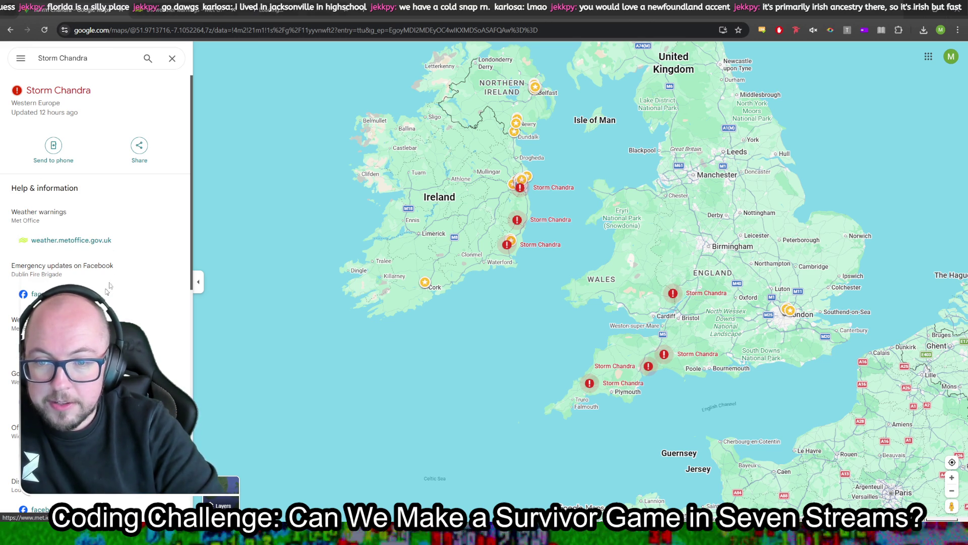
{"action": "scroll", "coordinate": [123, 257], "scroll_direction": "down", "scroll_amount": 5}
{"action": "scroll", "coordinate": [123, 257], "scroll_direction": "up", "scroll_amount": 5}
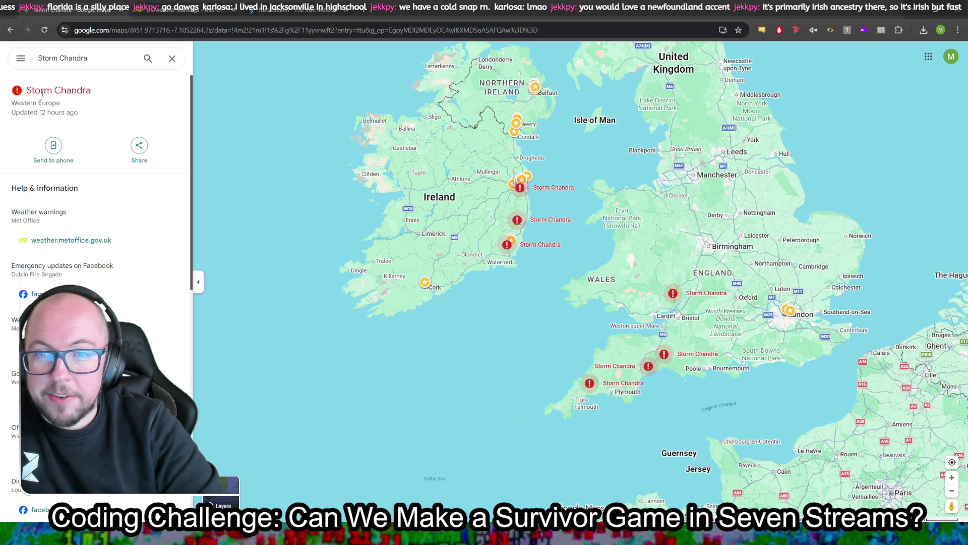
{"action": "scroll", "coordinate": [158, 230], "scroll_direction": "down", "scroll_amount": 1}
{"action": "scroll", "coordinate": [157, 230], "scroll_direction": "down", "scroll_amount": 2}
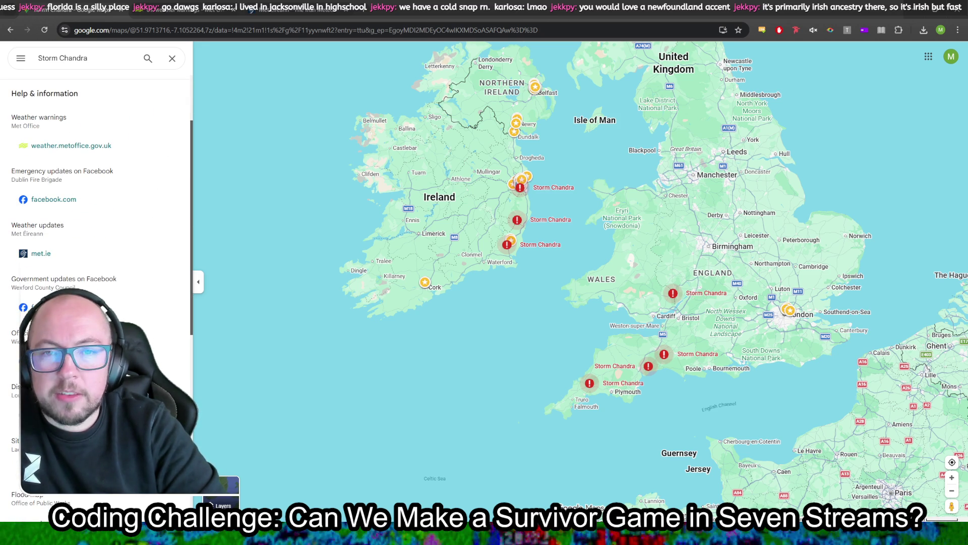
{"action": "key", "text": "ctrl+Tab"}
{"action": "key", "text": "ctrl+Tab"}
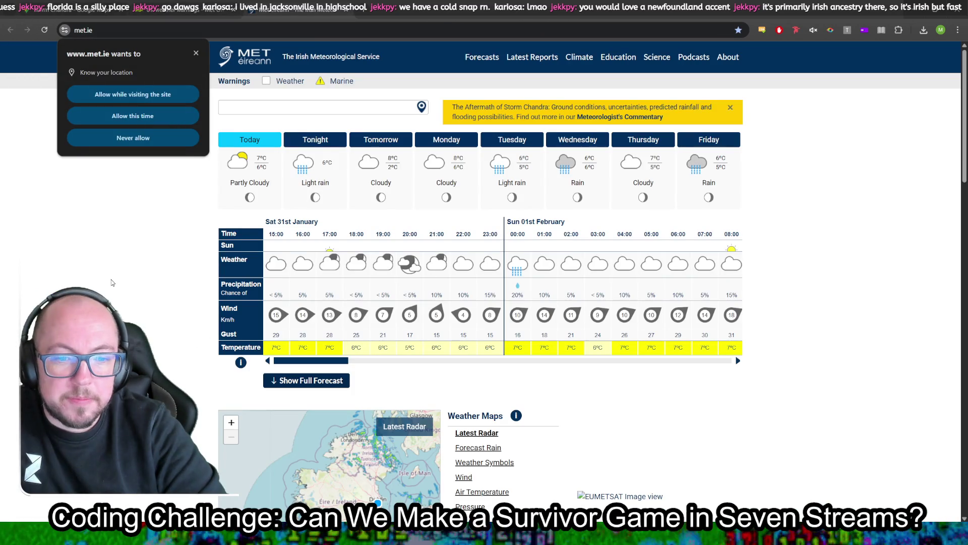
- Refuse met.ie location access, scroll the Botanic forecast, and select the Storm Chandra aftermath banner text
{"action": "key", "text": "Tab"}
{"action": "key", "text": "Tab"}
{"action": "key", "text": "Tab"}
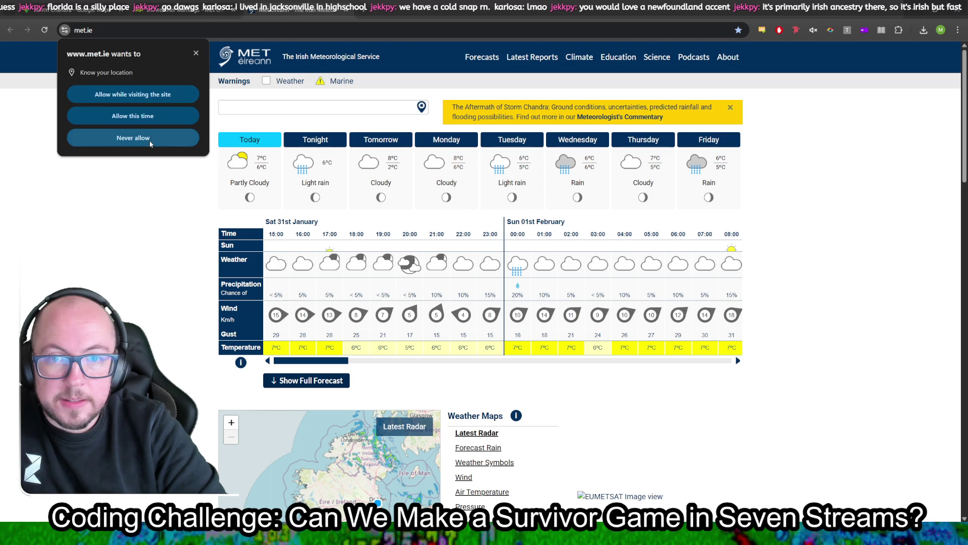
{"action": "key", "text": "Return"}
{"action": "scroll", "coordinate": [165, 364], "scroll_direction": "down", "scroll_amount": 4}
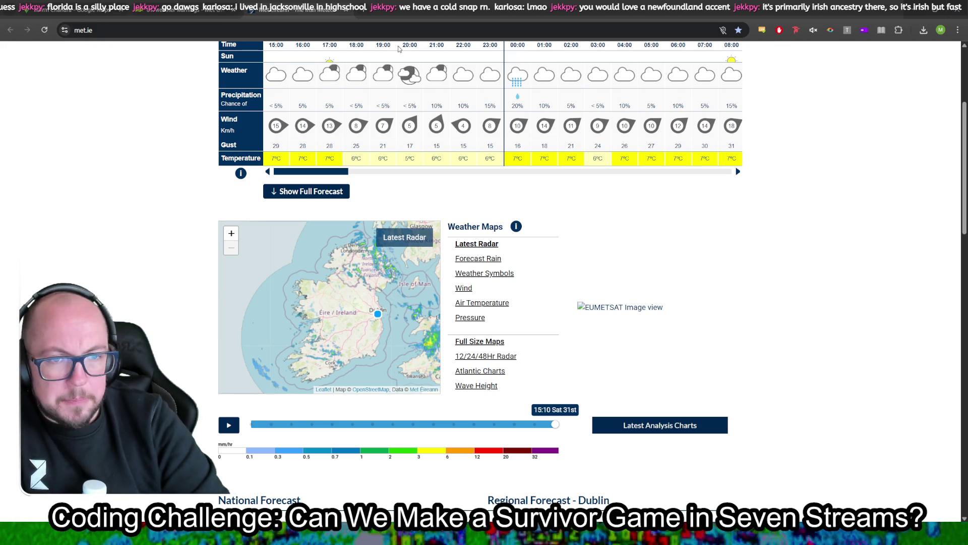
{"action": "scroll", "coordinate": [792, 300], "scroll_direction": "up", "scroll_amount": 2}
{"action": "scroll", "coordinate": [790, 300], "scroll_direction": "up", "scroll_amount": 2}
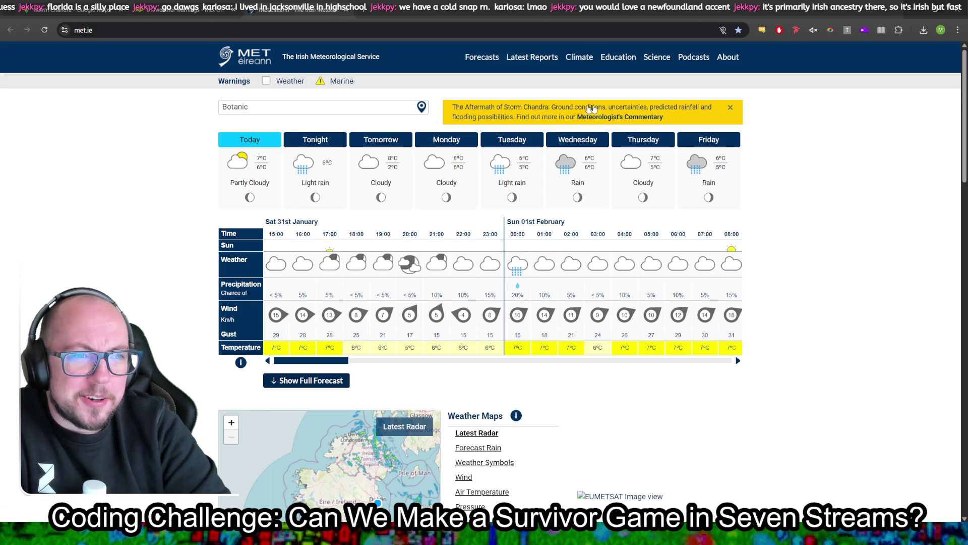
{"action": "mouse_move", "coordinate": [436, 106]}
{"action": "left_mouse_down"}
{"action": "mouse_move", "coordinate": [486, 117]}
{"action": "mouse_move", "coordinate": [664, 119]}
{"action": "left_mouse_up"}
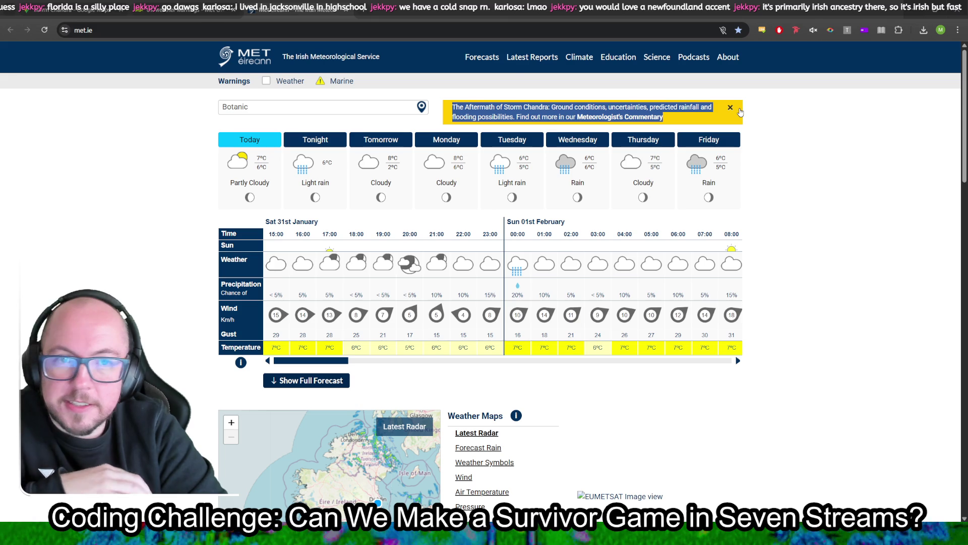
- Search YouTube for 'newfoundland and labrador canada accent' in a new tab
{"action": "left_click", "coordinate": [363, 7]}
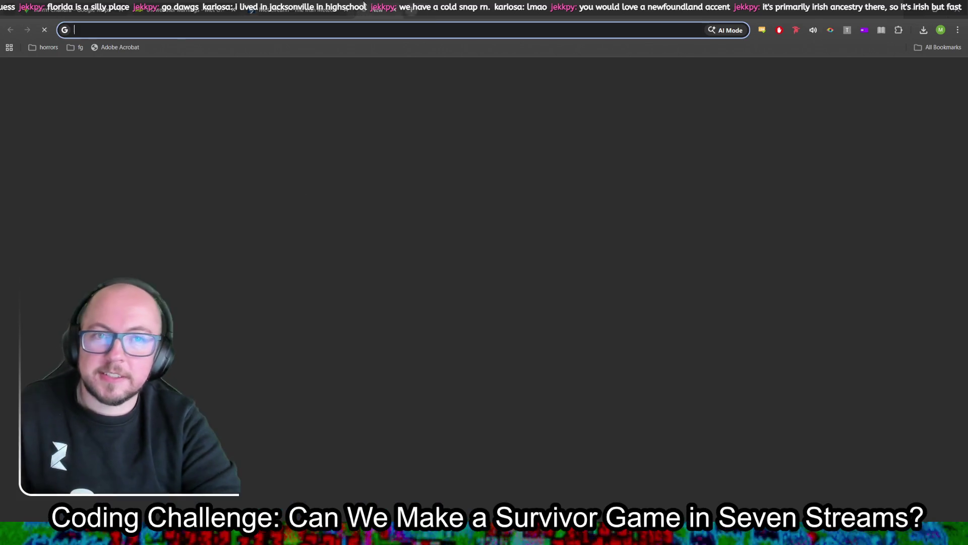
{"action": "type", "text": "yo"}
{"action": "key", "text": "Return"}
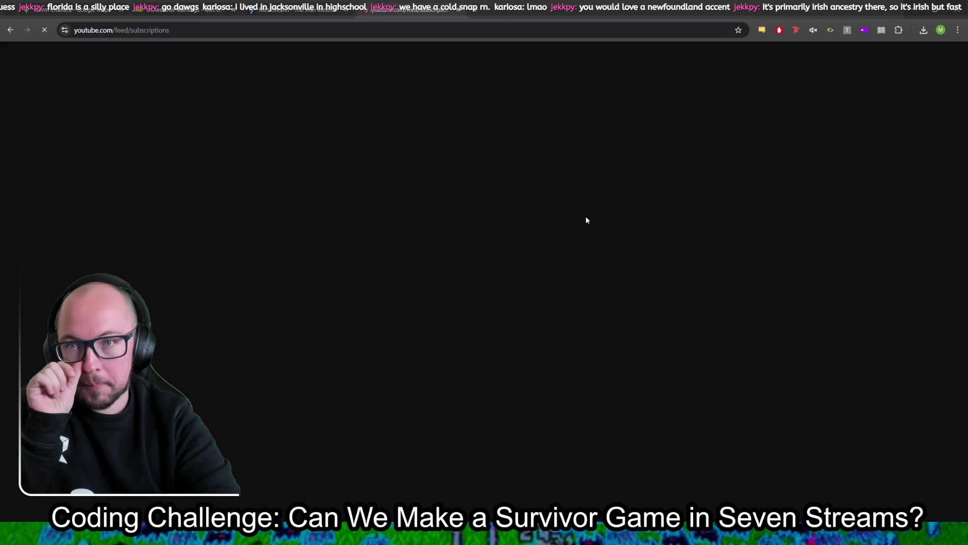
{"action": "left_click", "coordinate": [462, 48]}
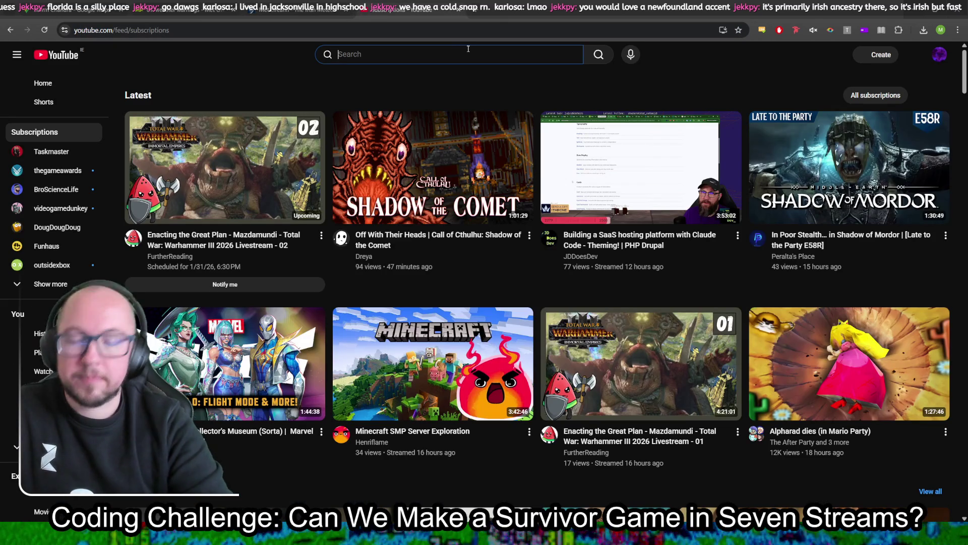
{"action": "type", "text": "newfoundland ac"}
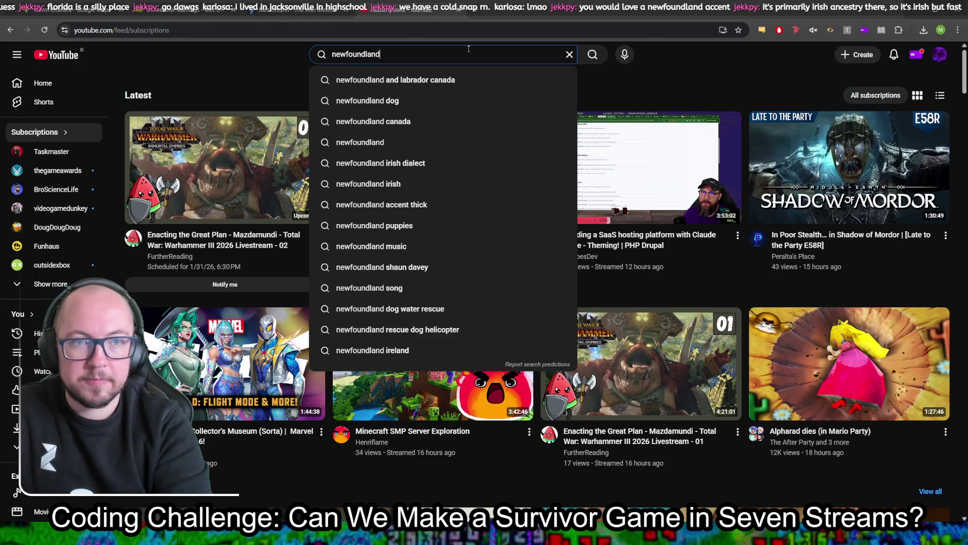
{"action": "key", "text": "BackSpace"}
{"action": "type", "text": "nd labrador canada"}
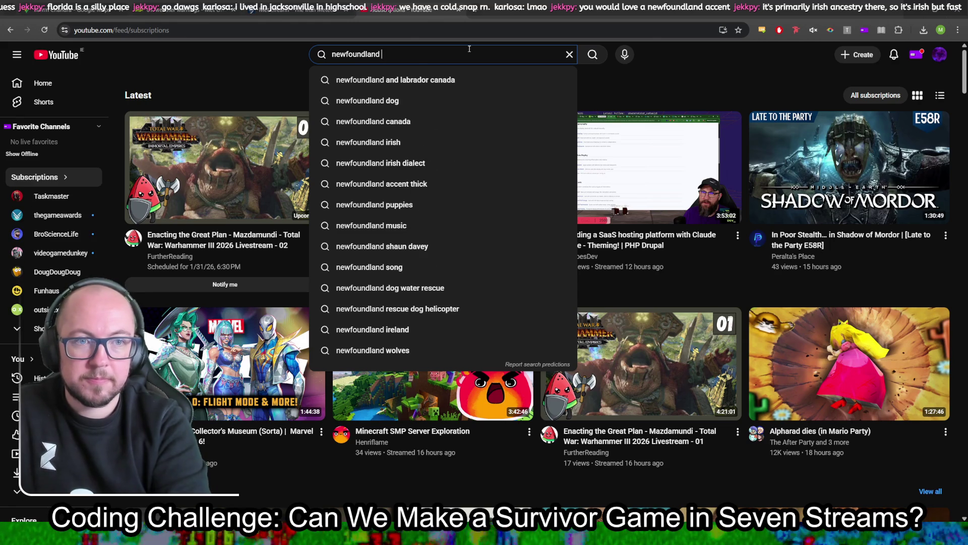
{"action": "key", "text": "Down"}
{"action": "type", "text": "accent"}
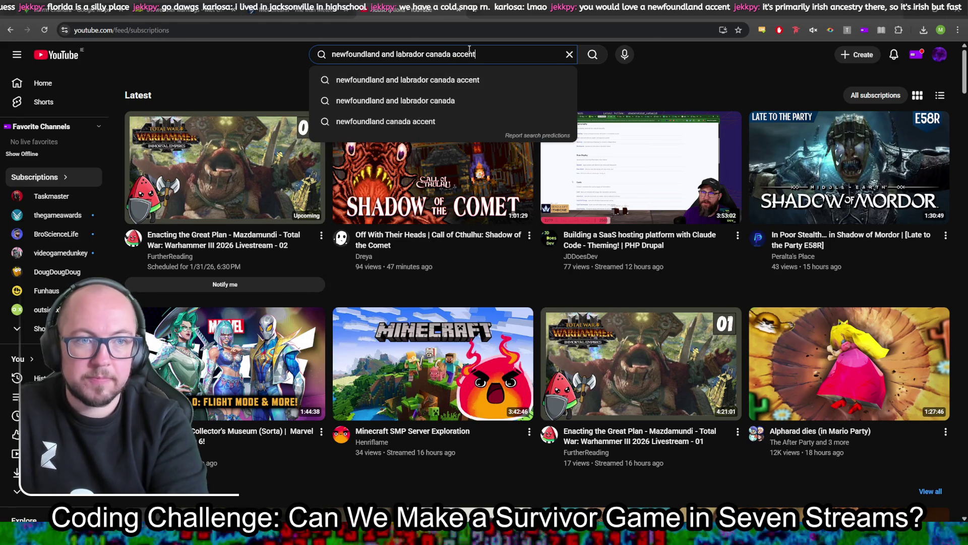
{"action": "key", "text": "Return"}
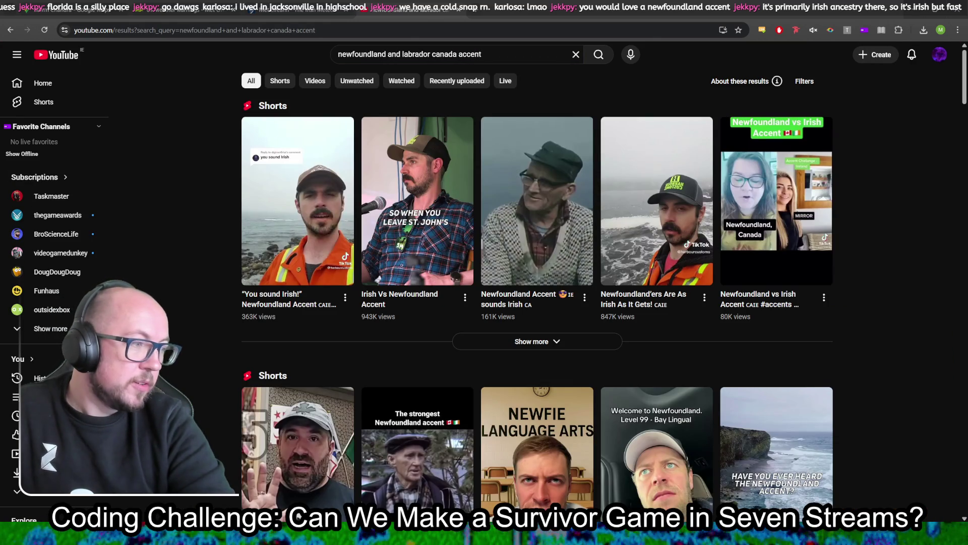
- Pan the Storm Chandra map across the North Atlantic and back toward Europe
{"action": "left_click", "coordinate": [90, 10]}
{"action": "scroll", "coordinate": [315, 243], "scroll_direction": "down", "scroll_amount": 5}
{"action": "left_click_drag", "start_coordinate": [353, 207], "coordinate": [525, 277]}
{"action": "left_click_drag", "start_coordinate": [252, 278], "coordinate": [553, 277]}
{"action": "left_click_drag", "start_coordinate": [679, 310], "coordinate": [577, 276]}
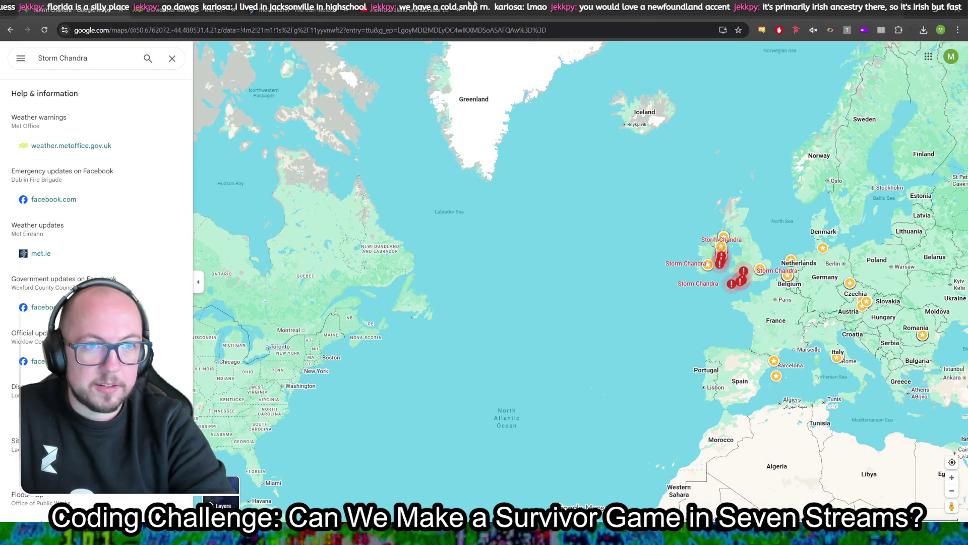
- Play the first Short, 'You sound Irish!', then go back to the Storm Chandra map
{"action": "left_click", "coordinate": [404, 10]}
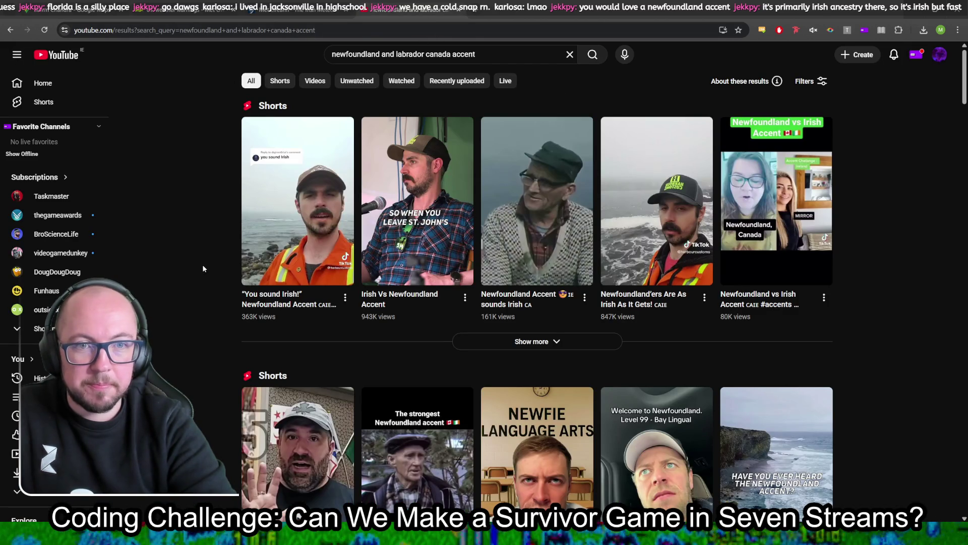
{"action": "left_click", "coordinate": [274, 191]}
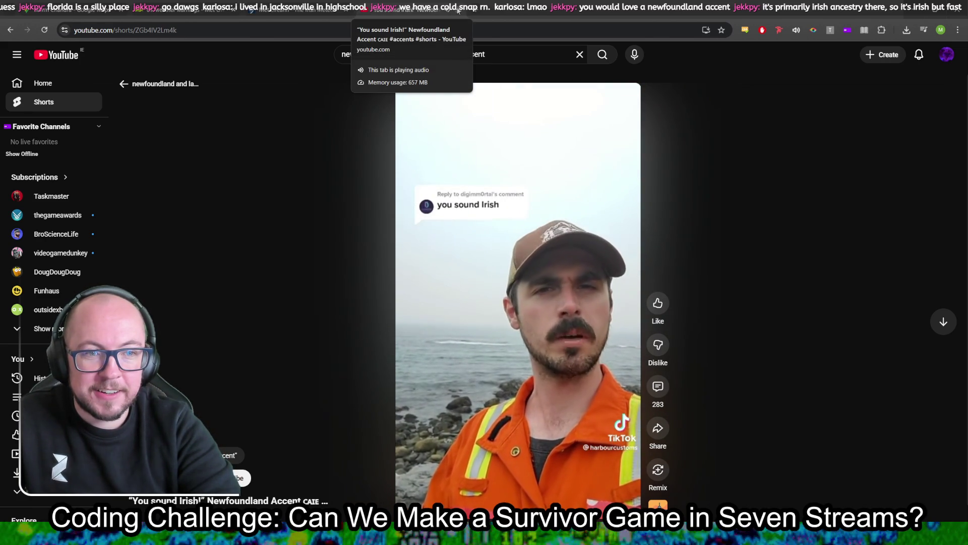
{"action": "left_click", "coordinate": [76, 9]}
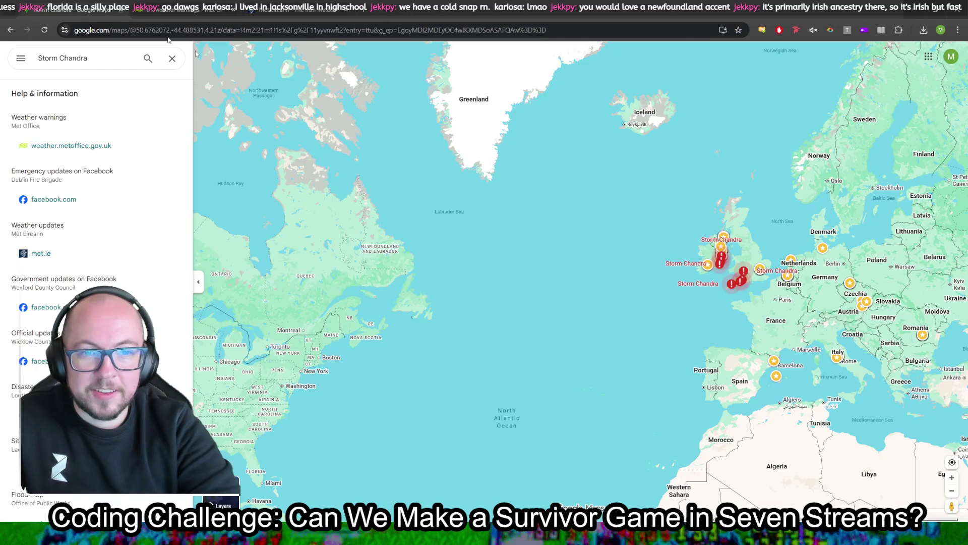
- Zoom the Storm Chandra map out to the North Atlantic and view the 24°F to −4.44°C result
{"action": "scroll", "coordinate": [541, 292], "scroll_direction": "down", "scroll_amount": 2}
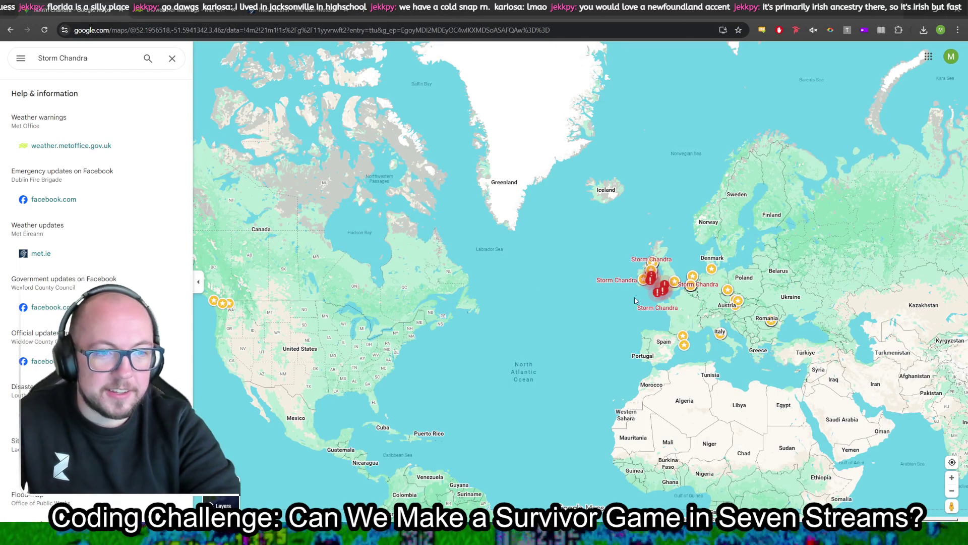
{"action": "scroll", "coordinate": [600, 308], "scroll_direction": "down", "scroll_amount": 1}
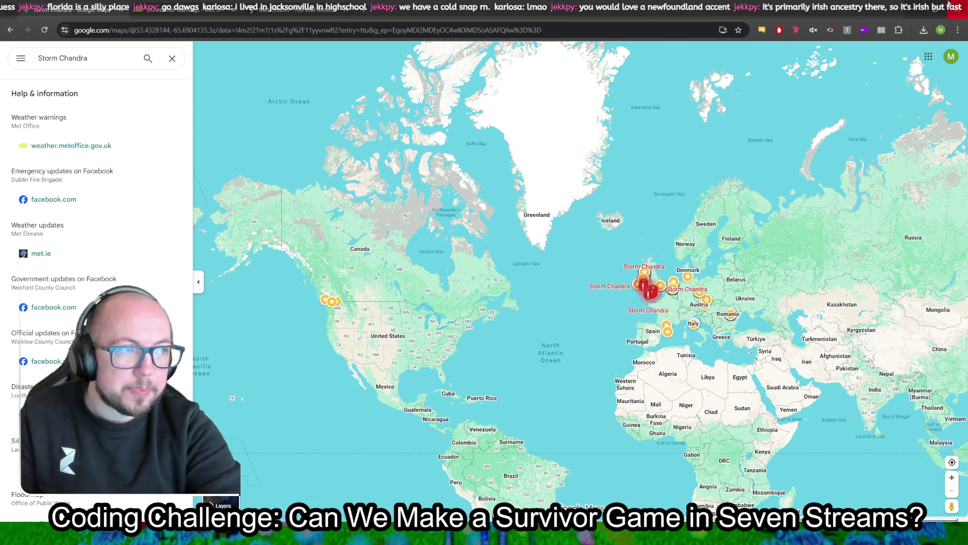
{"action": "left_click", "coordinate": [883, 15]}
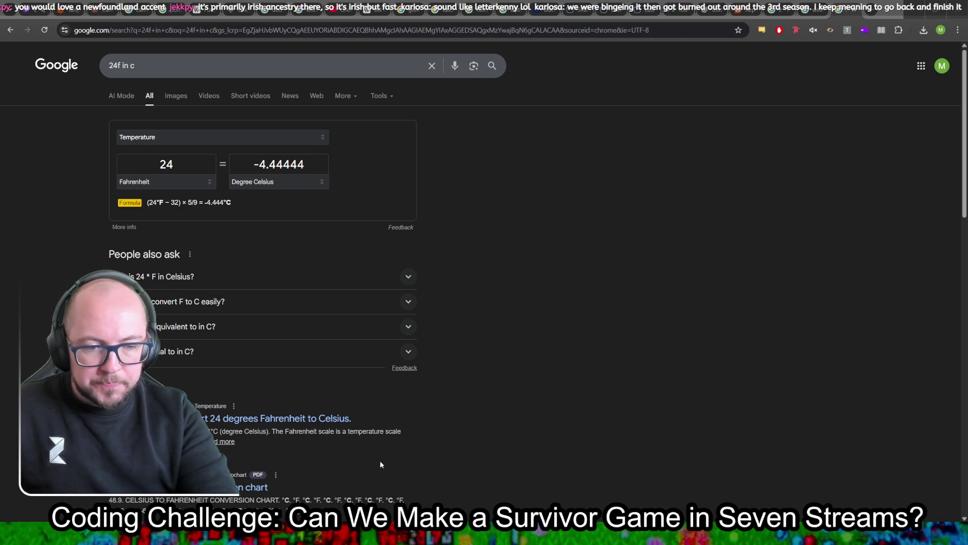
{"action": "key", "text": "alt+Tab"}
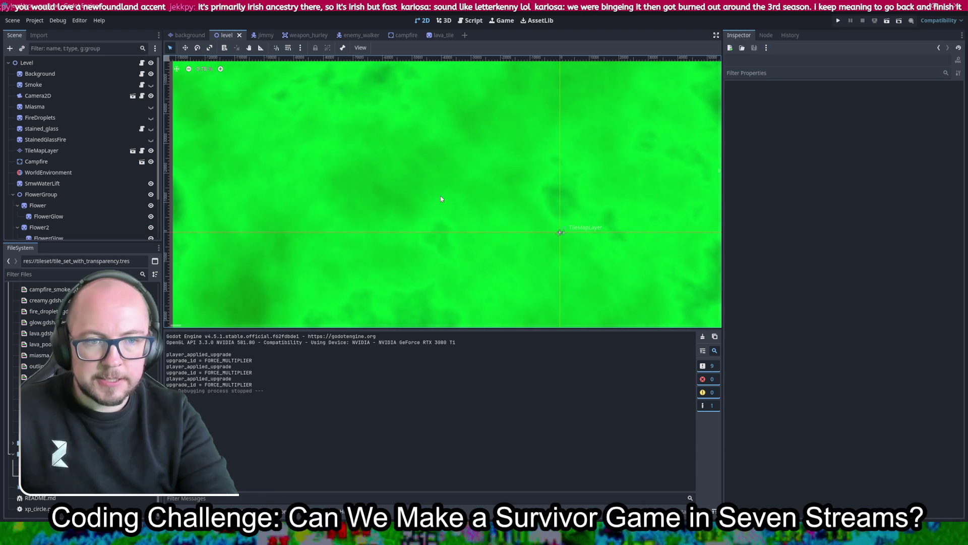
{"action": "scroll", "coordinate": [482, 220], "scroll_direction": "down", "scroll_amount": 1}
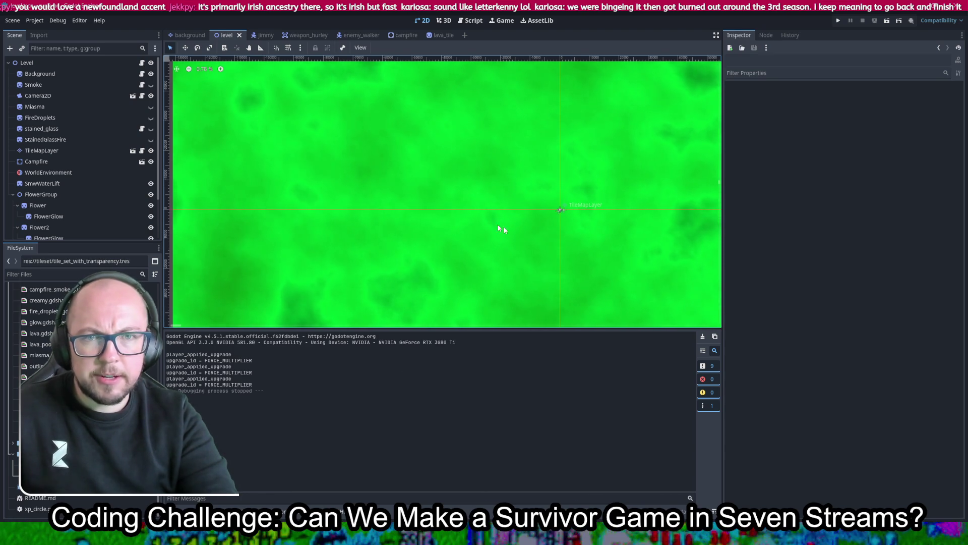
{"action": "scroll", "coordinate": [482, 221], "scroll_direction": "down", "scroll_amount": 2}
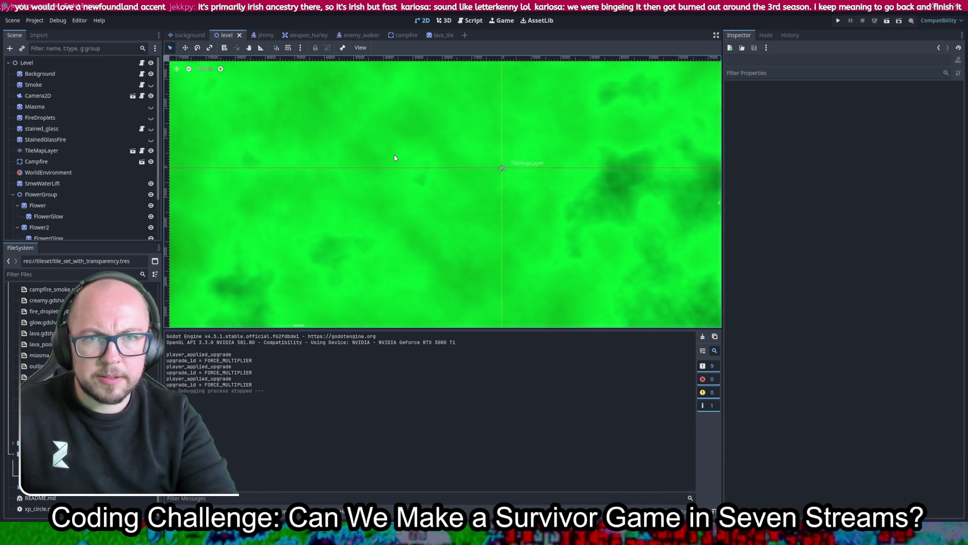
{"action": "scroll", "coordinate": [471, 200], "scroll_direction": "up", "scroll_amount": 2}
{"action": "scroll", "coordinate": [472, 200], "scroll_direction": "up", "scroll_amount": 2}
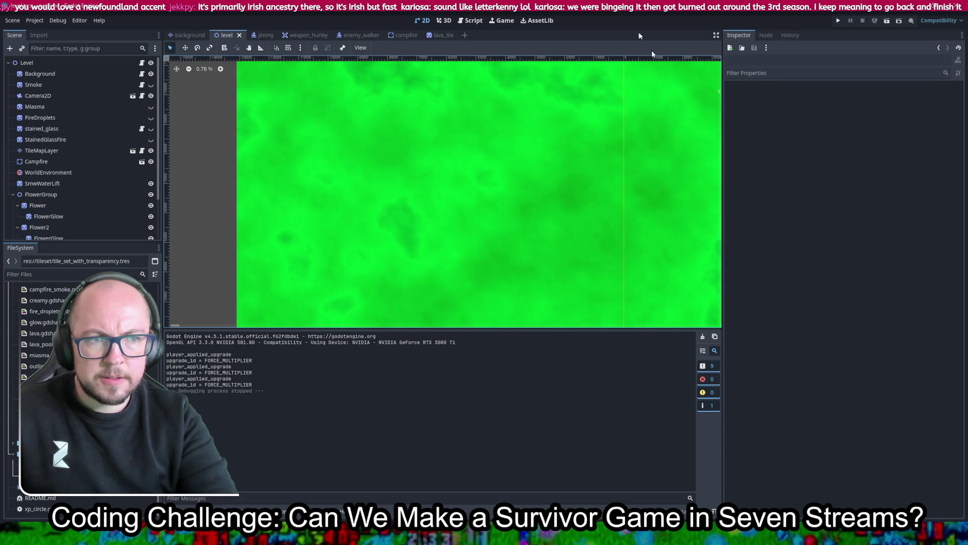
{"action": "scroll", "coordinate": [450, 248], "scroll_direction": "right", "scroll_amount": 3}
{"action": "scroll", "coordinate": [450, 247], "scroll_direction": "left", "scroll_amount": 2}
{"action": "scroll", "coordinate": [363, 227], "scroll_direction": "down", "scroll_amount": 3}
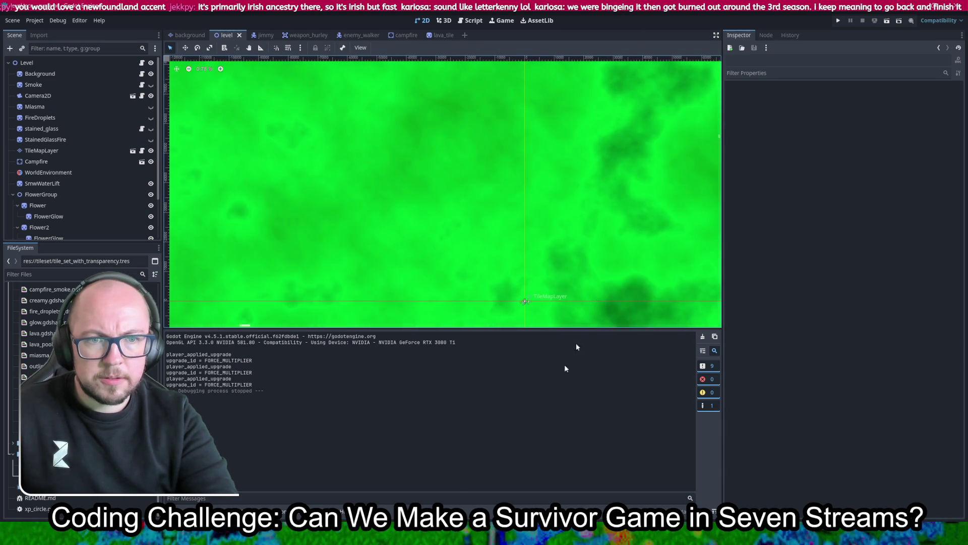
{"action": "scroll", "coordinate": [502, 230], "scroll_direction": "left", "scroll_amount": 3}
{"action": "scroll", "coordinate": [502, 230], "scroll_direction": "down", "scroll_amount": 3}
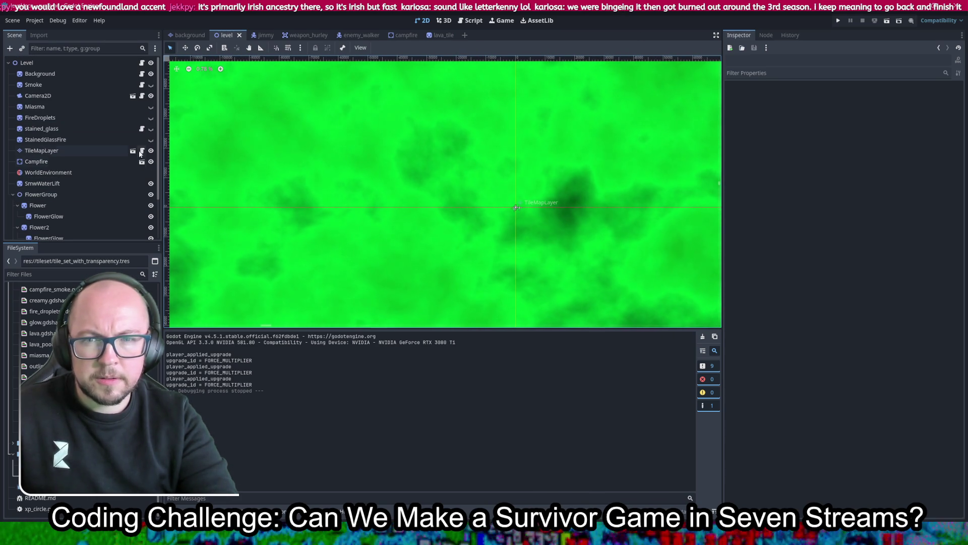
{"action": "scroll", "coordinate": [113, 162], "scroll_direction": "down", "scroll_amount": 3}
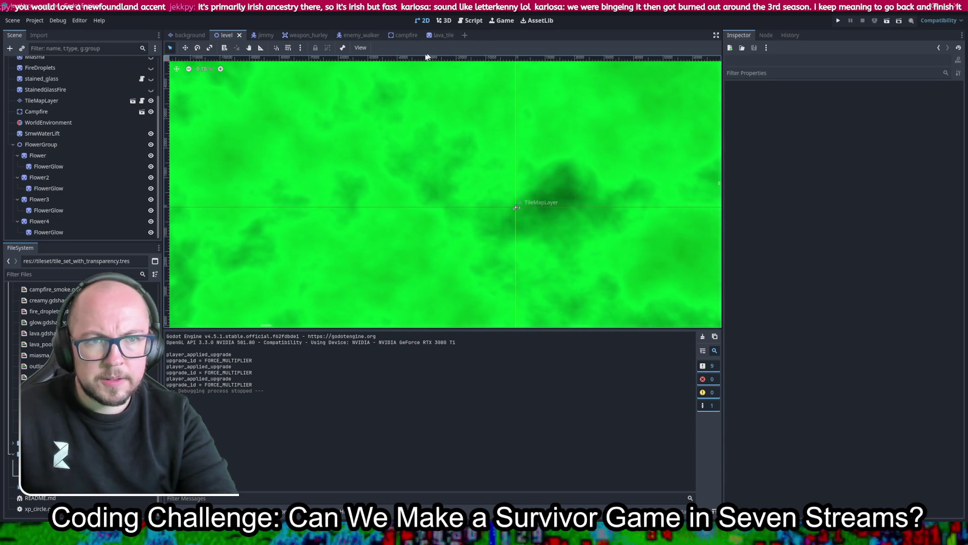
{"action": "left_click", "coordinate": [443, 35]}
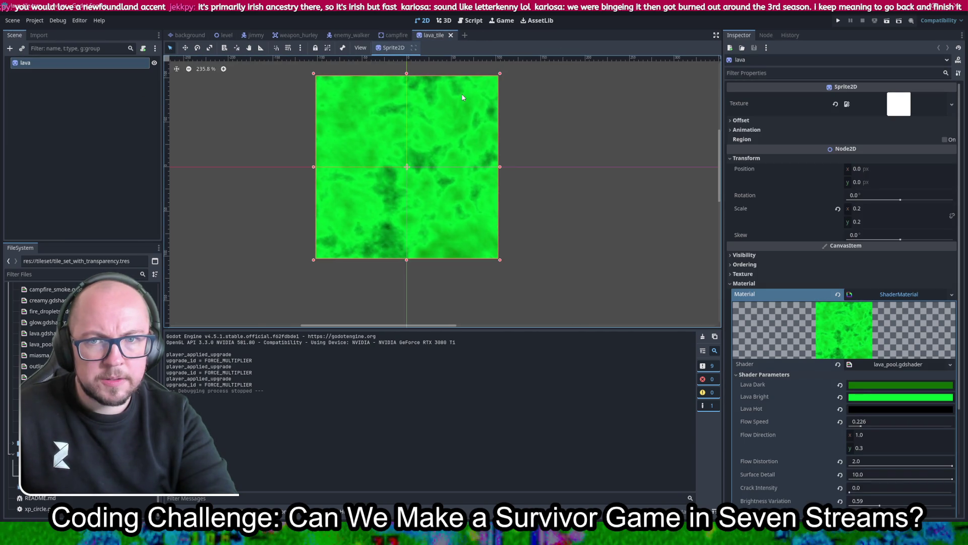
{"action": "left_click", "coordinate": [179, 36]}
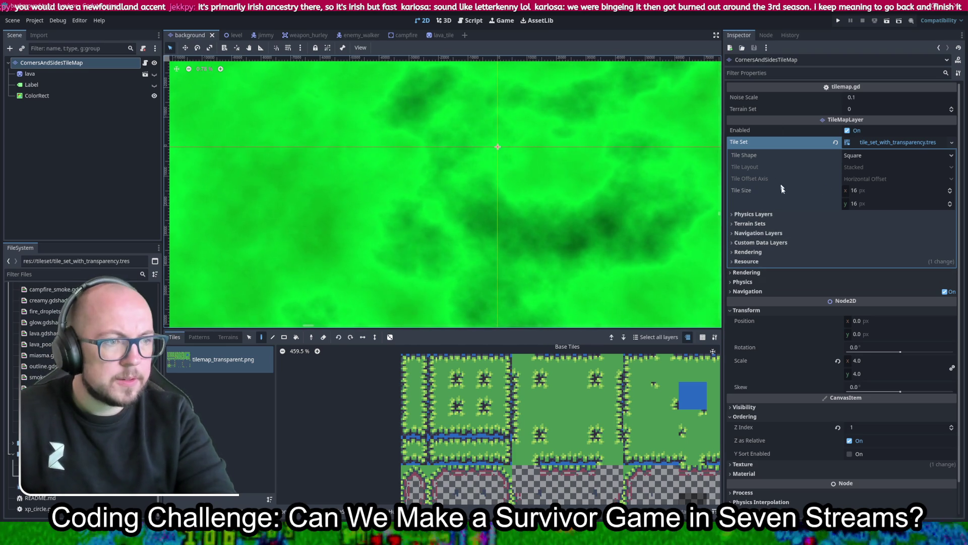
{"action": "left_click", "coordinate": [881, 360]}
{"action": "type", "text": "1"}
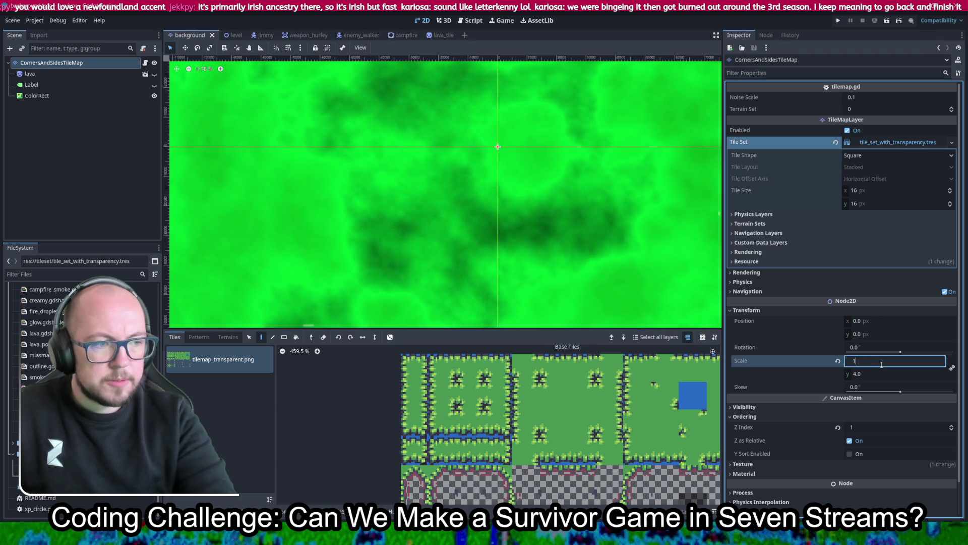
{"action": "key", "text": "Tab"}
{"action": "key", "text": "Return"}
{"action": "key", "text": "ctrl+z"}
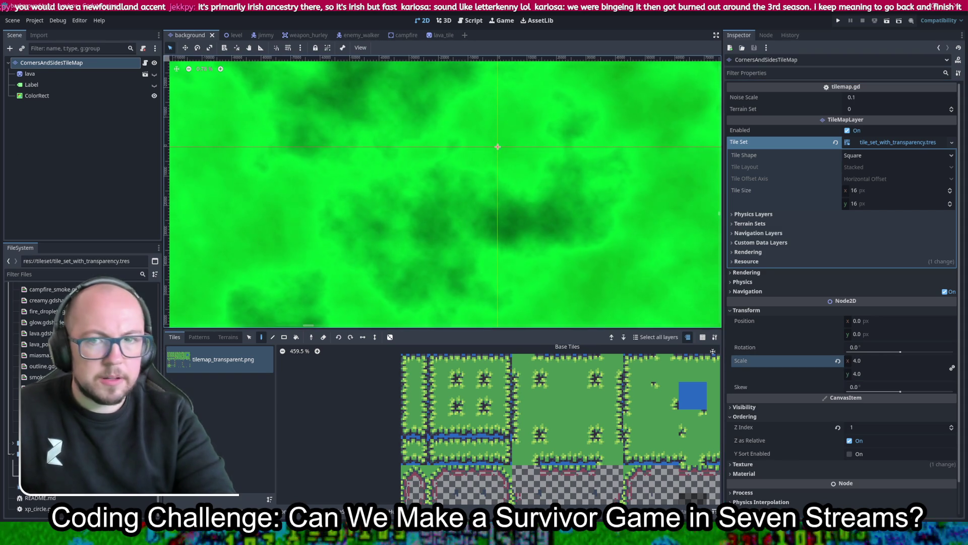
{"action": "left_click", "coordinate": [36, 96]}
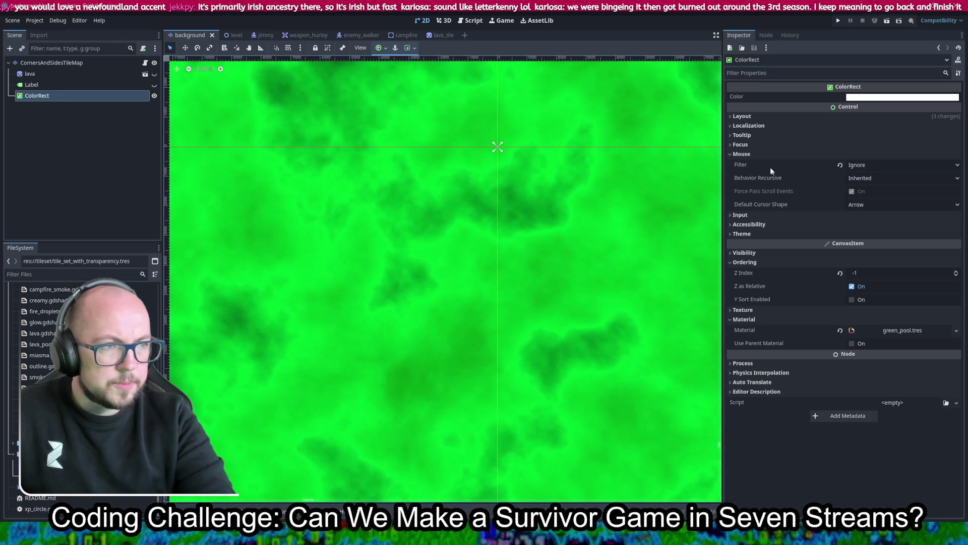
- Drag the green ColorRect around the canvas and keep its anchor preset at Center
{"action": "mouse_move", "coordinate": [477, 203]}
{"action": "left_mouse_down"}
{"action": "mouse_move", "coordinate": [599, 51]}
{"action": "mouse_move", "coordinate": [504, 101]}
{"action": "mouse_move", "coordinate": [216, 119]}
{"action": "mouse_move", "coordinate": [333, 264]}
{"action": "mouse_move", "coordinate": [444, 104]}
{"action": "mouse_move", "coordinate": [524, 252]}
{"action": "mouse_move", "coordinate": [555, 282]}
{"action": "left_mouse_up"}
{"action": "mouse_move", "coordinate": [339, 295]}
{"action": "left_mouse_down"}
{"action": "mouse_move", "coordinate": [364, 195]}
{"action": "mouse_move", "coordinate": [287, 142]}
{"action": "mouse_move", "coordinate": [394, 176]}
{"action": "mouse_move", "coordinate": [471, 220]}
{"action": "left_mouse_up"}
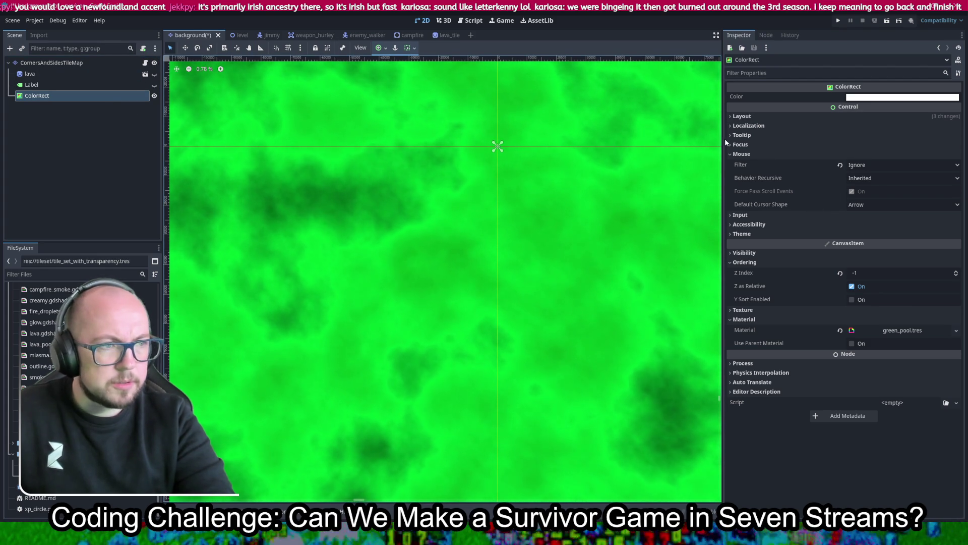
{"action": "left_click", "coordinate": [750, 117]}
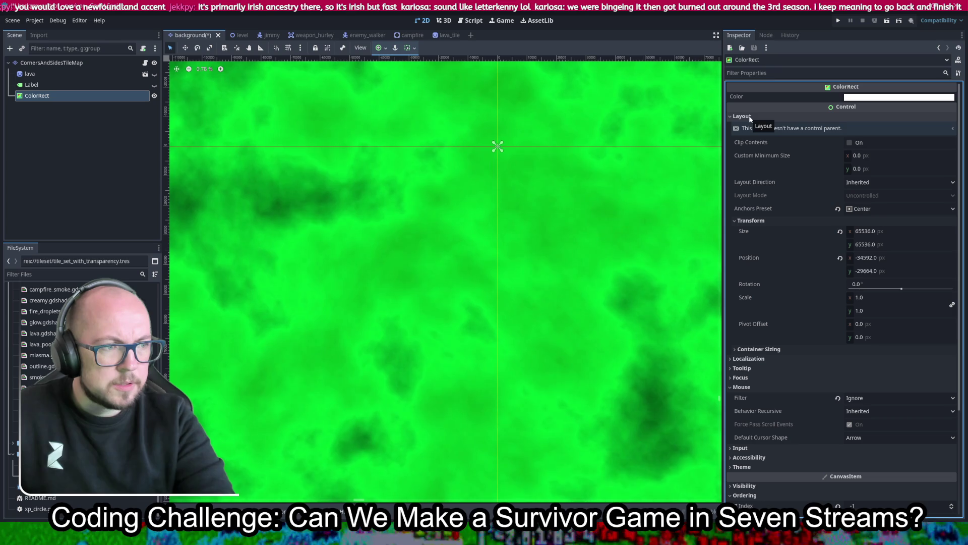
{"action": "mouse_move", "coordinate": [301, 192]}
{"action": "left_mouse_down"}
{"action": "mouse_move", "coordinate": [202, 175]}
{"action": "mouse_move", "coordinate": [456, 227]}
{"action": "mouse_move", "coordinate": [622, 358]}
{"action": "mouse_move", "coordinate": [543, 315]}
{"action": "mouse_move", "coordinate": [494, 263]}
{"action": "mouse_move", "coordinate": [474, 264]}
{"action": "mouse_move", "coordinate": [384, 151]}
{"action": "mouse_move", "coordinate": [407, 228]}
{"action": "mouse_move", "coordinate": [404, 209]}
{"action": "left_mouse_up"}
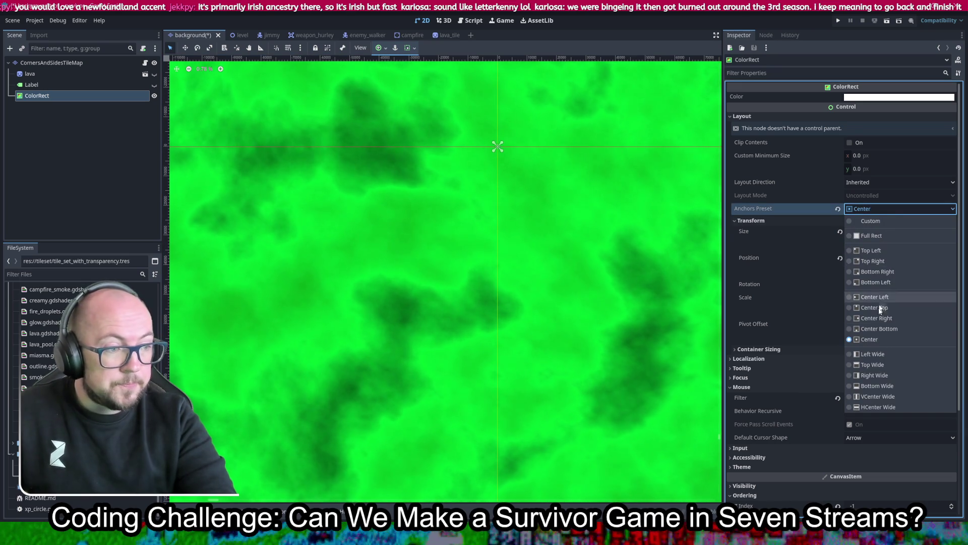
{"action": "left_click", "coordinate": [871, 339]}
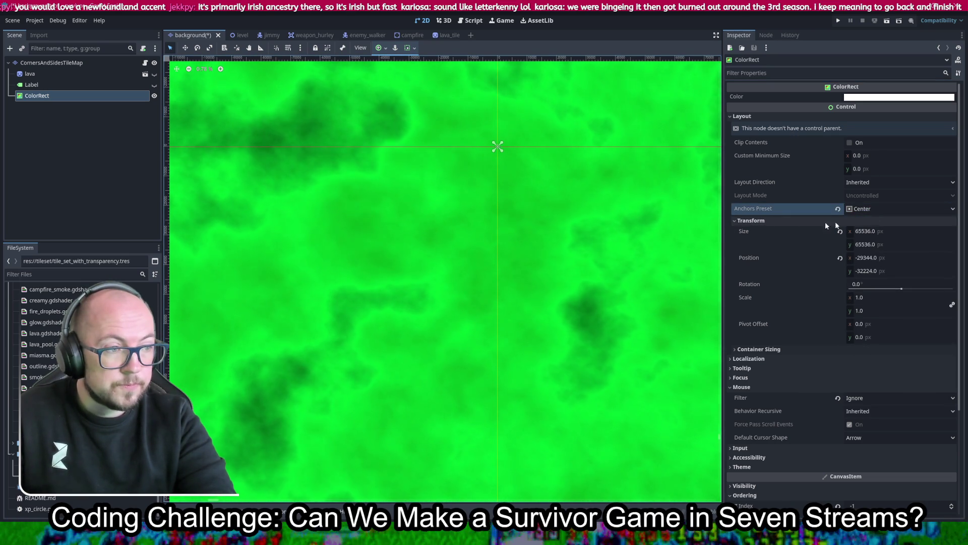
{"action": "left_click", "coordinate": [870, 209]}
{"action": "left_click", "coordinate": [870, 211]}
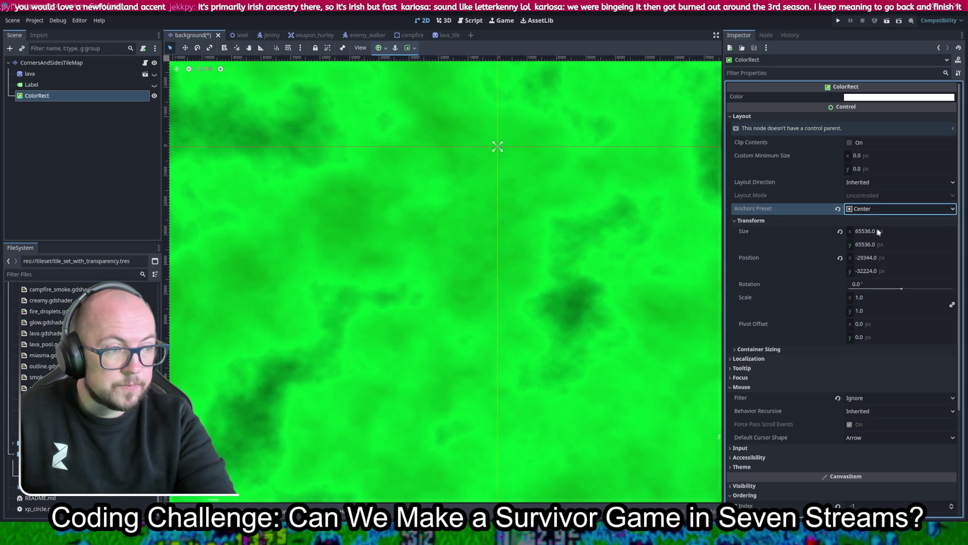
- Try a 0 × 0 size for the ColorRect, then undo back to 65536
{"action": "left_click", "coordinate": [876, 231]}
{"action": "type", "text": "0"}
{"action": "left_click", "coordinate": [866, 244]}
{"action": "type", "text": "0"}
{"action": "key", "text": "Return"}
{"action": "key", "text": "ctrl+z"}
{"action": "key", "text": "ctrl+z"}
- Set the ColorRect's Layout position to 0, 0
{"action": "left_click", "coordinate": [903, 258]}
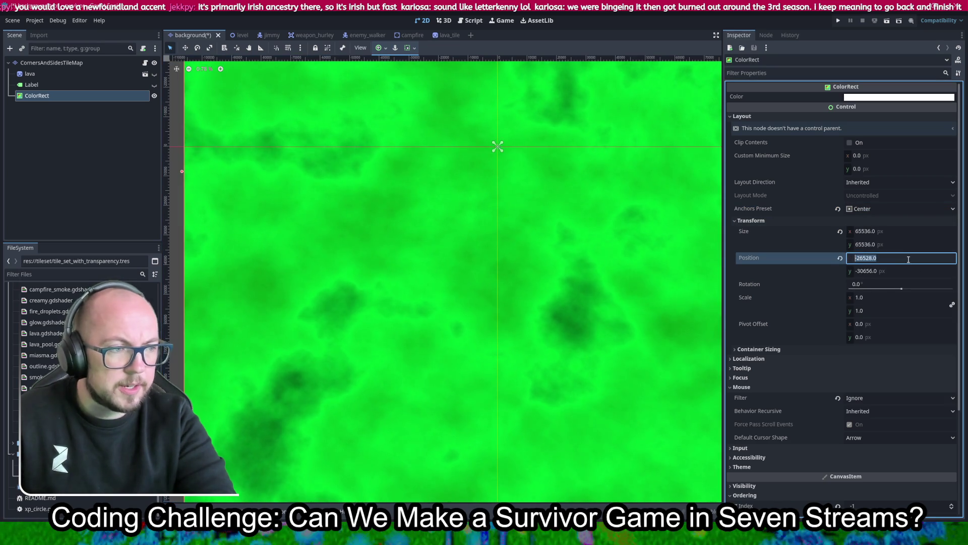
{"action": "type", "text": "0"}
{"action": "key", "text": "Return"}
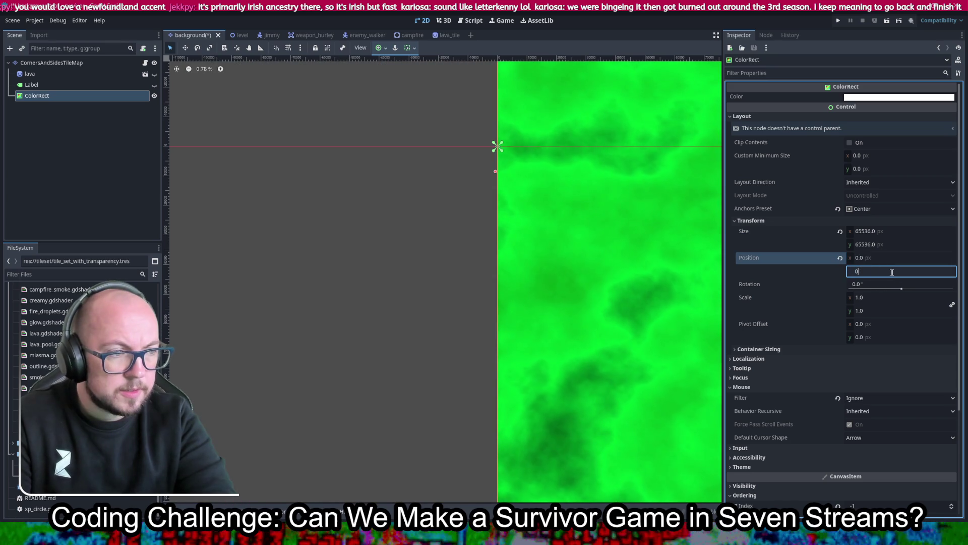
{"action": "left_click", "coordinate": [882, 271]}
{"action": "type", "text": "0"}
{"action": "key", "text": "Return"}
- Switch the anchor preset to Full Rect and back to Center, then reselect ColorRect
{"action": "left_click", "coordinate": [879, 213]}
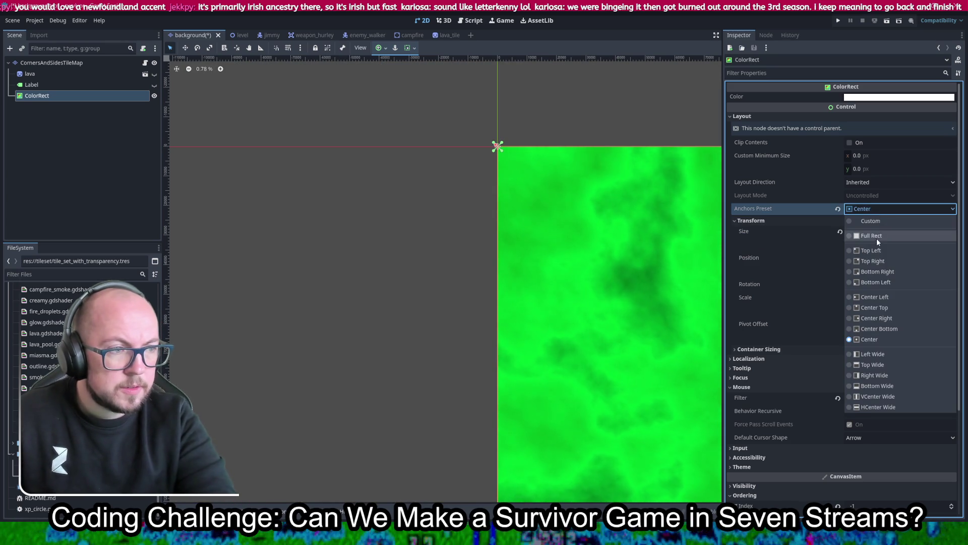
{"action": "left_click", "coordinate": [877, 235]}
{"action": "left_click", "coordinate": [879, 214]}
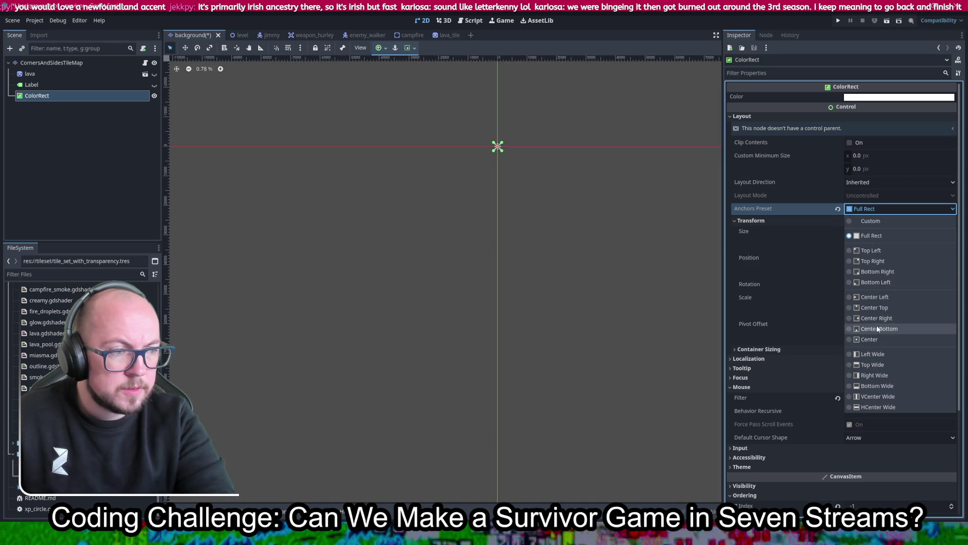
{"action": "left_click", "coordinate": [871, 338]}
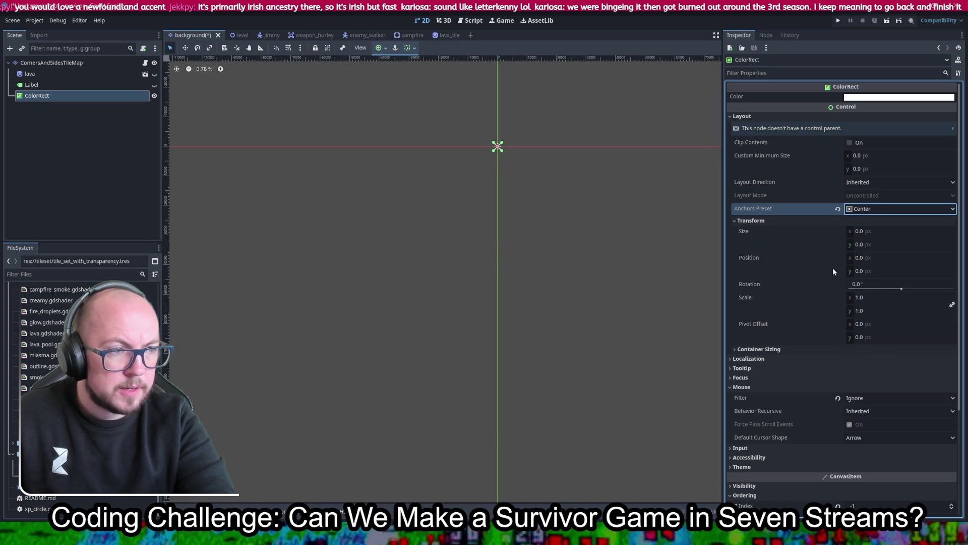
{"action": "left_click", "coordinate": [86, 85]}
{"action": "left_click", "coordinate": [82, 96]}
- Delete the old ColorRect and add a new ColorRect child under CornersAndSidesTileMap
{"action": "key", "text": "Delete"}
{"action": "key", "text": "Return"}
{"action": "right_click", "coordinate": [73, 64]}
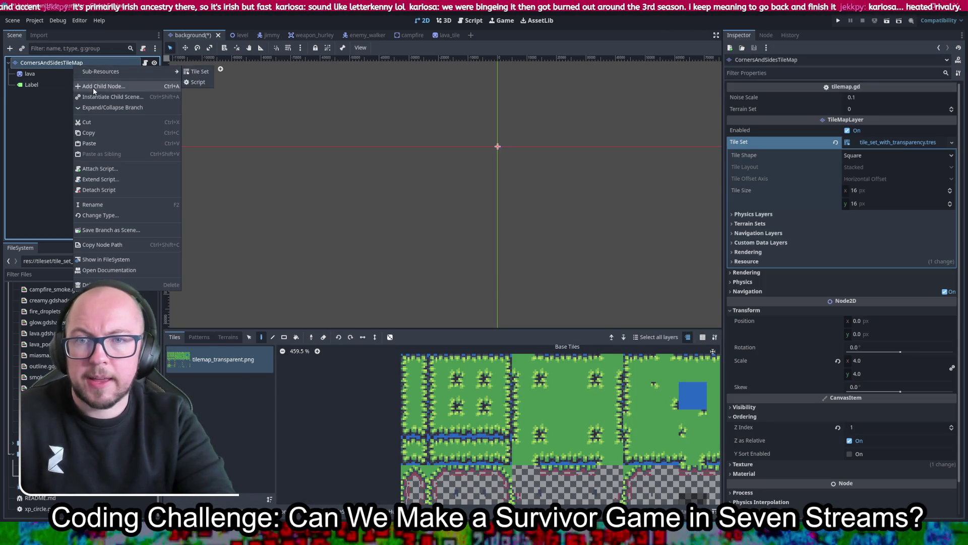
{"action": "left_click", "coordinate": [92, 87]}
{"action": "double_click", "coordinate": [245, 322]}
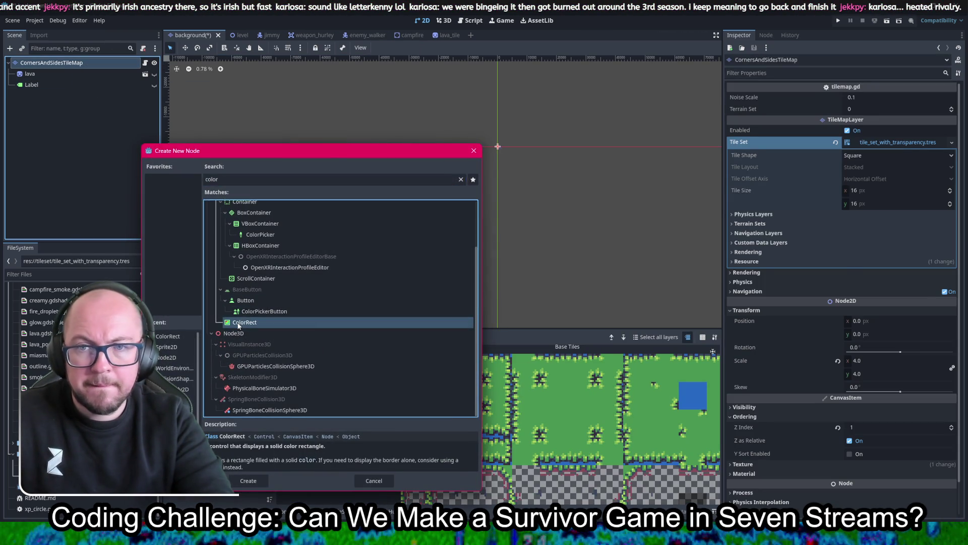
- Set the new ColorRect's Ordering > Z Index to -1
{"action": "left_click", "coordinate": [759, 211]}
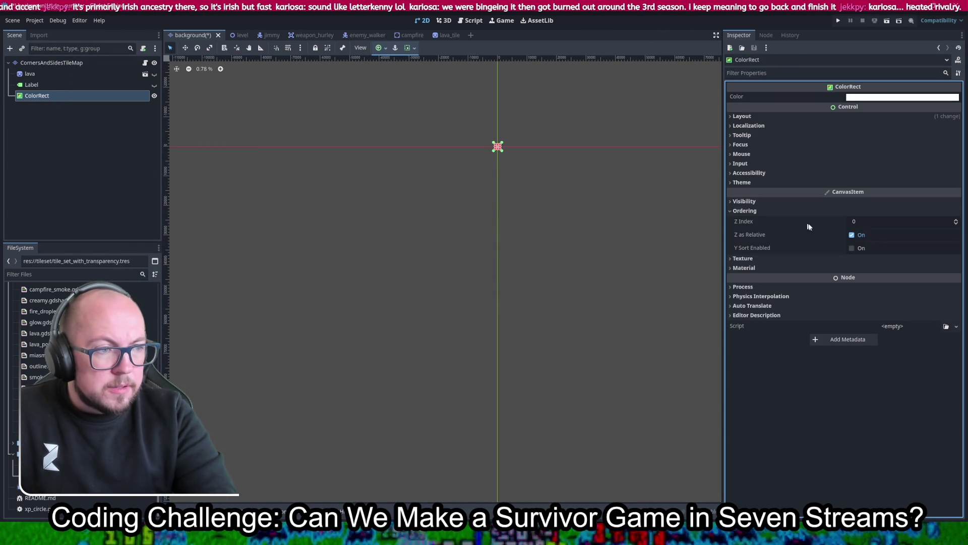
{"action": "left_click", "coordinate": [858, 220]}
{"action": "type", "text": "-1"}
{"action": "key", "text": "Return"}
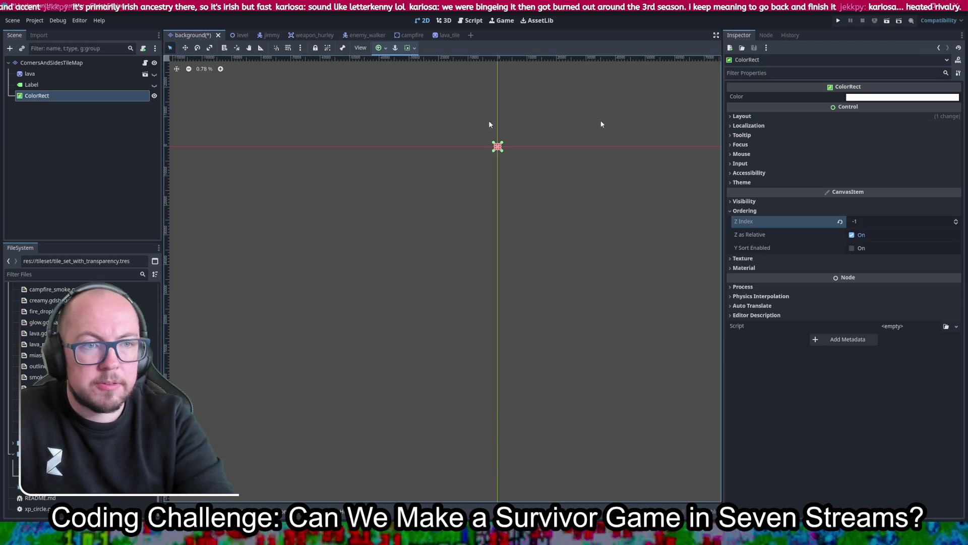
{"action": "scroll", "coordinate": [595, 236], "scroll_direction": "up", "scroll_amount": 5}
- Save the scene, check the 2^16 = 65536 calculator result in Chrome, and return to Godot
{"action": "key", "text": "ctrl+s"}
{"action": "key", "text": "alt+Tab"}
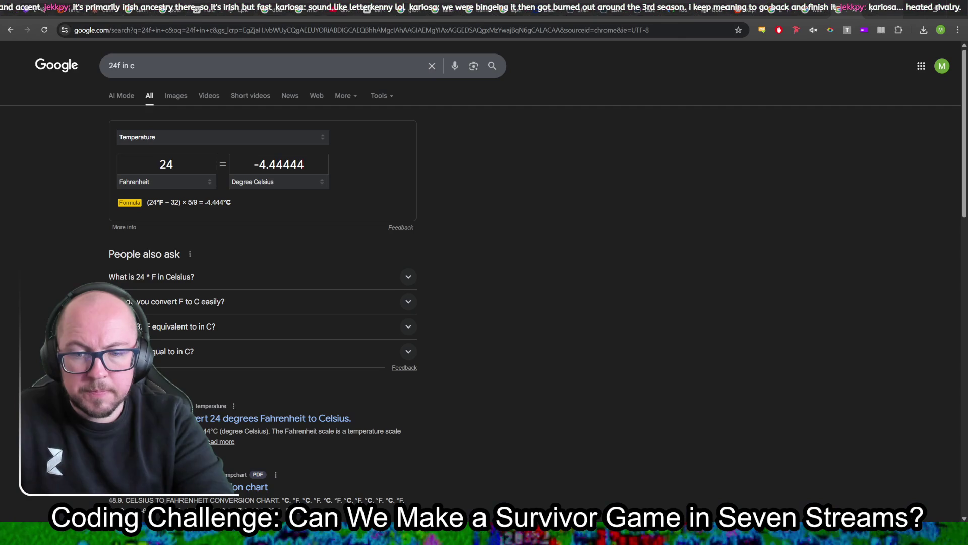
{"action": "left_click", "coordinate": [785, 5]}
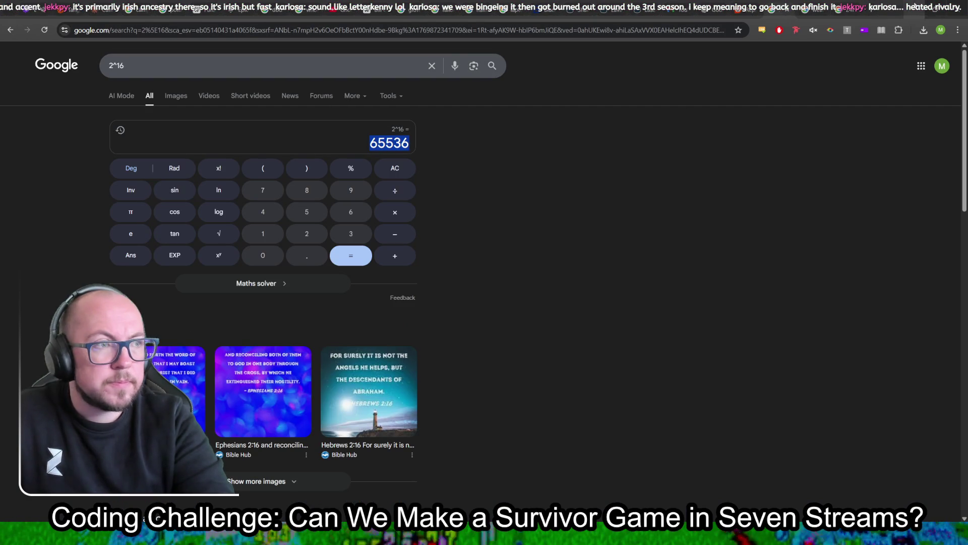
{"action": "key", "text": "alt+Tab"}
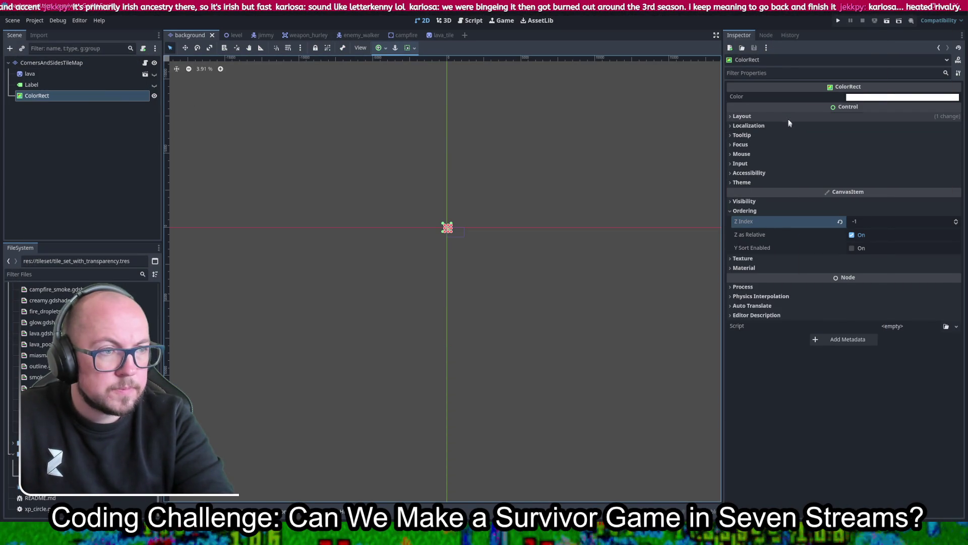
- Add a Node2D child under CornersAndSidesTileMap
{"action": "right_click", "coordinate": [60, 64]}
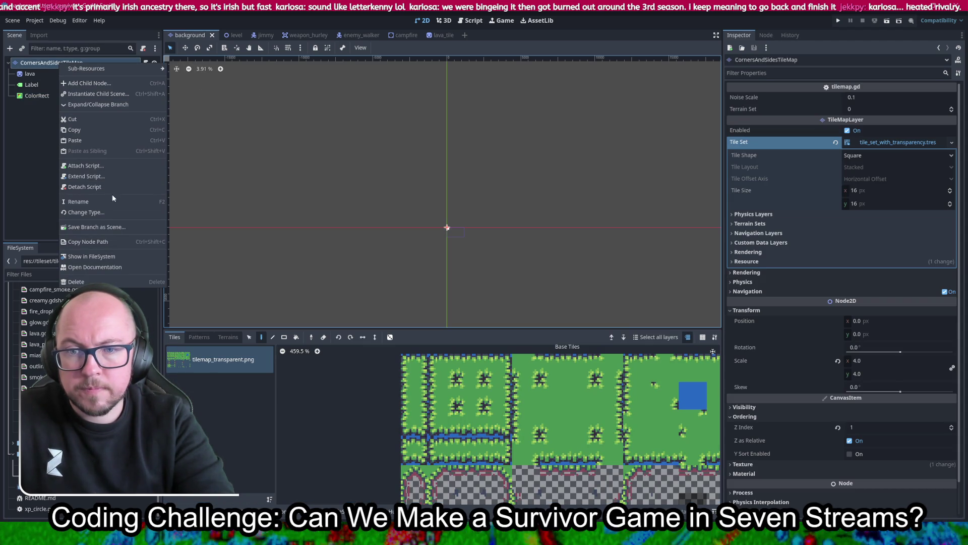
{"action": "left_click", "coordinate": [91, 83]}
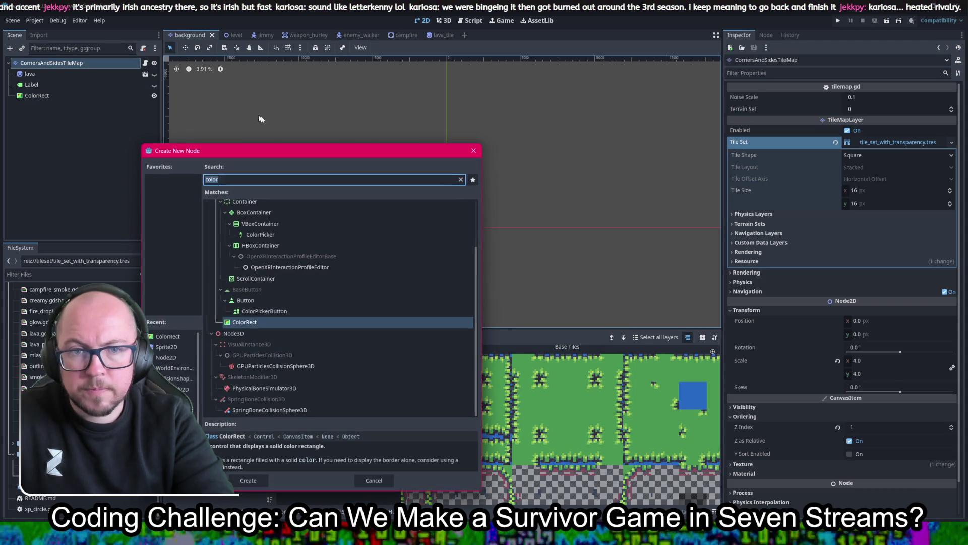
{"action": "scroll", "coordinate": [297, 335], "scroll_direction": "up", "scroll_amount": 3}
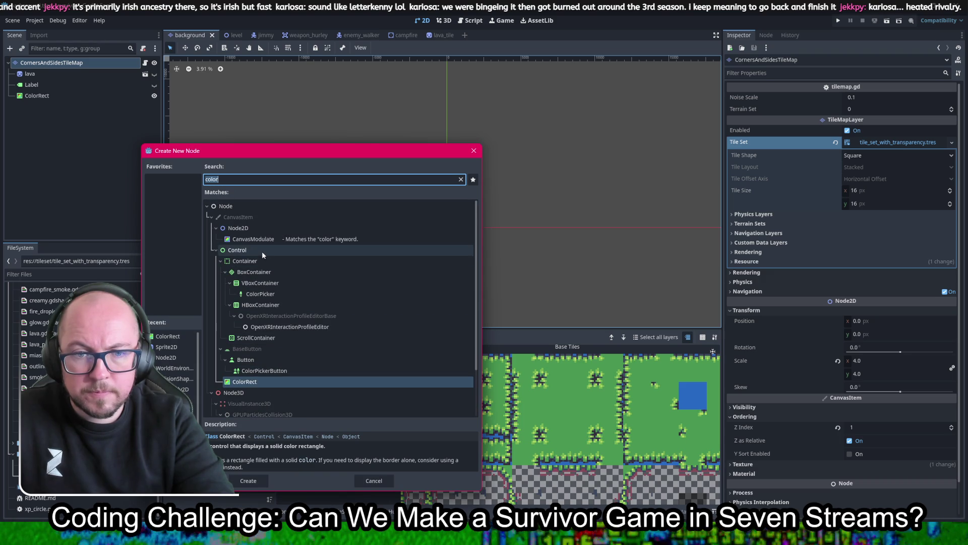
{"action": "double_click", "coordinate": [253, 228]}
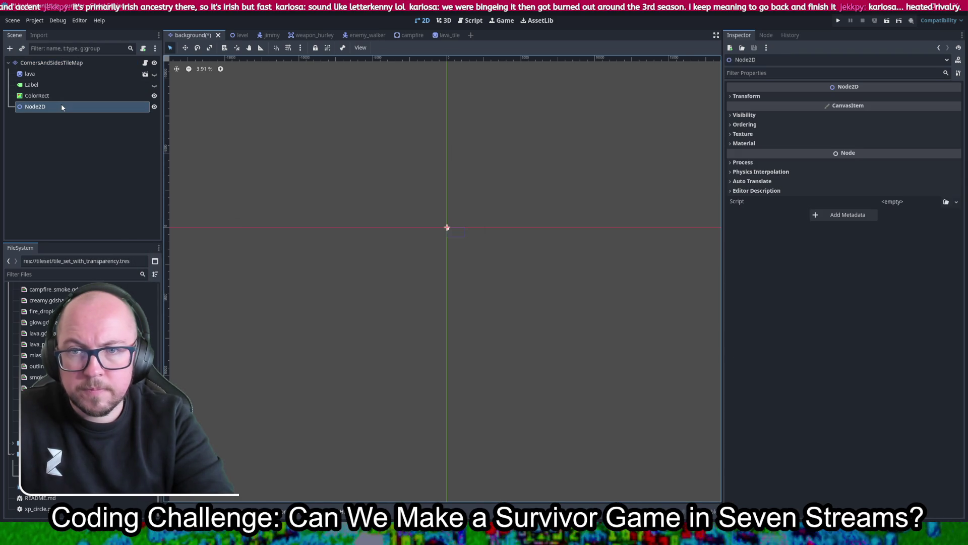
- Make the Node2D the scene root, save, and check its transform
{"action": "right_click", "coordinate": [56, 107]}
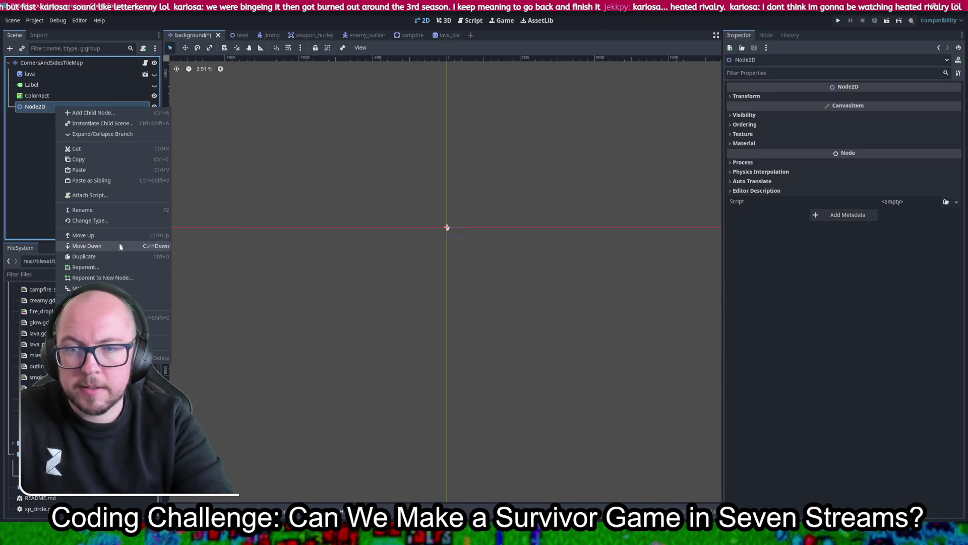
{"action": "left_click", "coordinate": [123, 286]}
{"action": "key", "text": "ctrl+s"}
{"action": "left_click", "coordinate": [60, 62]}
{"action": "left_click", "coordinate": [794, 99]}
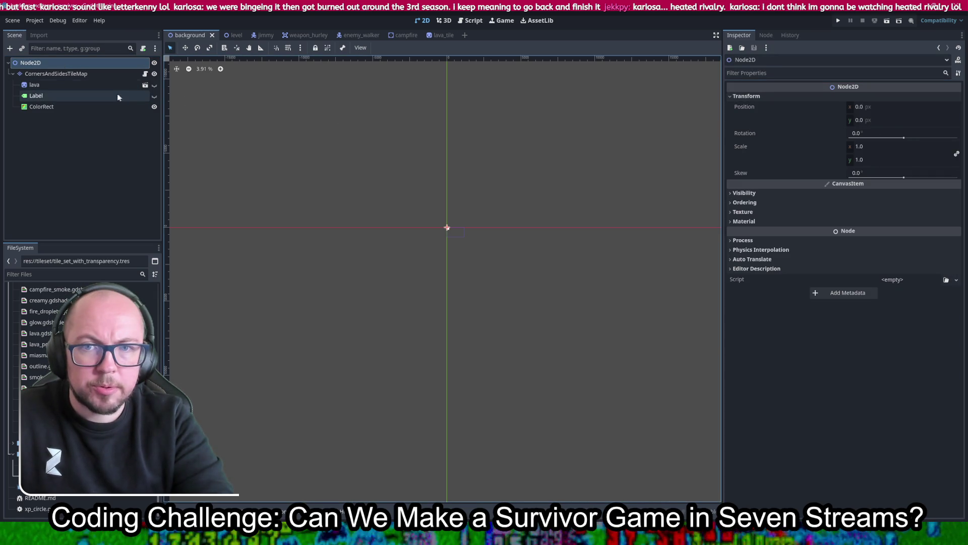
{"action": "left_click", "coordinate": [101, 74]}
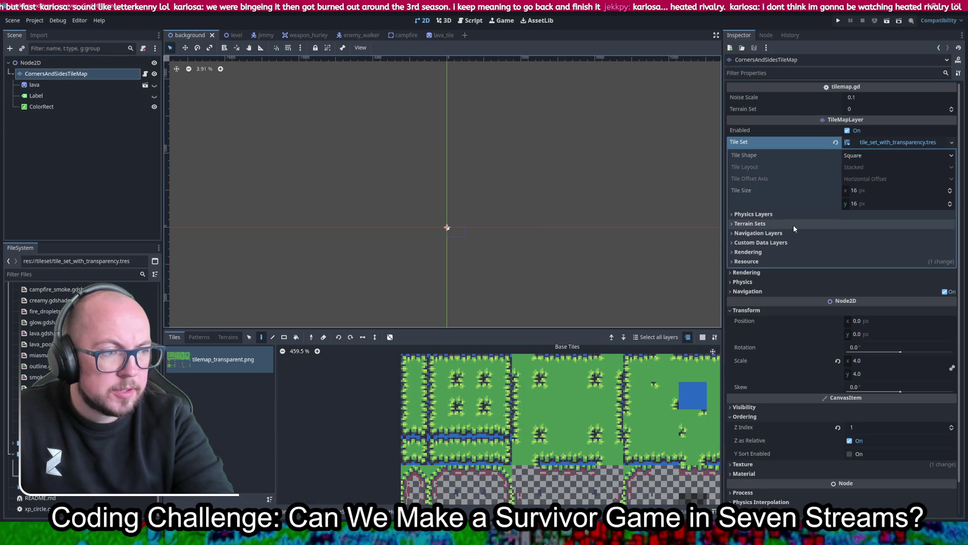
- Show the ColorRect's 40 × 40 size at 0,0, compare with 2^16, and begin resizing to 65536
{"action": "left_click", "coordinate": [60, 107]}
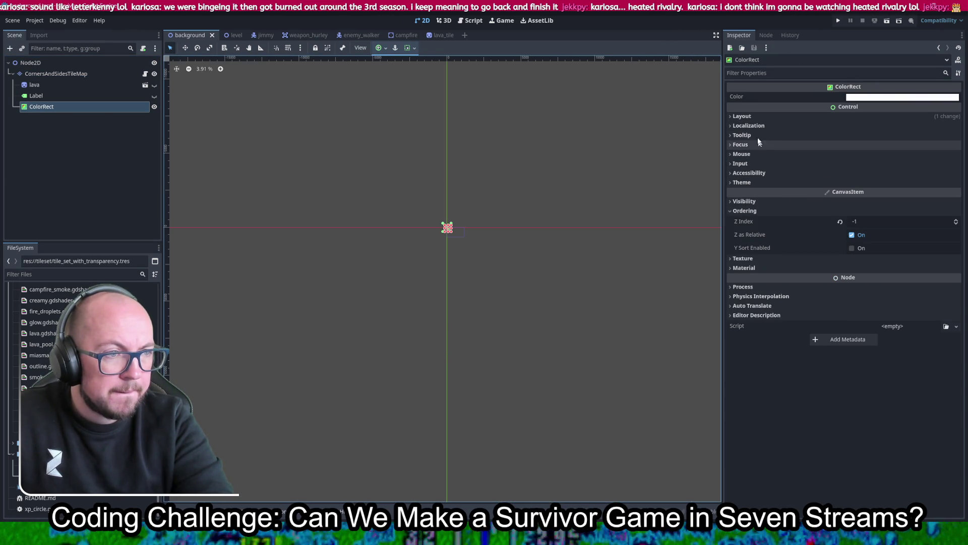
{"action": "left_click", "coordinate": [755, 120]}
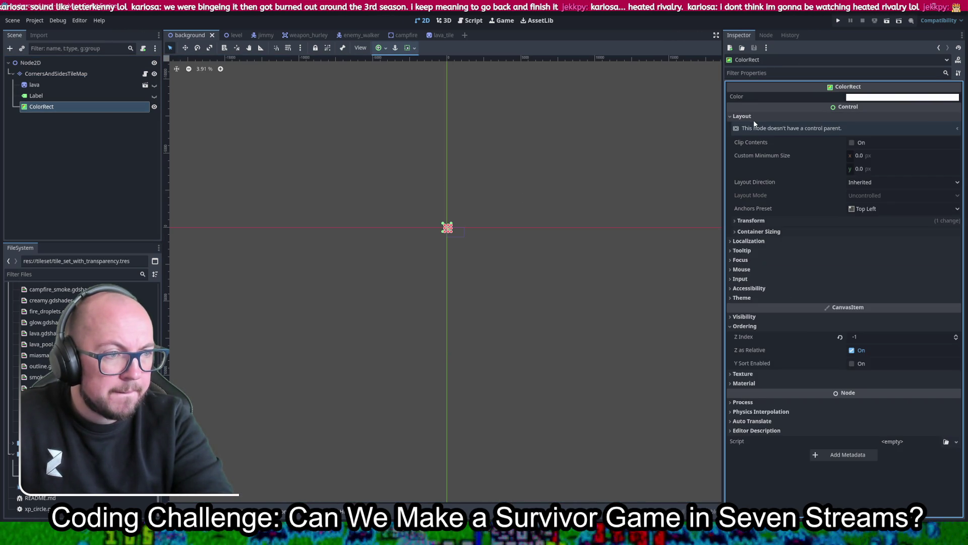
{"action": "left_click", "coordinate": [778, 218]}
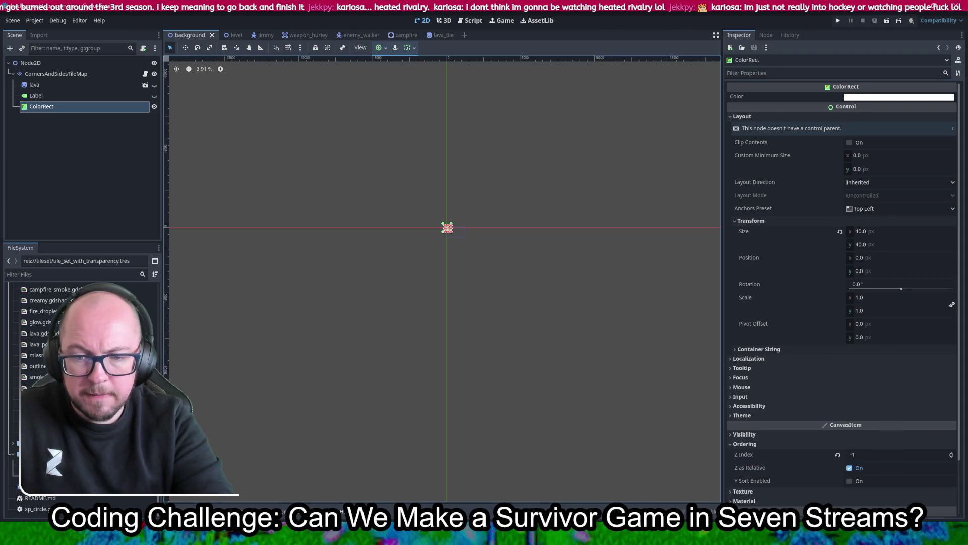
{"action": "key", "text": "alt+Tab"}
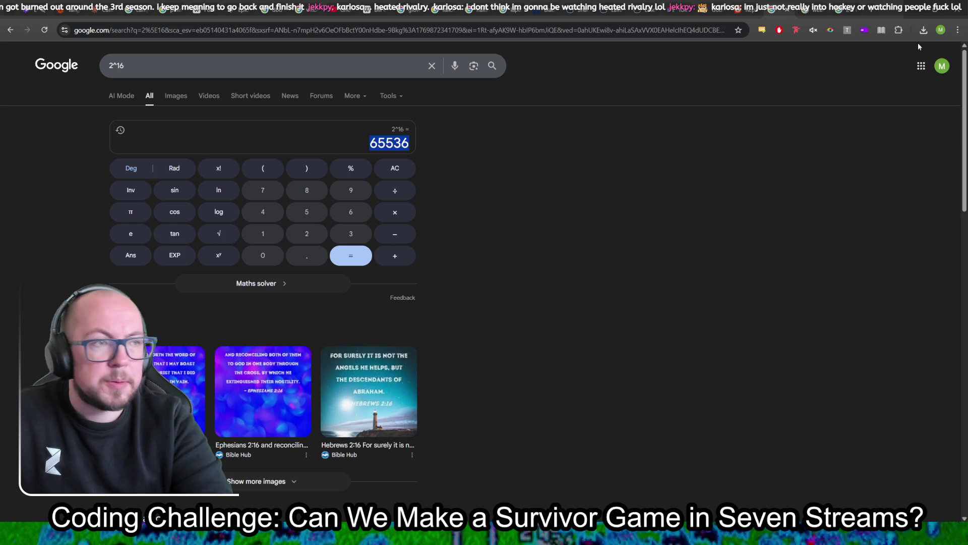
{"action": "left_click", "coordinate": [919, 6]}
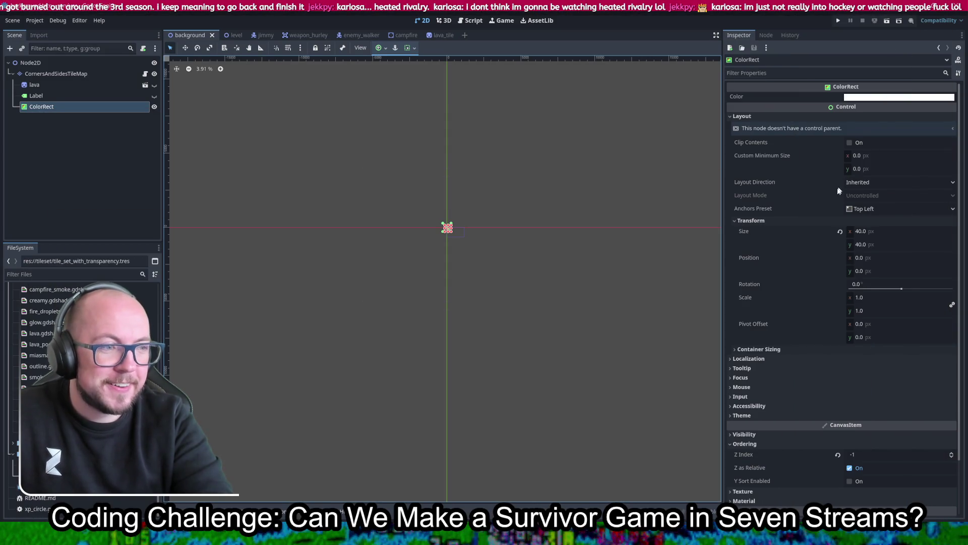
{"action": "left_click", "coordinate": [860, 231]}
- Set the ColorRect size to 65536 × 65536 and save the background scene
{"action": "type", "text": "65536"}
{"action": "key", "text": "Tab"}
{"action": "type", "text": "65536"}
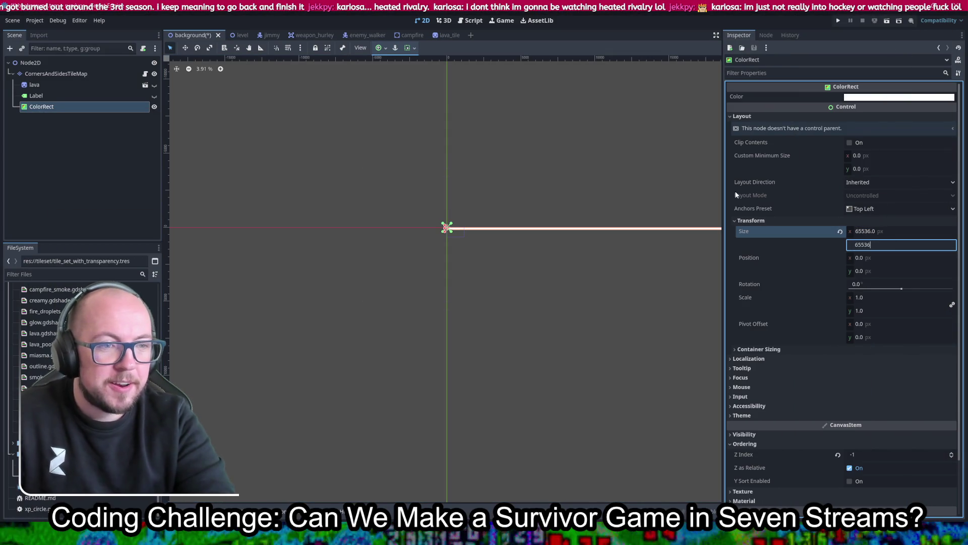
{"action": "key", "text": "Return"}
{"action": "key", "text": "ctrl+s"}
- Anchor the ColorRect with the Center preset
{"action": "scroll", "coordinate": [549, 184], "scroll_direction": "down", "scroll_amount": 3}
{"action": "scroll", "coordinate": [449, 201], "scroll_direction": "down", "scroll_amount": 5}
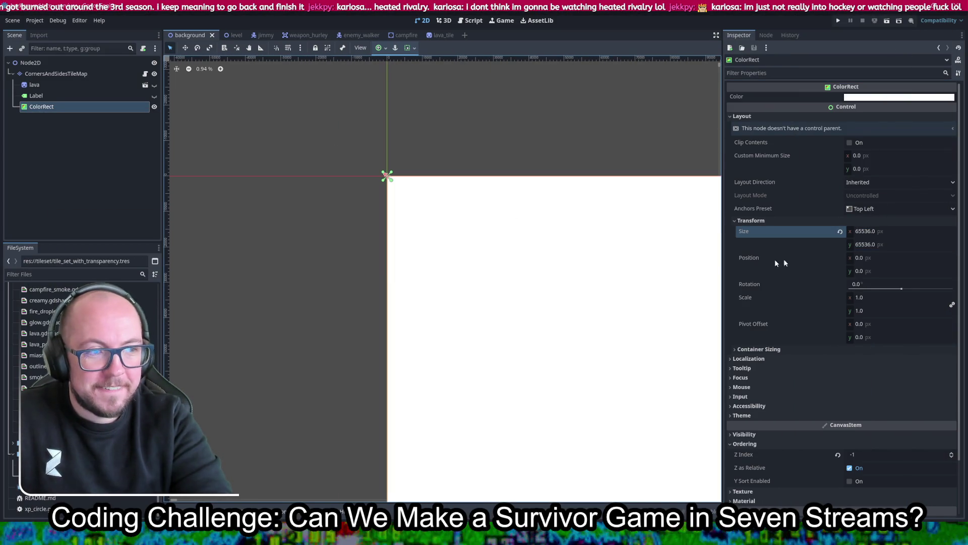
{"action": "left_click", "coordinate": [869, 211]}
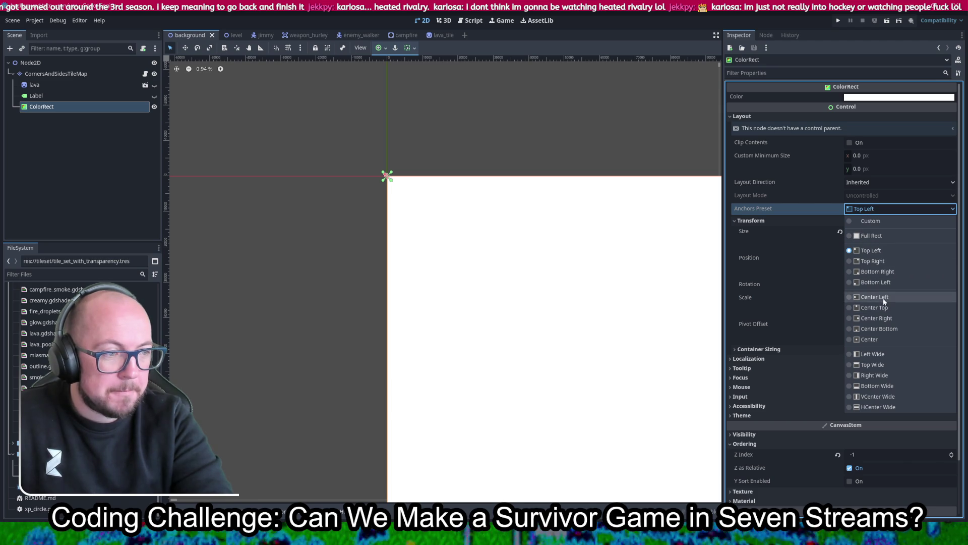
{"action": "left_click", "coordinate": [881, 340]}
- Pan the canvas back around the origin and expand the ColorRect's Material section
{"action": "scroll", "coordinate": [433, 244], "scroll_direction": "down", "scroll_amount": 1}
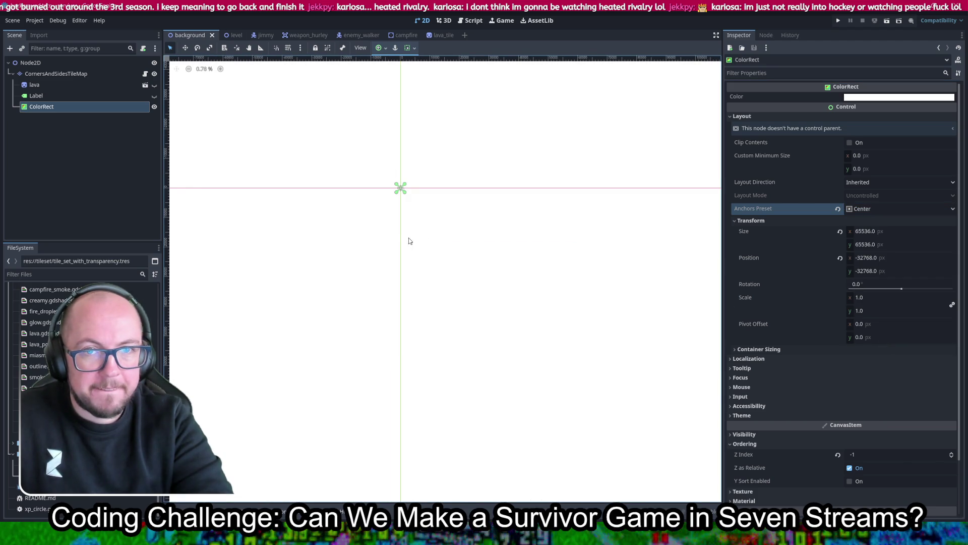
{"action": "scroll", "coordinate": [439, 319], "scroll_direction": "right", "scroll_amount": 5}
{"action": "scroll", "coordinate": [438, 319], "scroll_direction": "down", "scroll_amount": 2}
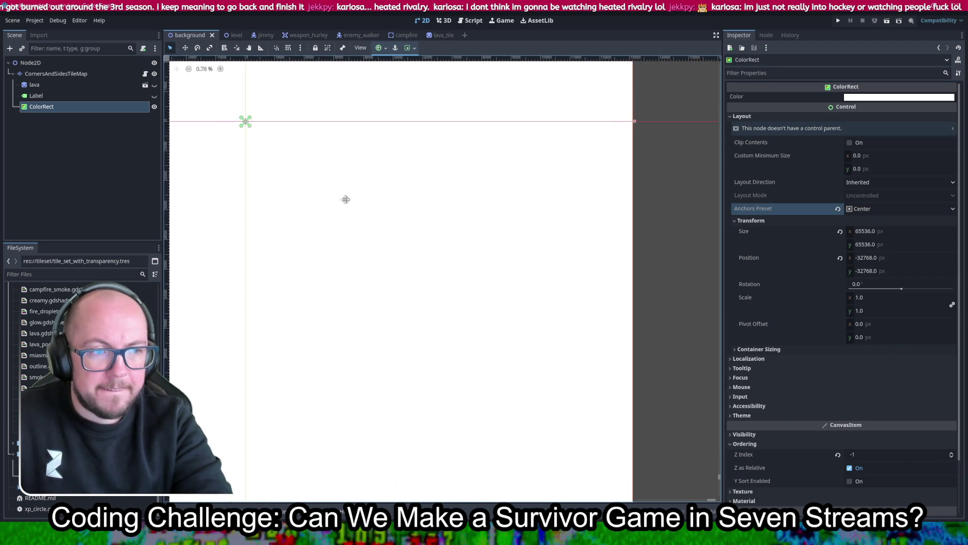
{"action": "mouse_move", "coordinate": [322, 204]}
{"action": "left_mouse_down"}
{"action": "mouse_move", "coordinate": [383, 445]}
{"action": "mouse_move", "coordinate": [477, 409]}
{"action": "mouse_move", "coordinate": [553, 325]}
{"action": "mouse_move", "coordinate": [537, 311]}
{"action": "left_mouse_up"}
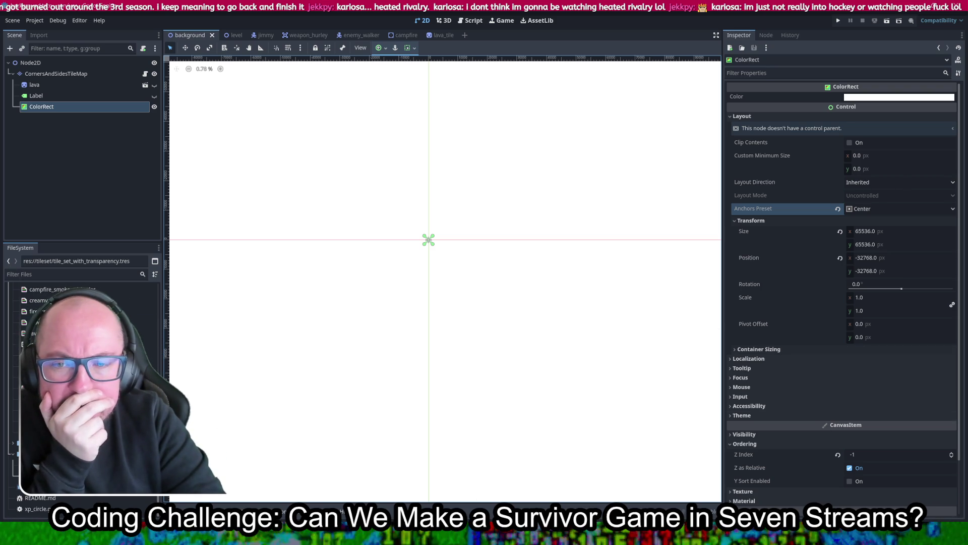
{"action": "scroll", "coordinate": [812, 349], "scroll_direction": "down", "scroll_amount": 3}
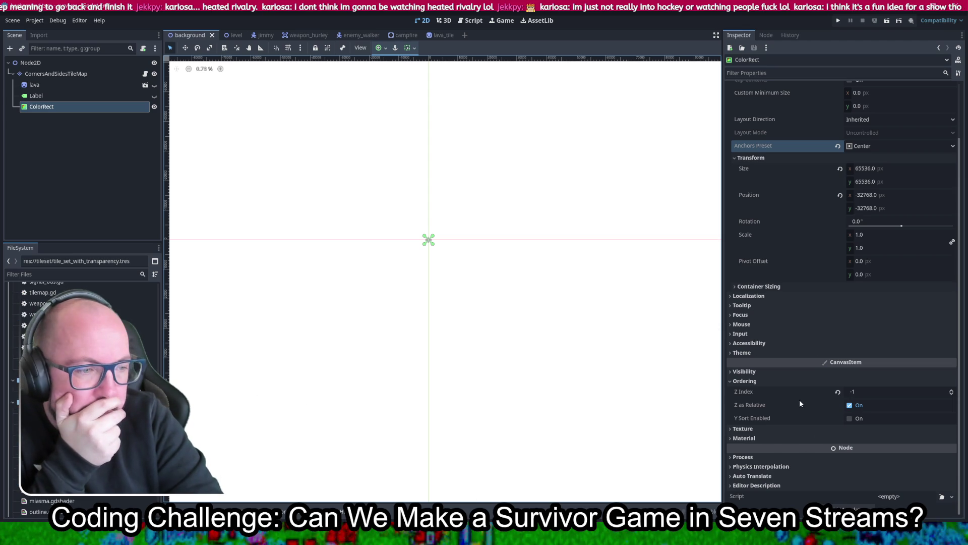
{"action": "left_click", "coordinate": [767, 438]}
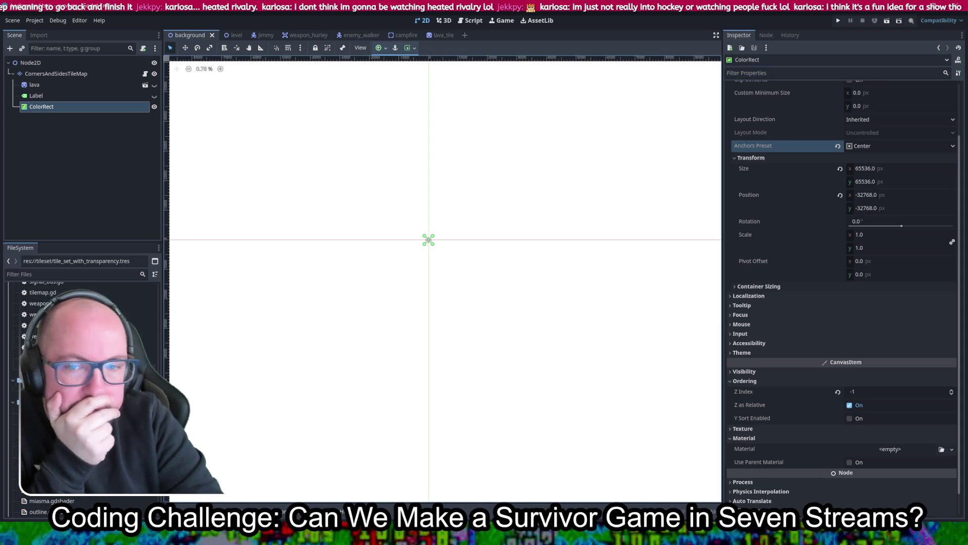
- Apply green_pool.tres as the ColorRect material, save, and run the game to test it
{"action": "left_click_drag", "start_coordinate": [55, 413], "coordinate": [898, 451]}
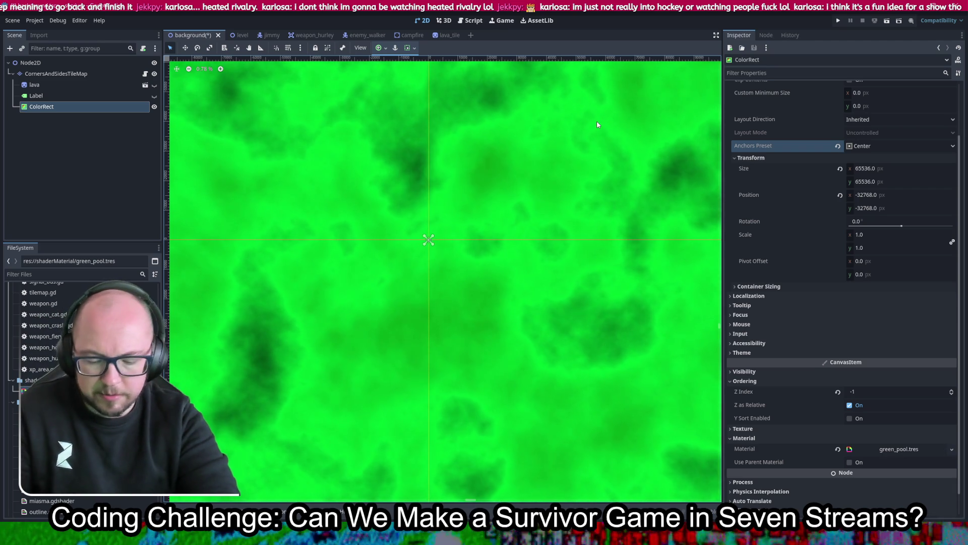
{"action": "key", "text": "ctrl+s"}
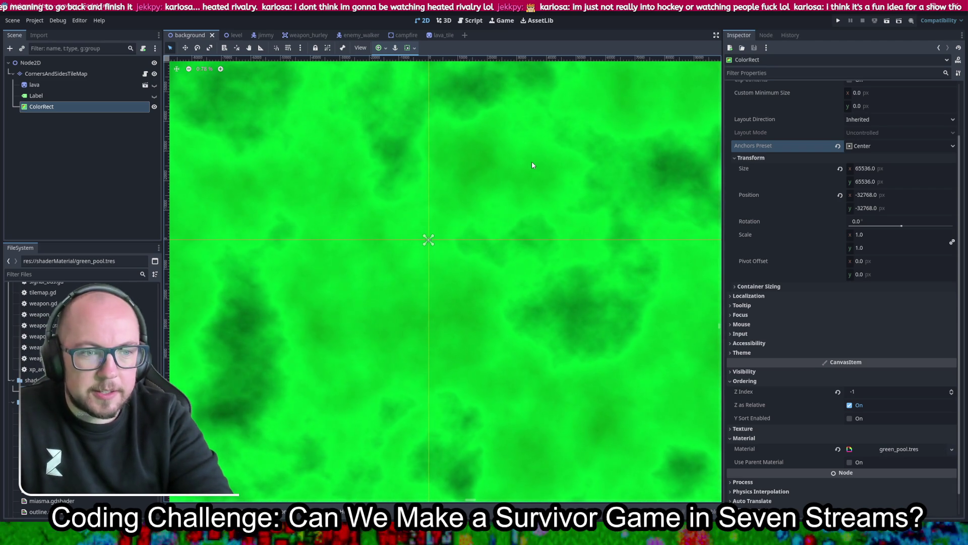
{"action": "left_click", "coordinate": [839, 19]}
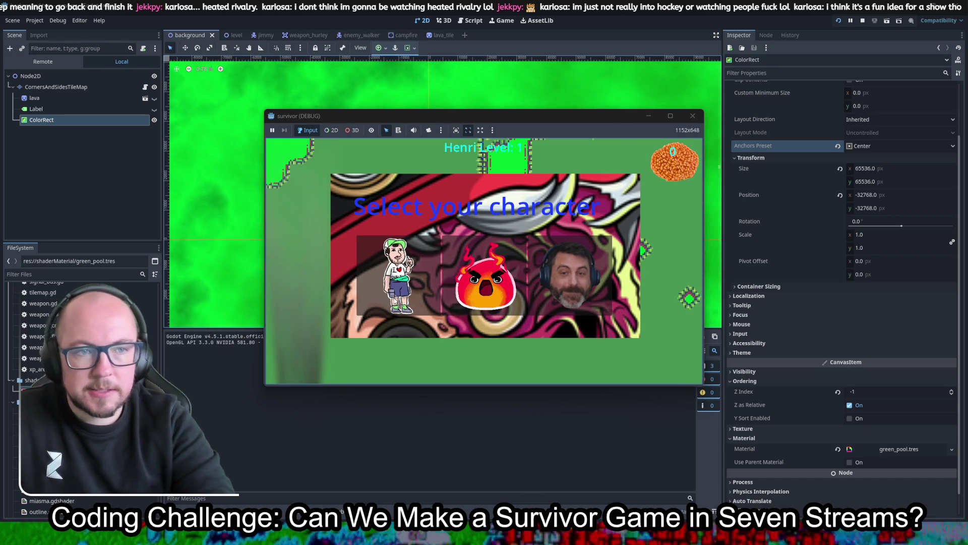
- Close the running game and set the ColorRect's Mouse Filter to Ignore
{"action": "left_click", "coordinate": [694, 118]}
{"action": "left_click", "coordinate": [775, 324]}
{"action": "left_click", "coordinate": [897, 334]}
{"action": "left_click", "coordinate": [864, 368]}
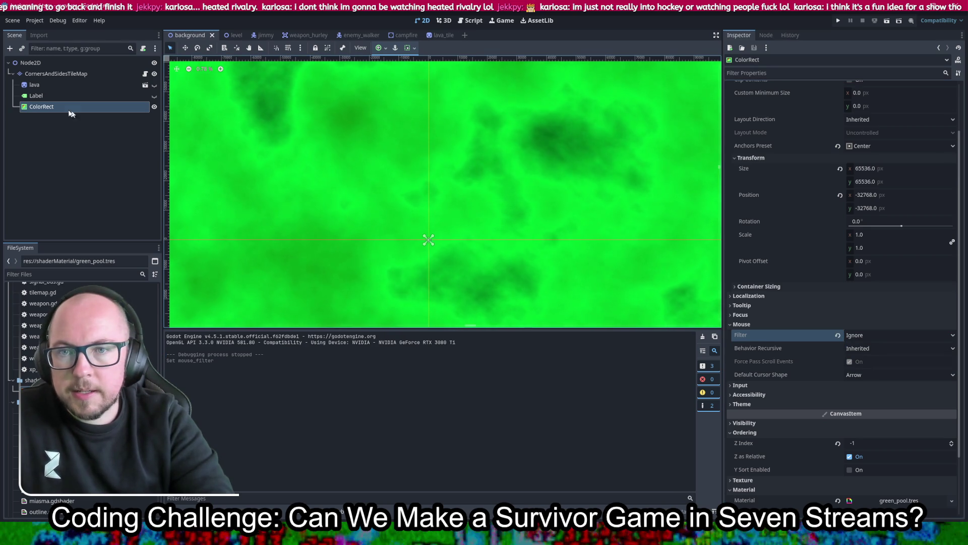
- Move the ColorRect under Node2D, then delete the lava node and the ColorRect
{"action": "left_click_drag", "start_coordinate": [56, 108], "coordinate": [49, 62]}
{"action": "left_click", "coordinate": [55, 84]}
{"action": "key", "text": "Delete"}
{"action": "key", "text": "Return"}
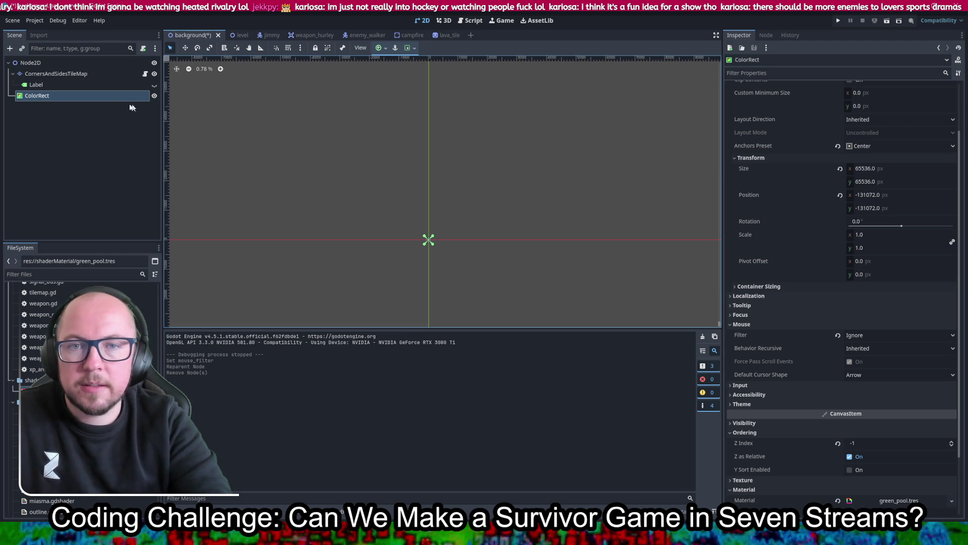
{"action": "key", "text": "Delete"}
{"action": "key", "text": "Return"}
{"action": "left_click", "coordinate": [60, 65]}
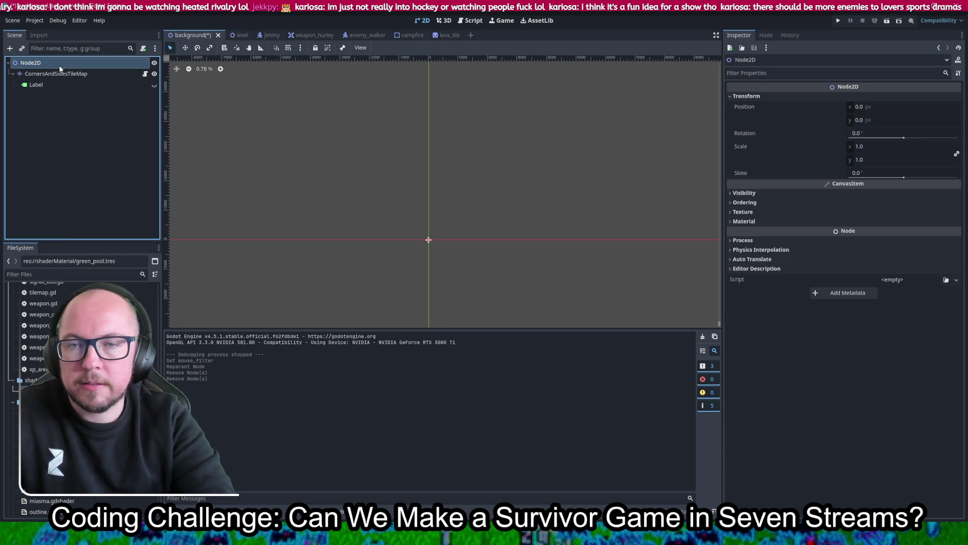
- Save the scene and add a new ColorRect child under Node2D
{"action": "right_click", "coordinate": [60, 67]}
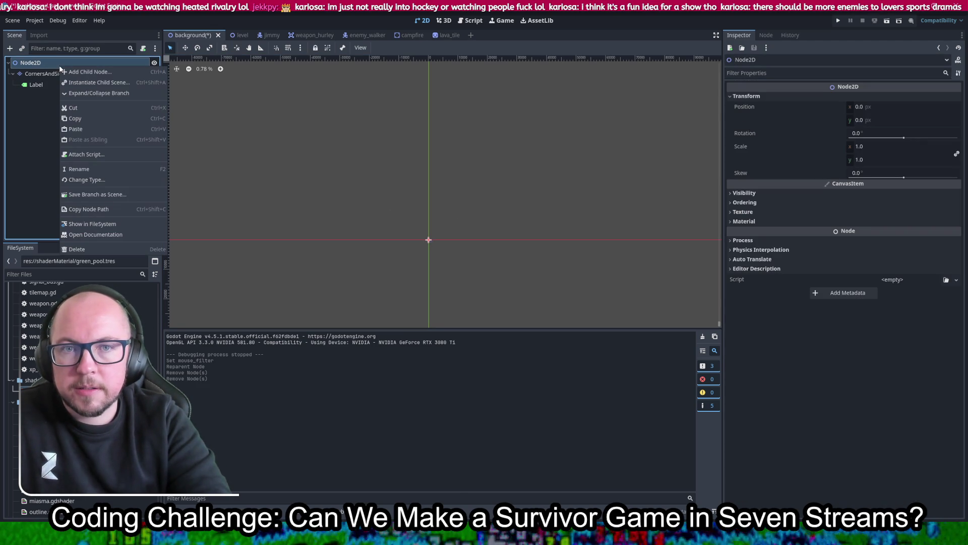
{"action": "key", "text": "ctrl+s"}
{"action": "right_click", "coordinate": [47, 67]}
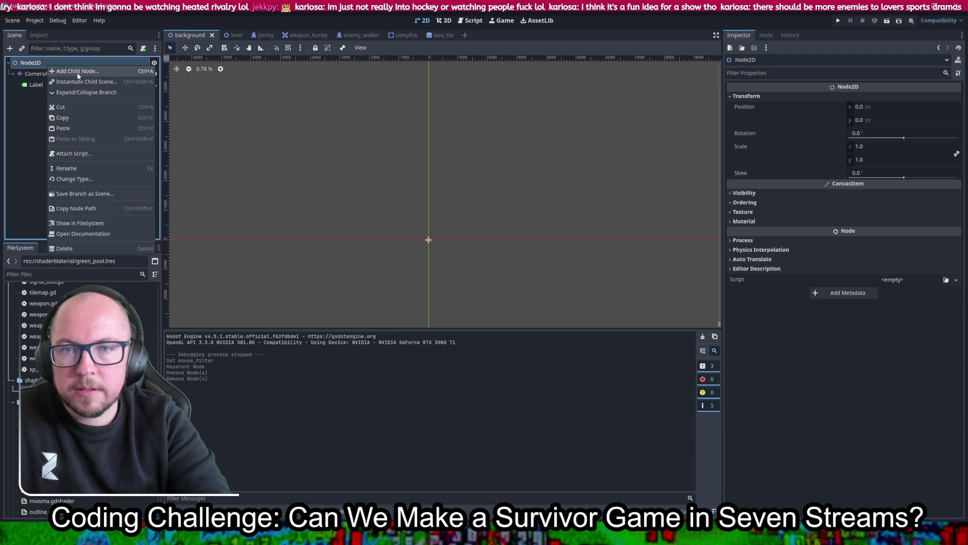
{"action": "left_click", "coordinate": [78, 72]}
{"action": "double_click", "coordinate": [257, 323]}
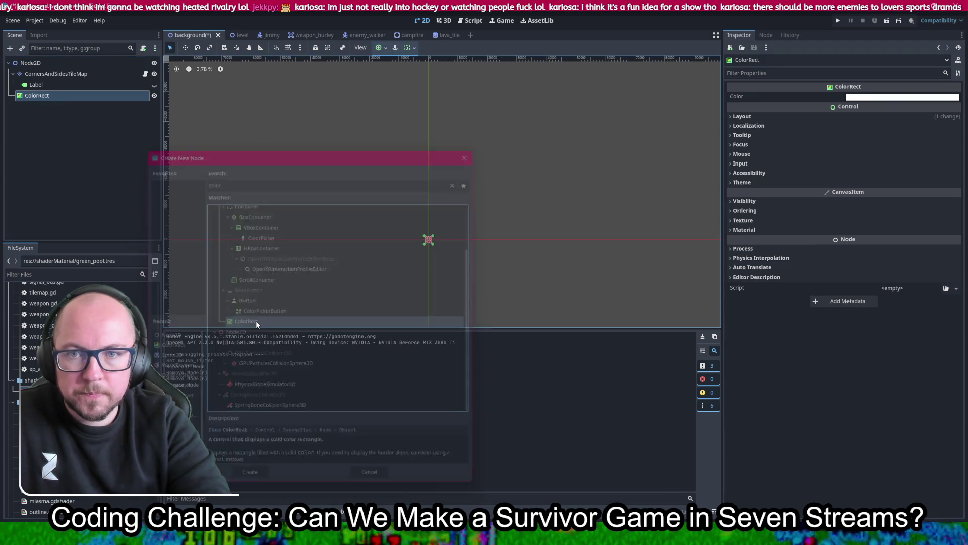
- Set the new ColorRect's size to 65536 × 65536 (2^16) and save
{"action": "left_click", "coordinate": [780, 117]}
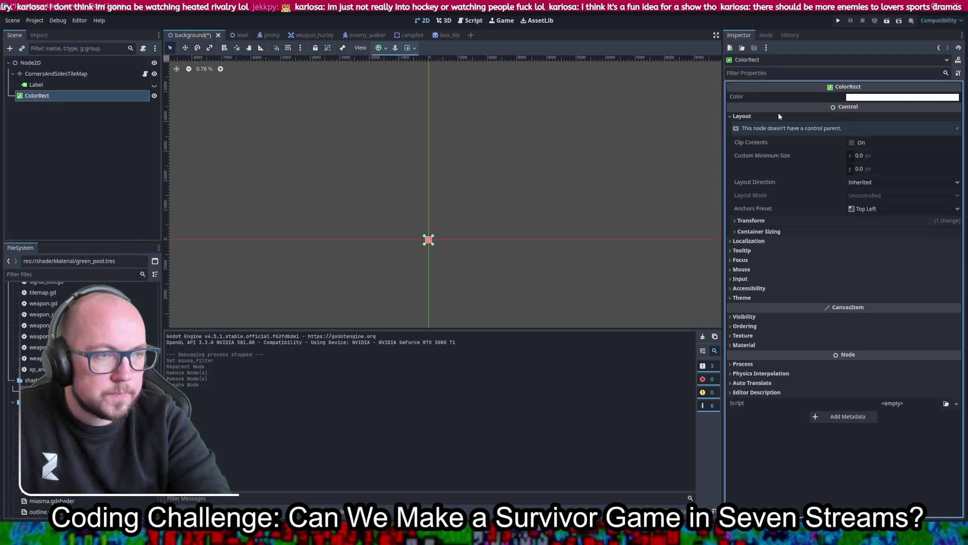
{"action": "key", "text": "alt+Tab"}
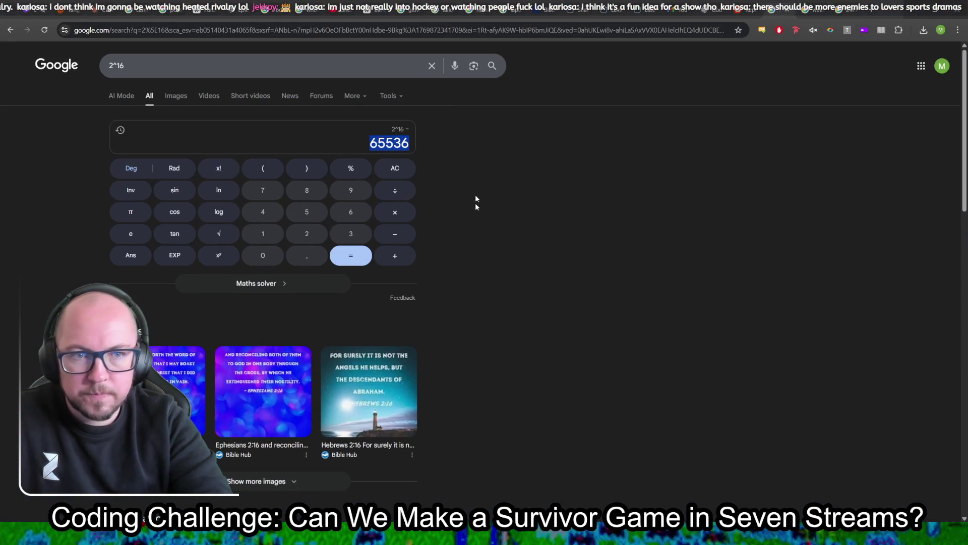
{"action": "left_click", "coordinate": [914, 8]}
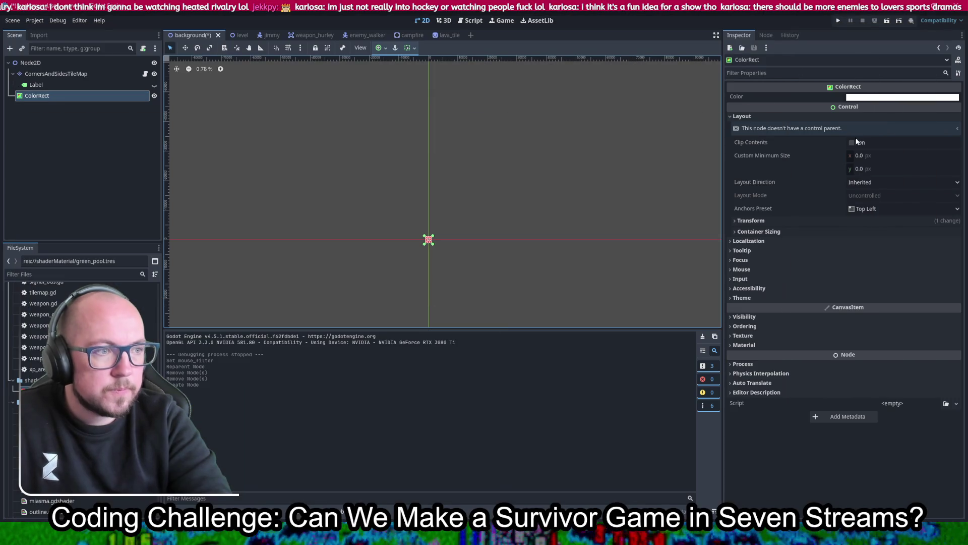
{"action": "left_click", "coordinate": [774, 222]}
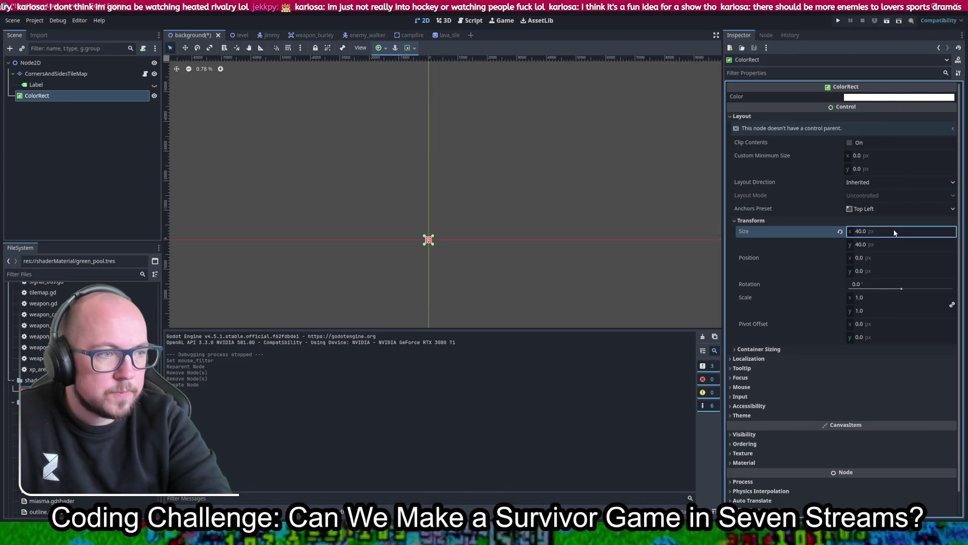
{"action": "left_click", "coordinate": [888, 246]}
{"action": "type", "text": "65536"}
{"action": "key", "text": "Return"}
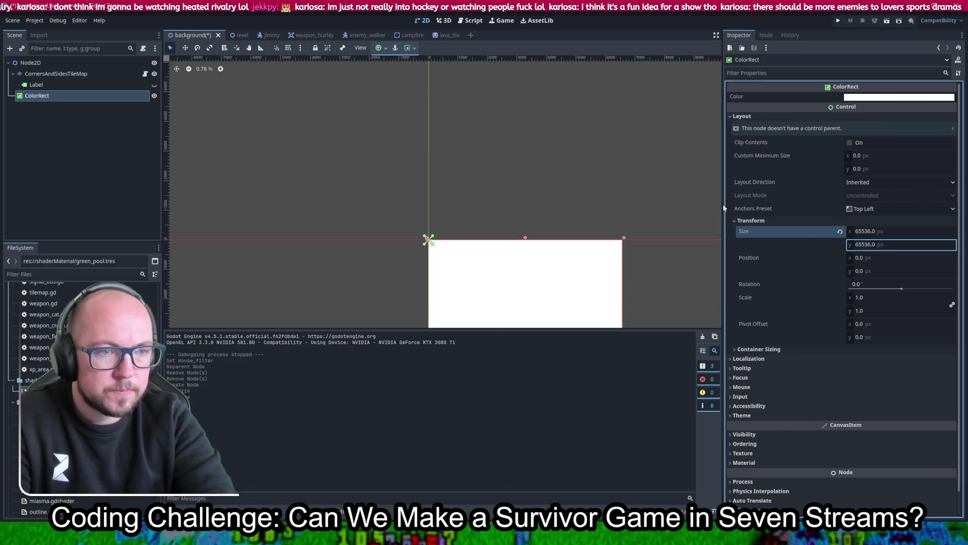
{"action": "key", "text": "ctrl+s"}
{"action": "scroll", "coordinate": [529, 110], "scroll_direction": "down", "scroll_amount": 5}
{"action": "scroll", "coordinate": [529, 110], "scroll_direction": "right", "scroll_amount": 2}
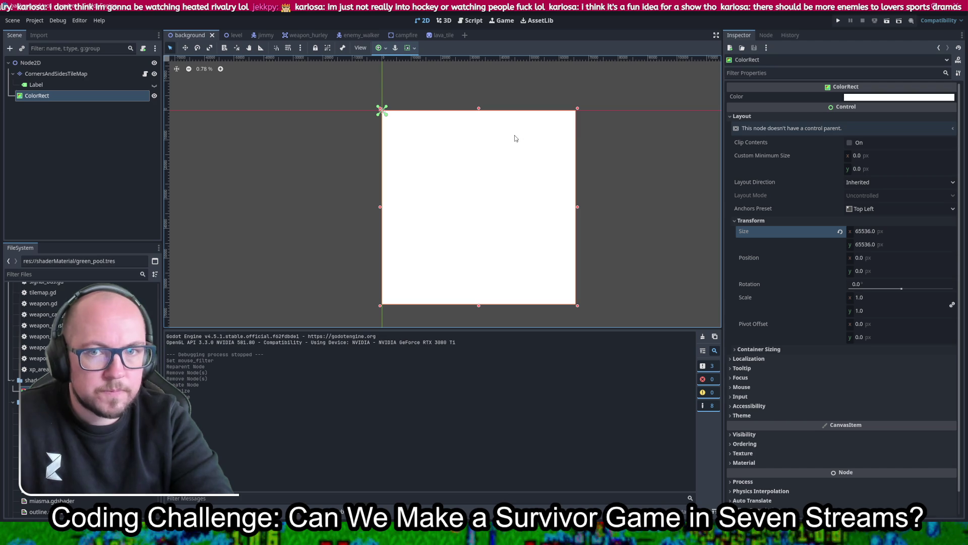
- Set the new ColorRect's Mouse Filter to Ignore
{"action": "left_click", "coordinate": [35, 63]}
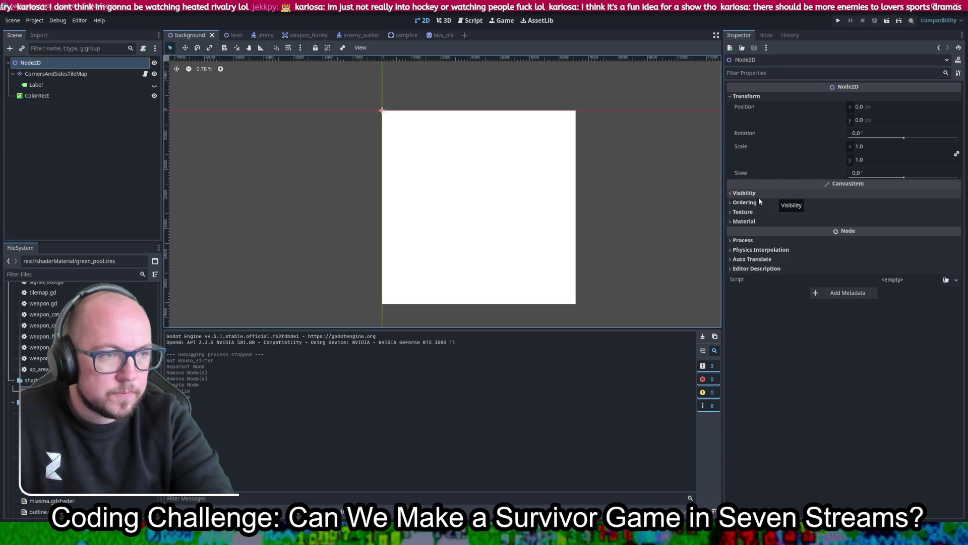
{"action": "left_click", "coordinate": [111, 98]}
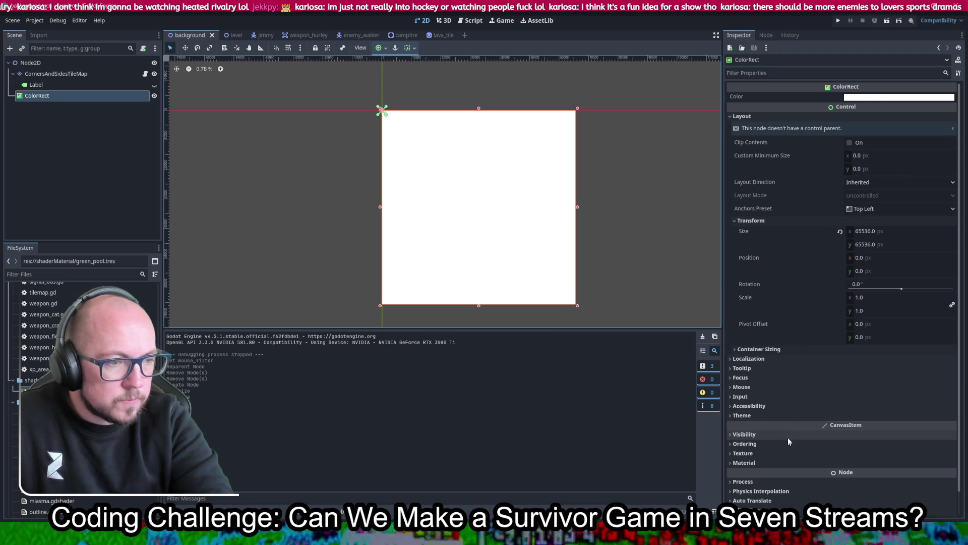
{"action": "scroll", "coordinate": [794, 397], "scroll_direction": "down", "scroll_amount": 1}
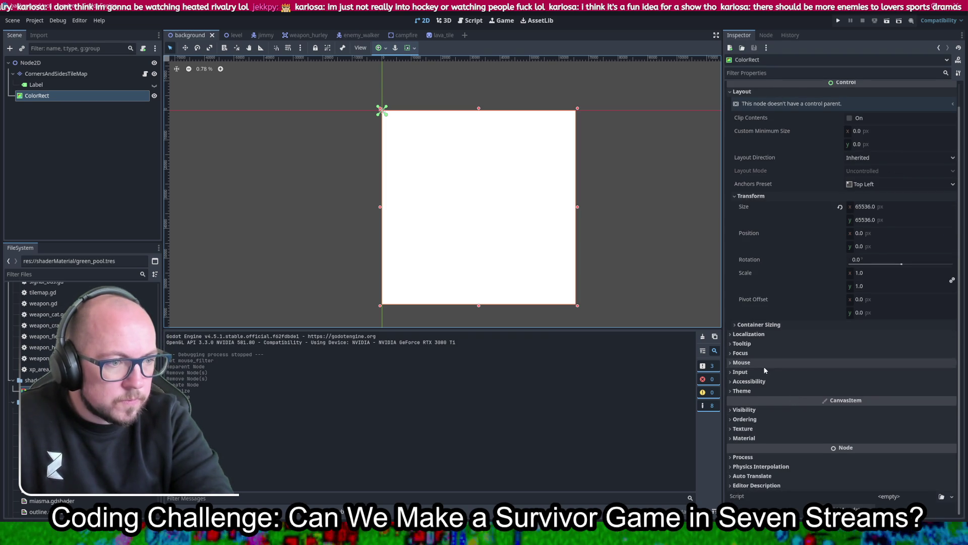
{"action": "left_click", "coordinate": [742, 362]}
{"action": "left_click", "coordinate": [878, 373]}
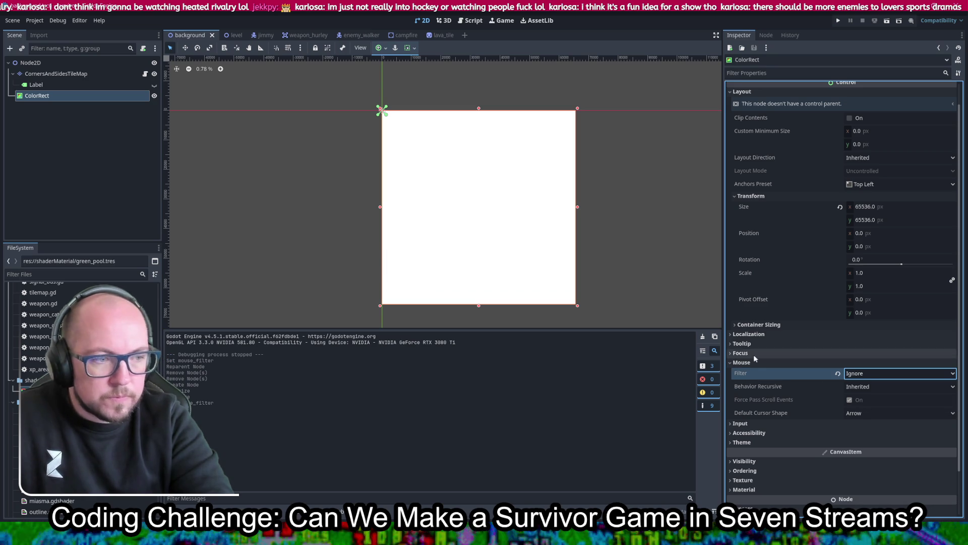
{"action": "left_click", "coordinate": [868, 406]}
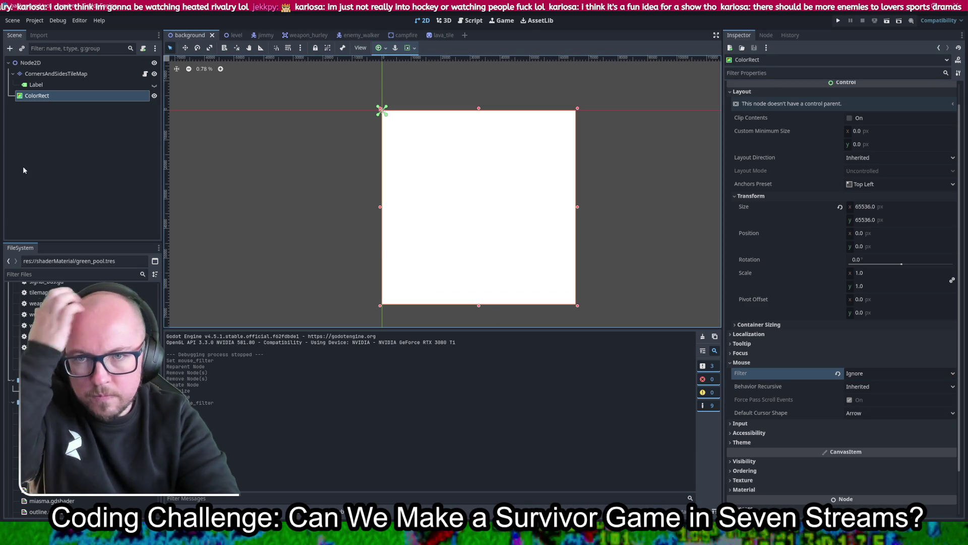
- Move the Label out of CornersAndSidesTileMap to sit below the ColorRect
{"action": "left_click_drag", "start_coordinate": [45, 90], "coordinate": [45, 99]}
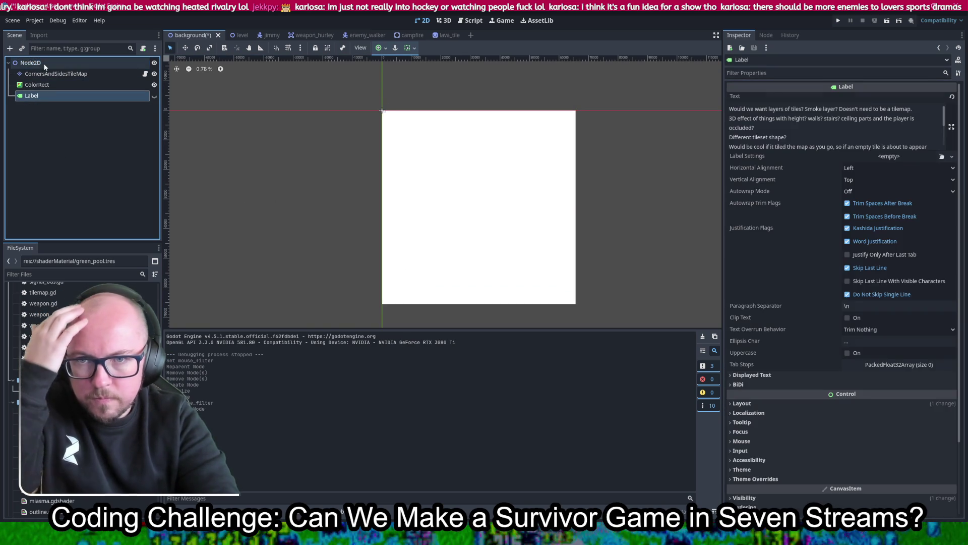
{"action": "left_click", "coordinate": [43, 88]}
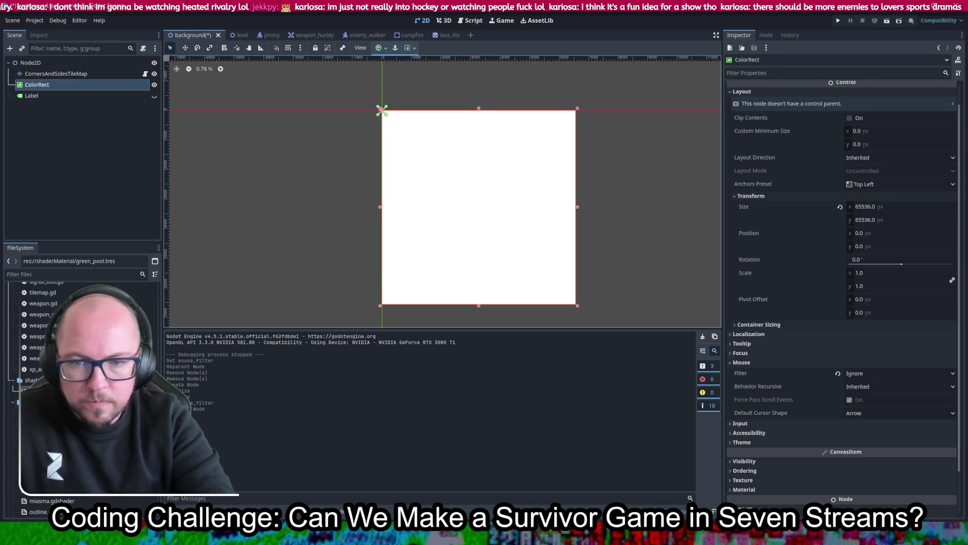
{"action": "scroll", "coordinate": [802, 396], "scroll_direction": "down", "scroll_amount": 2}
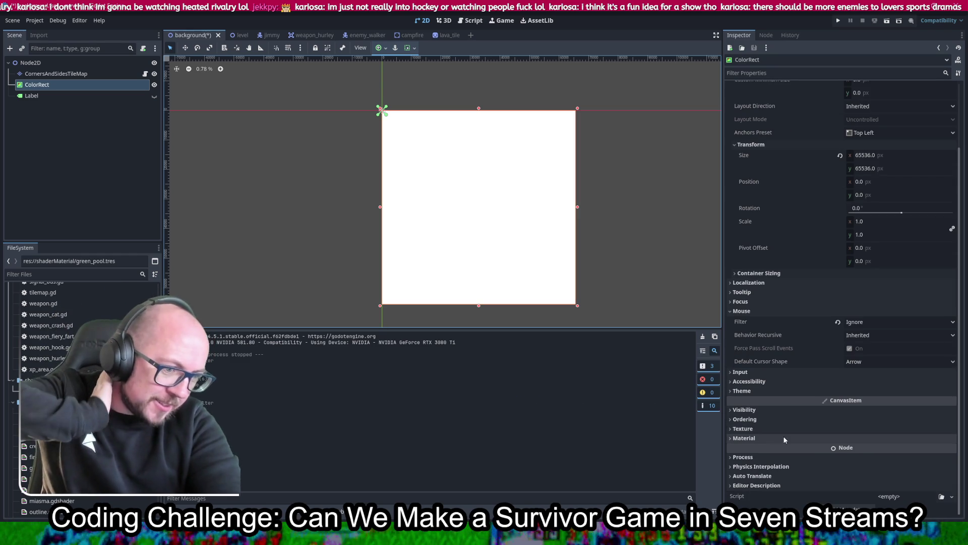
- Apply green_pool.tres to the ColorRect's Material slot and save the scene
{"action": "scroll", "coordinate": [791, 413], "scroll_direction": "down", "scroll_amount": 1}
{"action": "left_click", "coordinate": [791, 413]}
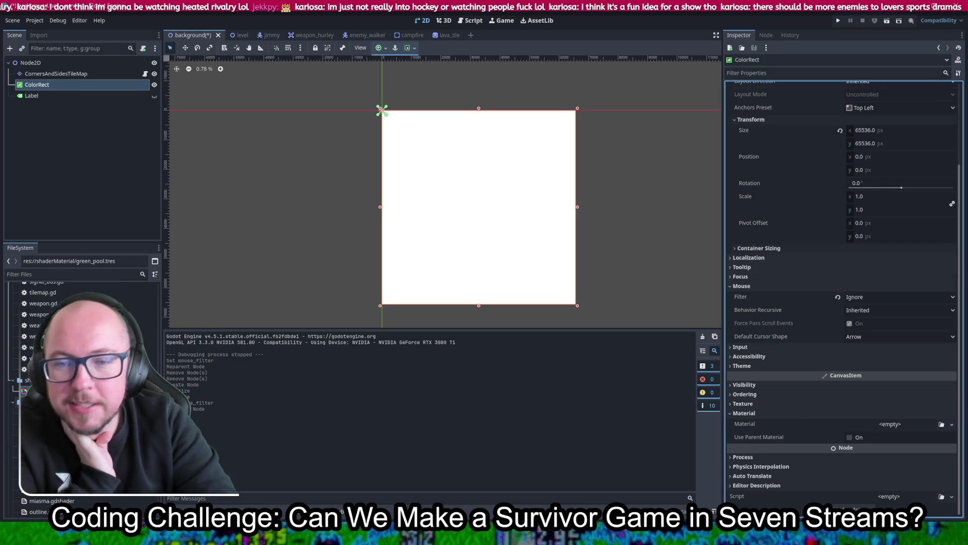
{"action": "left_click_drag", "start_coordinate": [40, 402], "coordinate": [395, 418]}
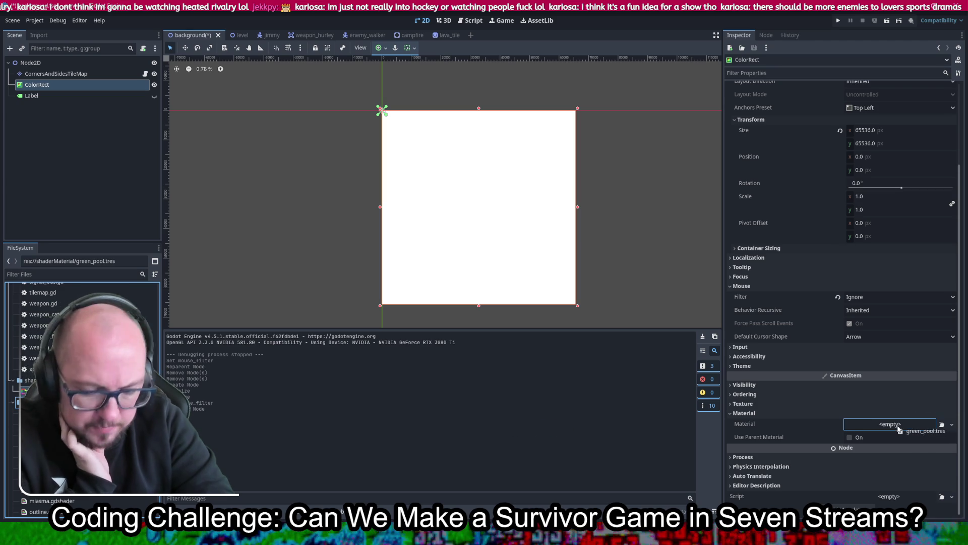
{"action": "left_click_drag", "start_coordinate": [898, 427], "coordinate": [899, 427]}
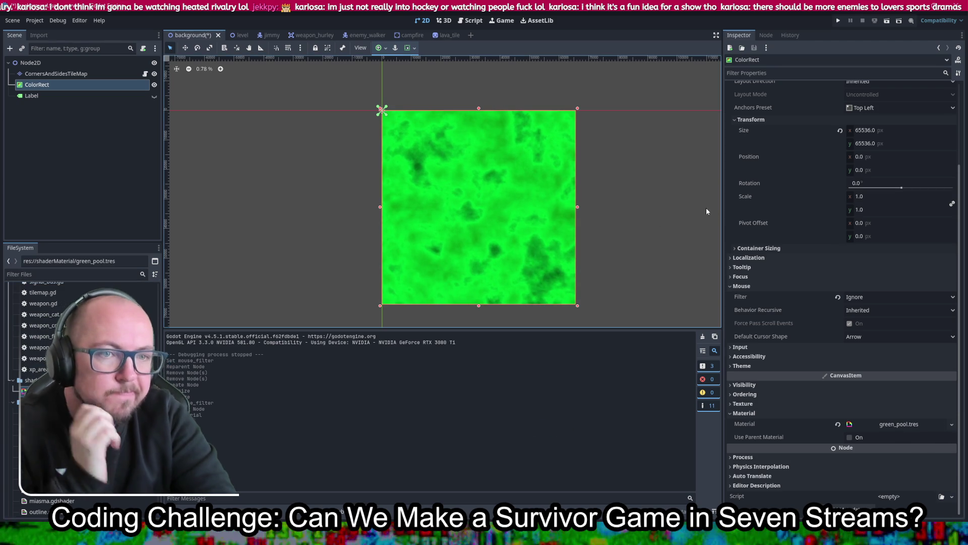
{"action": "key", "text": "ctrl+s"}
- Anchor the ColorRect at Center and bring the whole green rectangle into view
{"action": "left_click", "coordinate": [874, 109]}
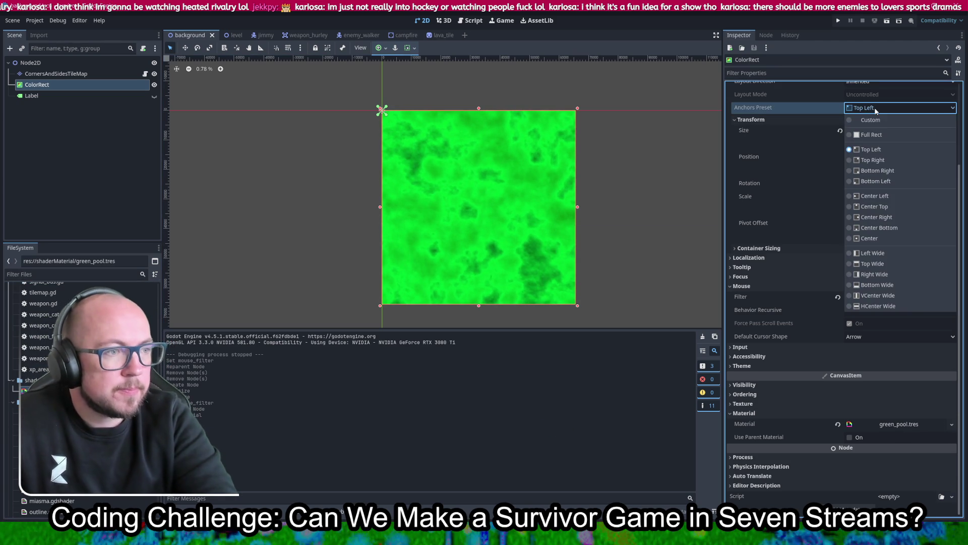
{"action": "left_click", "coordinate": [879, 240]}
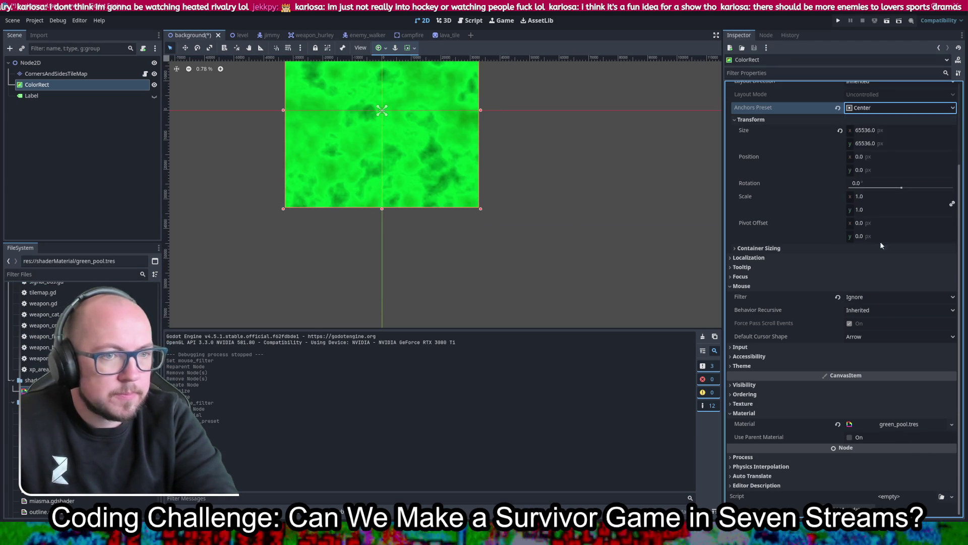
{"action": "left_click_drag", "start_coordinate": [455, 136], "coordinate": [491, 212]}
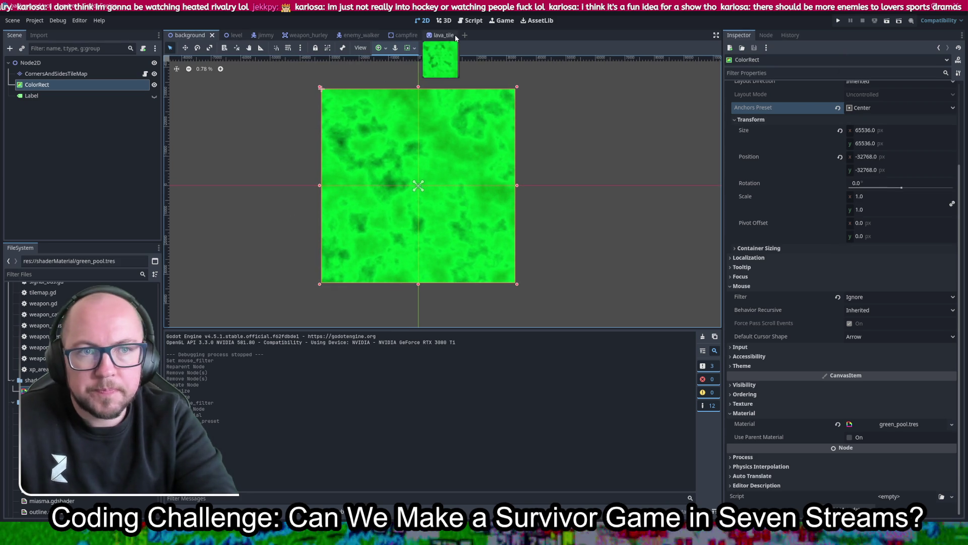
- Hide the CornersAndSidesTileMap layer and run the game
{"action": "left_click", "coordinate": [154, 79]}
{"action": "left_click", "coordinate": [154, 74]}
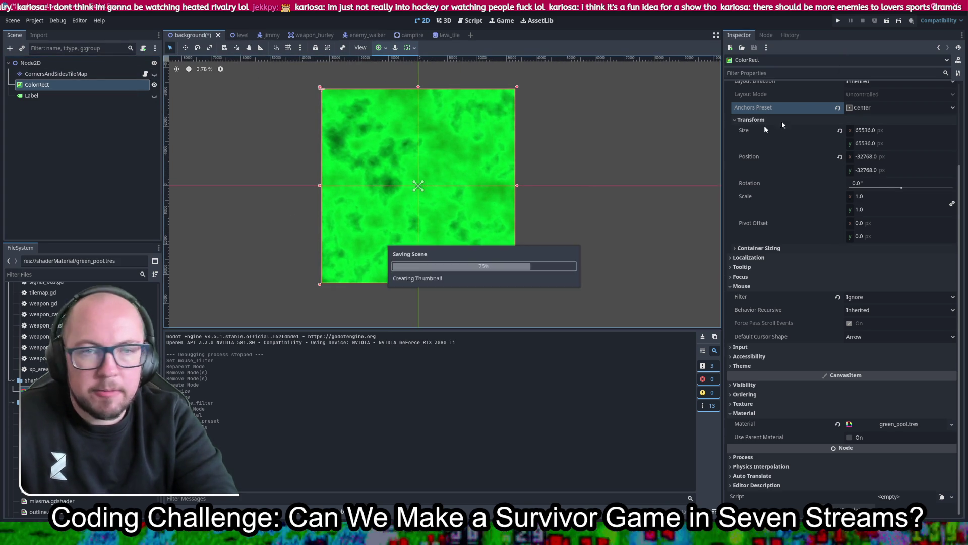
{"action": "left_click", "coordinate": [842, 20]}
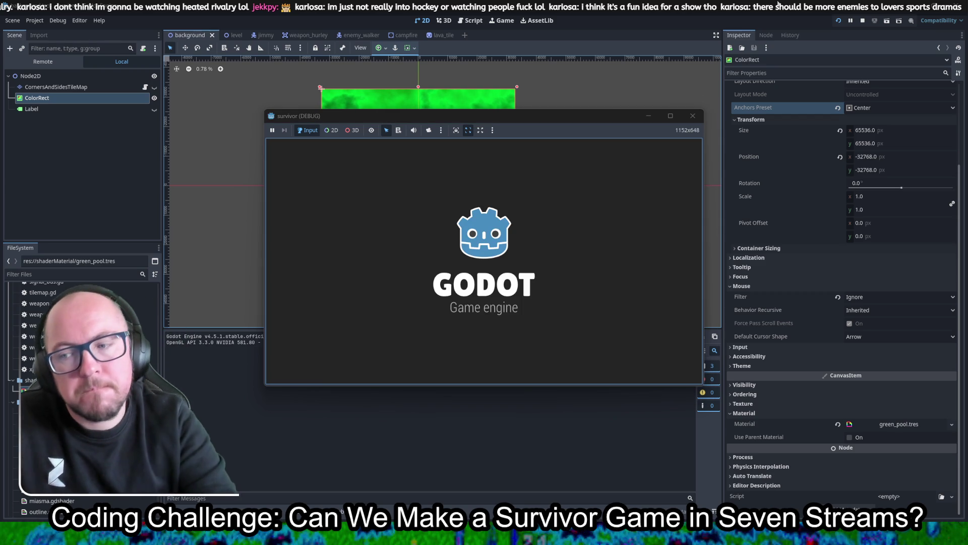
- Play briefly, pick the Dmg +10% and XP Gain upgrades, then stop the game
{"action": "left_click", "coordinate": [564, 275]}
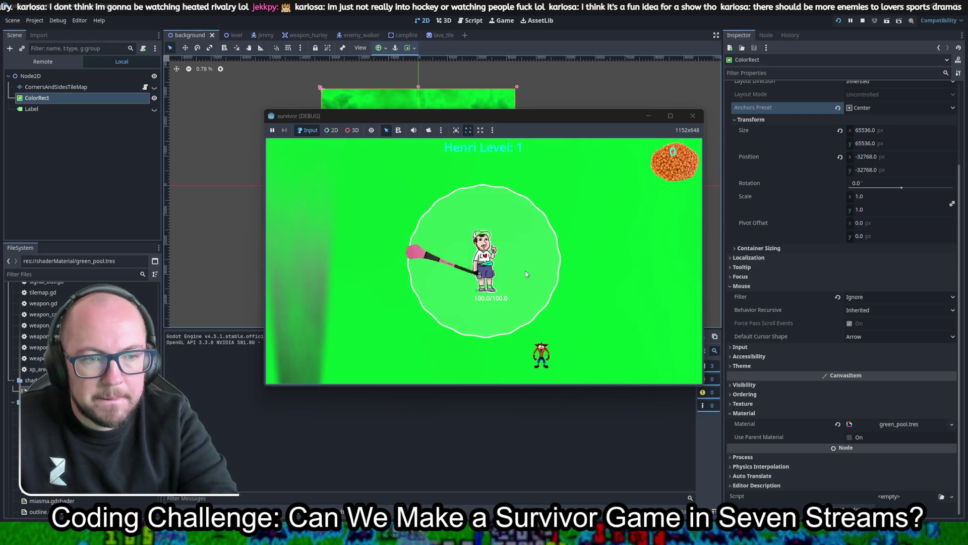
{"action": "key", "text": "Down"}
{"action": "key", "text": "Right"}
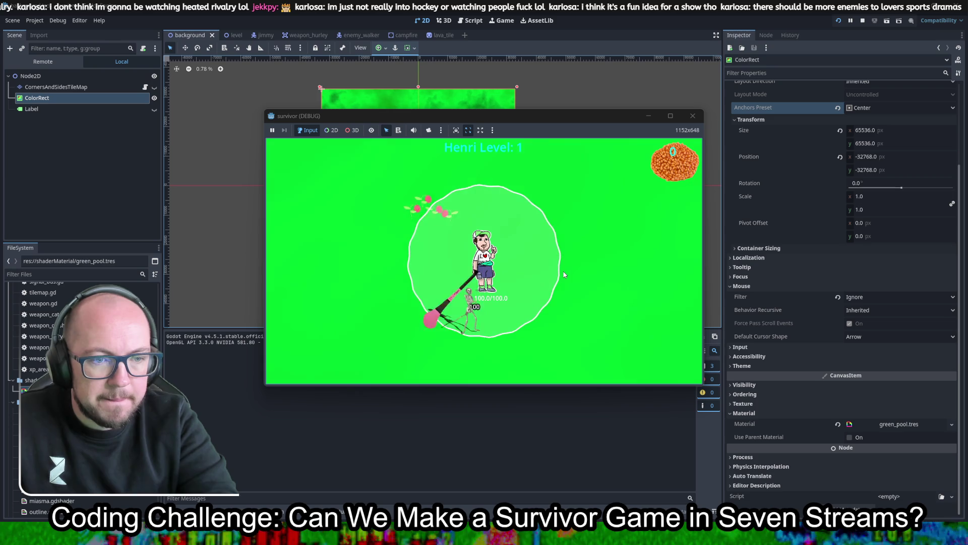
{"action": "key", "text": "Up"}
{"action": "key", "text": "Left"}
{"action": "key", "text": "Right"}
{"action": "key", "text": "Right"}
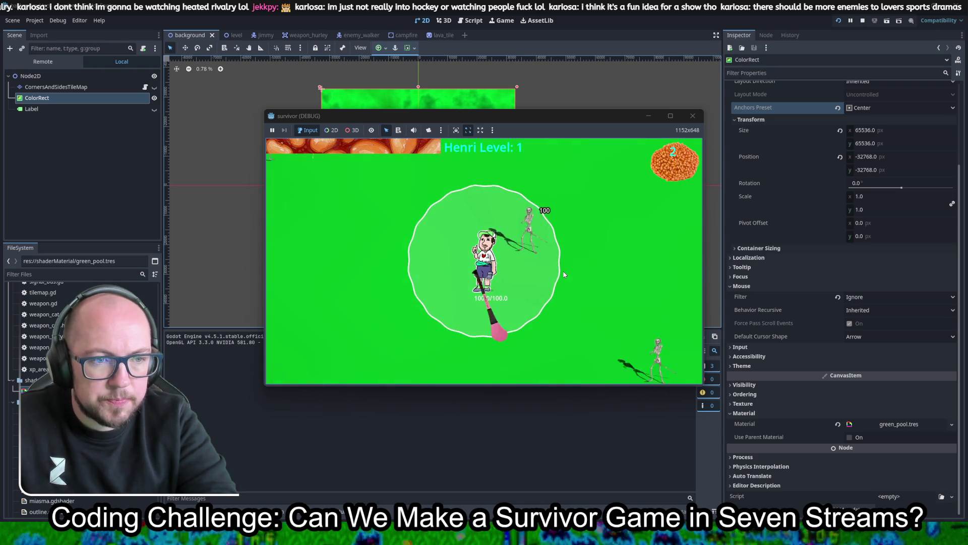
{"action": "key", "text": "Left"}
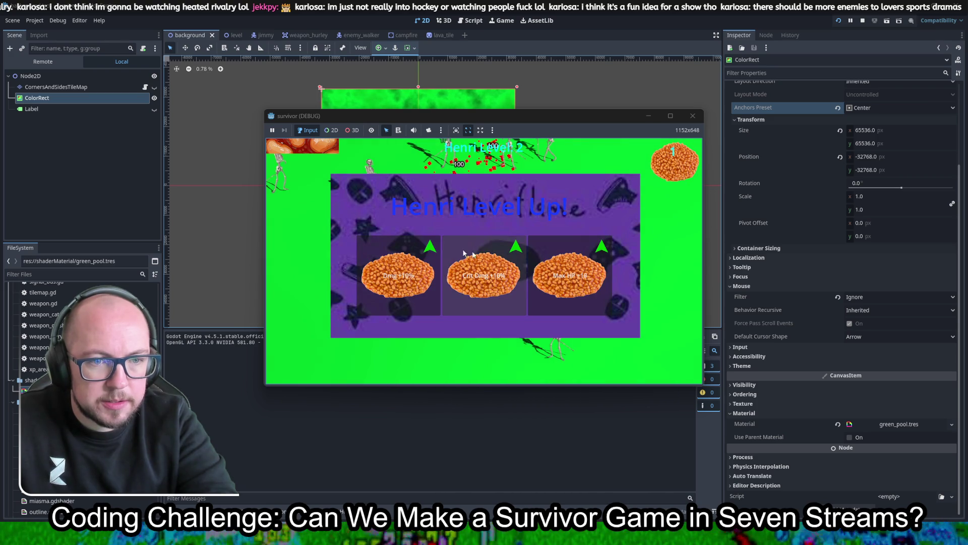
{"action": "left_click", "coordinate": [397, 253]}
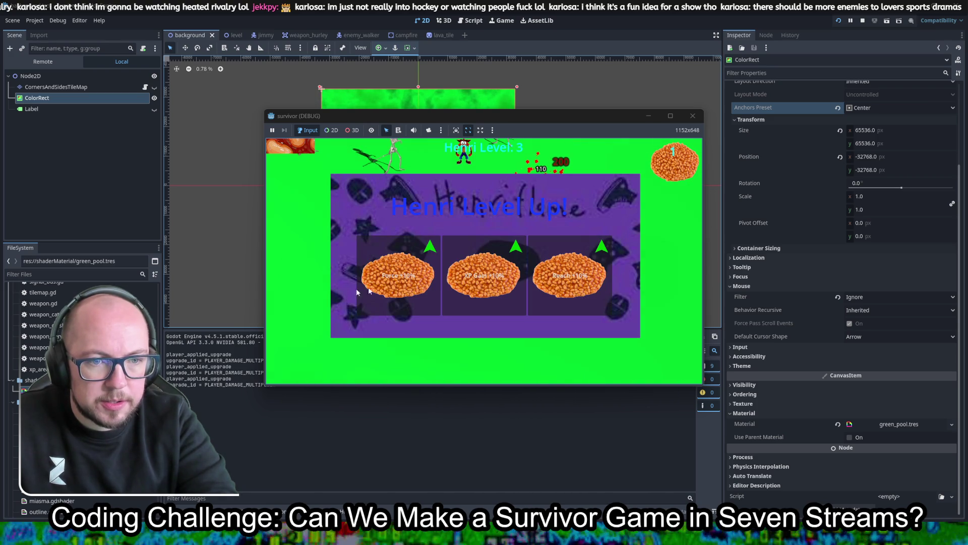
{"action": "left_click", "coordinate": [483, 275]}
{"action": "left_click", "coordinate": [693, 116]}
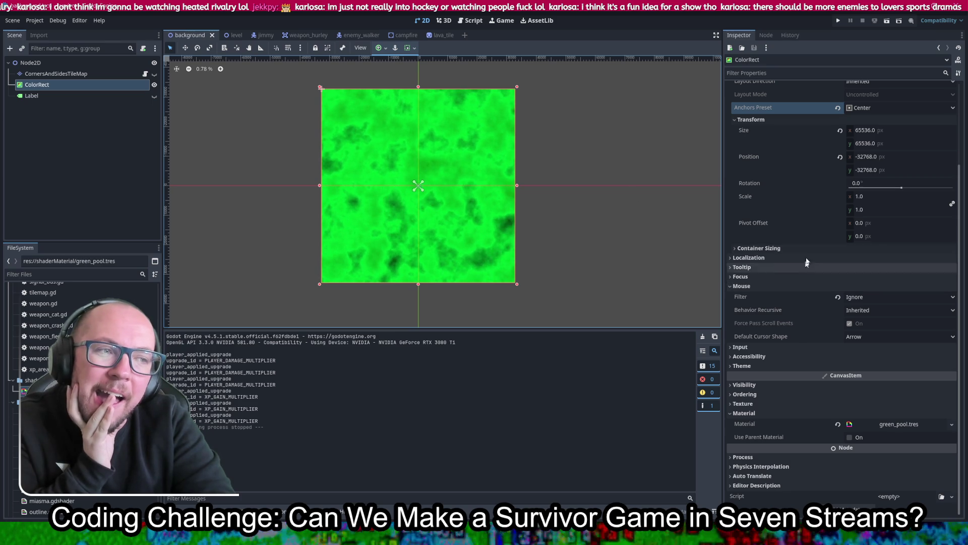
- Set the ColorRect's size to 0 and save the scene
{"action": "mouse_move", "coordinate": [816, 221]}
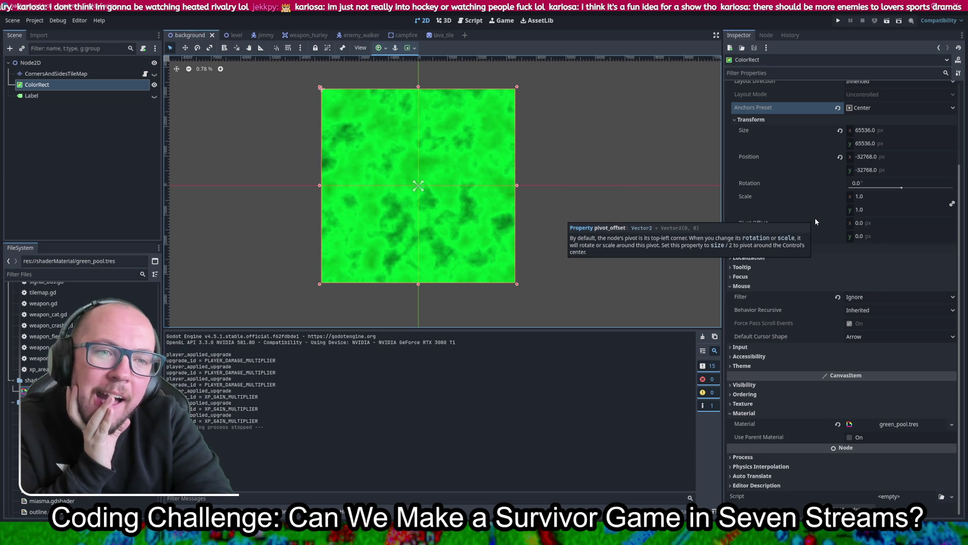
{"action": "left_click", "coordinate": [901, 129]}
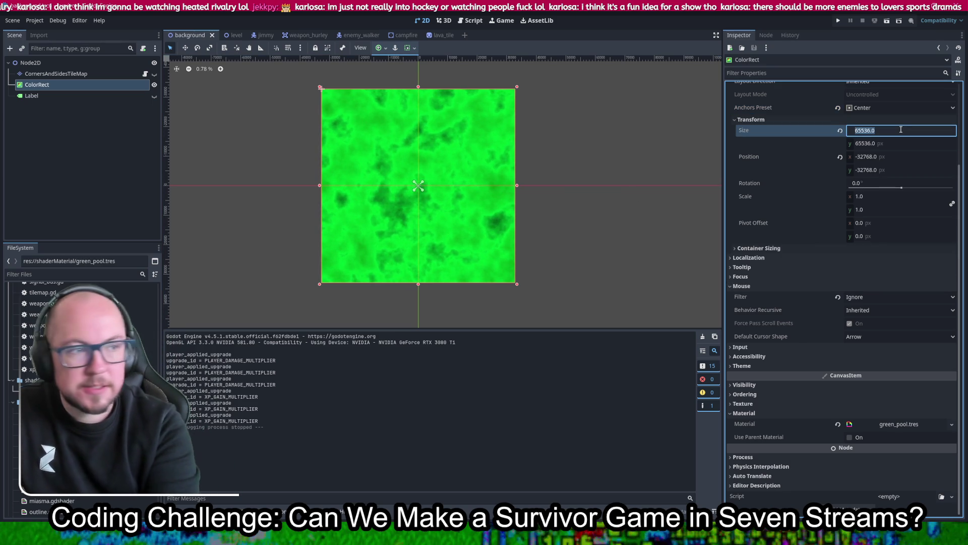
{"action": "type", "text": "20"}
{"action": "key", "text": "Tab"}
{"action": "type", "text": "200"}
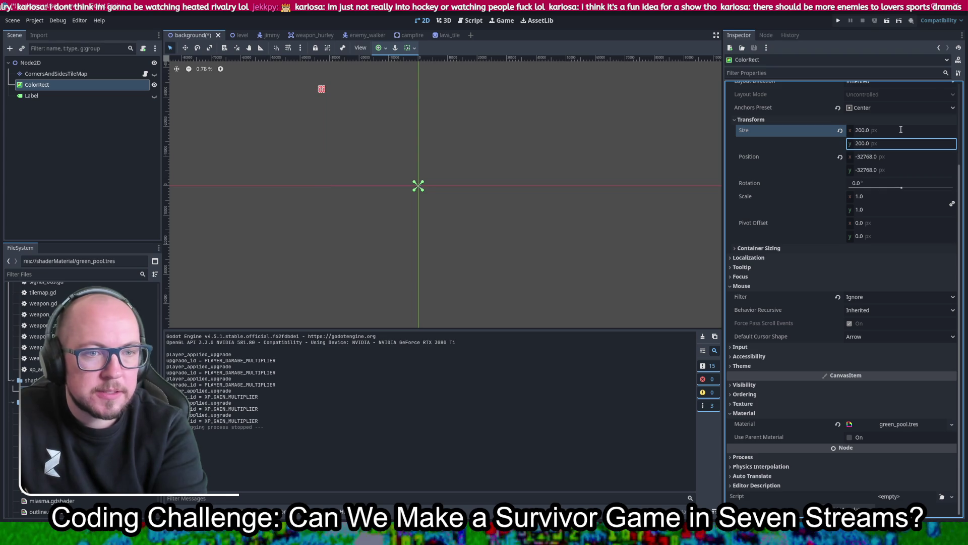
{"action": "key", "text": "ctrl+s"}
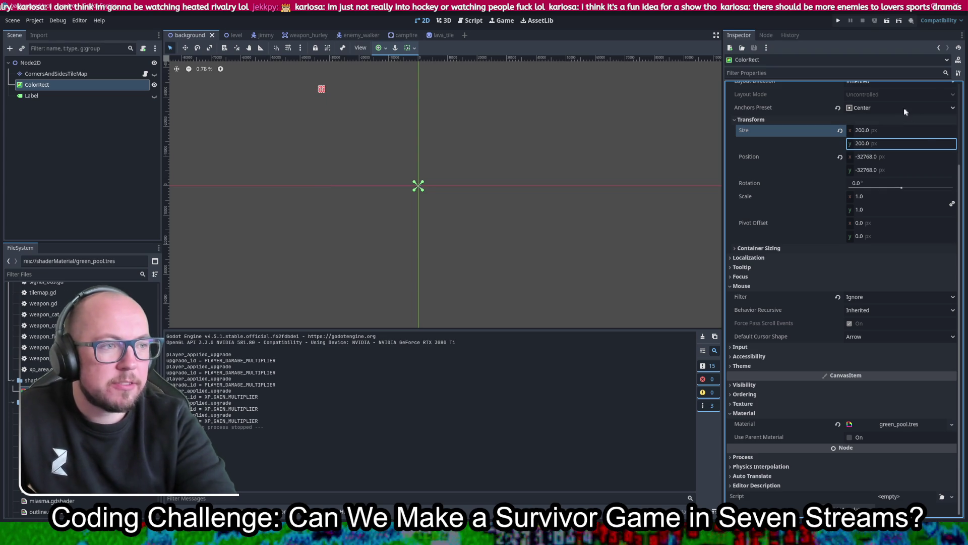
- Switch the anchor preset to Full Rect and back to Center, then zoom into the origin
{"action": "left_click", "coordinate": [905, 109]}
{"action": "left_click", "coordinate": [873, 135]}
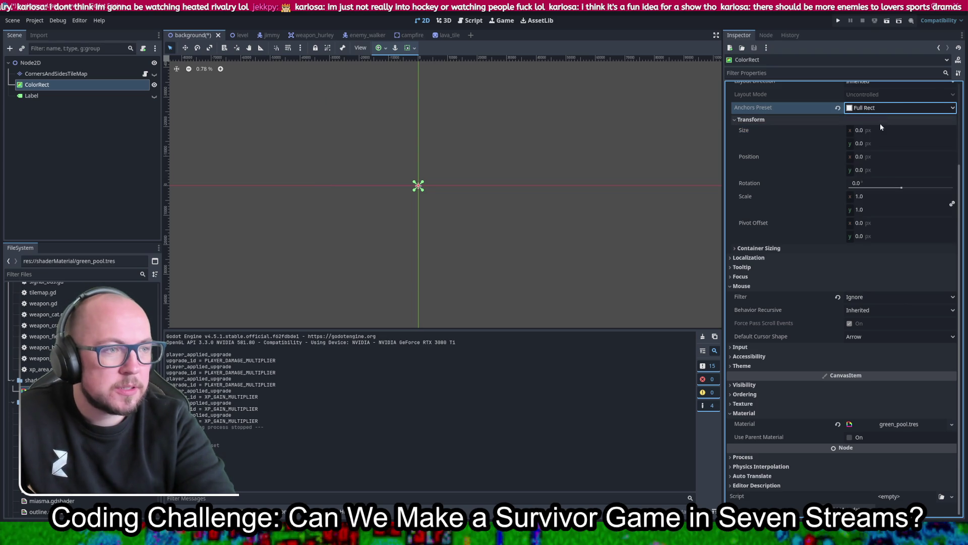
{"action": "left_click", "coordinate": [882, 110]}
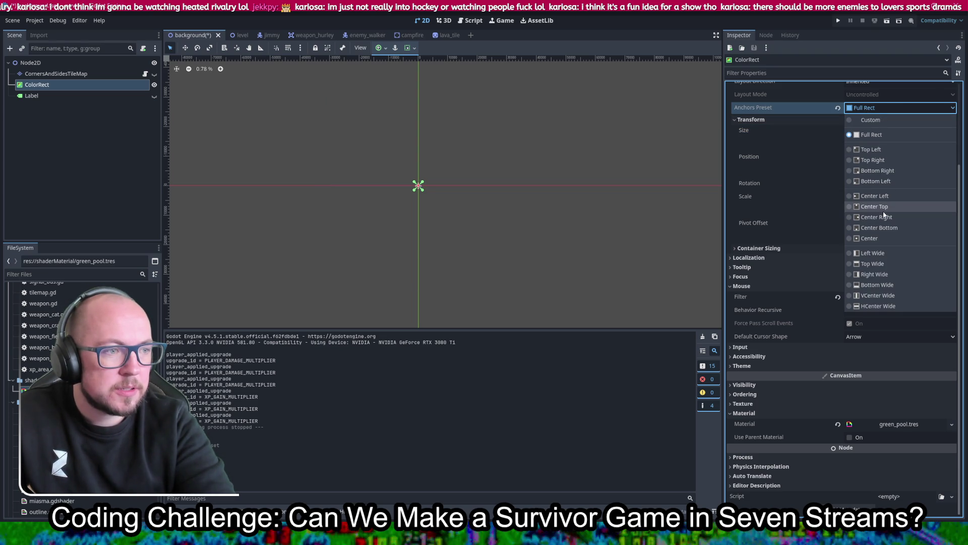
{"action": "left_click", "coordinate": [888, 238]}
{"action": "scroll", "coordinate": [424, 202], "scroll_direction": "up", "scroll_amount": 8}
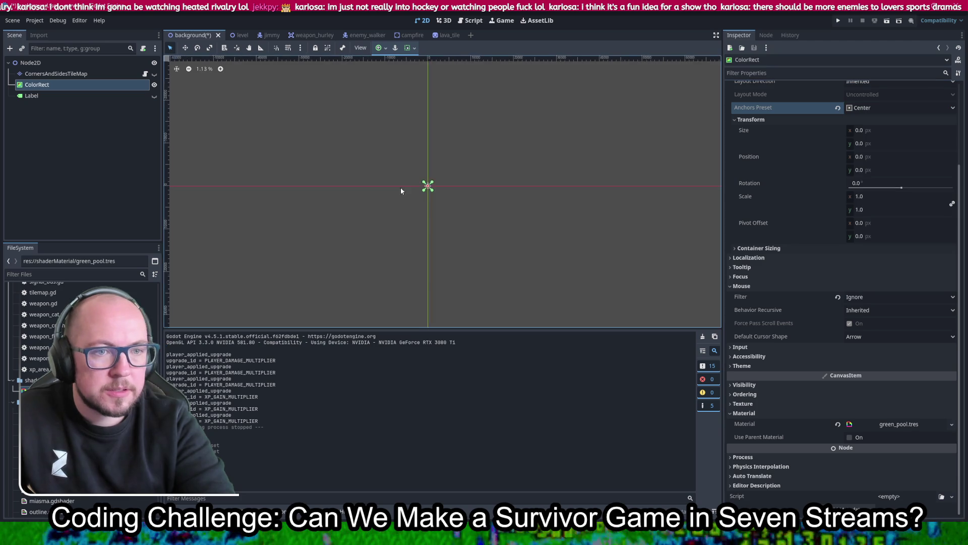
{"action": "scroll", "coordinate": [426, 204], "scroll_direction": "up", "scroll_amount": 9}
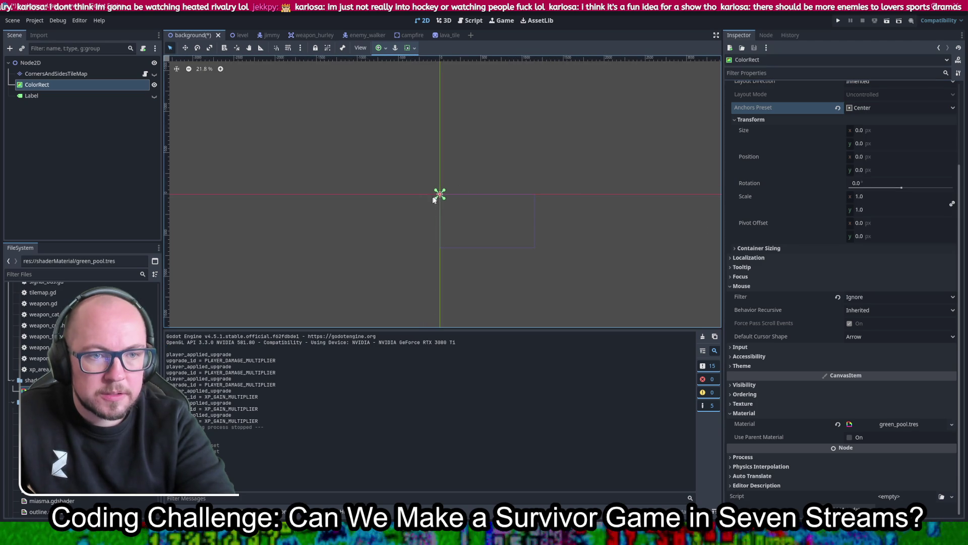
{"action": "scroll", "coordinate": [430, 201], "scroll_direction": "up", "scroll_amount": 8}
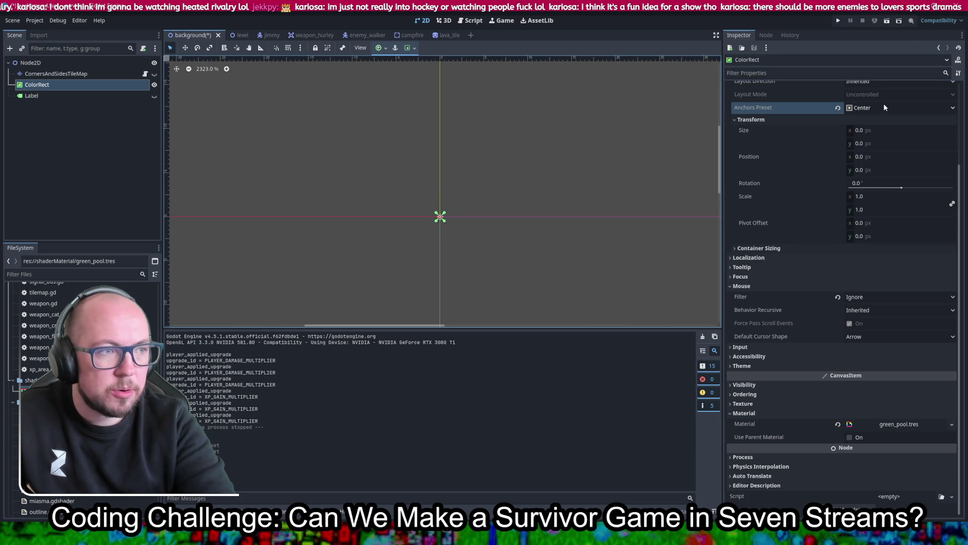
- Set the ColorRect size to 200 × 200 px and save
{"action": "left_click", "coordinate": [877, 130]}
{"action": "type", "text": "200"}
{"action": "key", "text": "Tab"}
{"action": "type", "text": "0"}
{"action": "key", "text": "Return"}
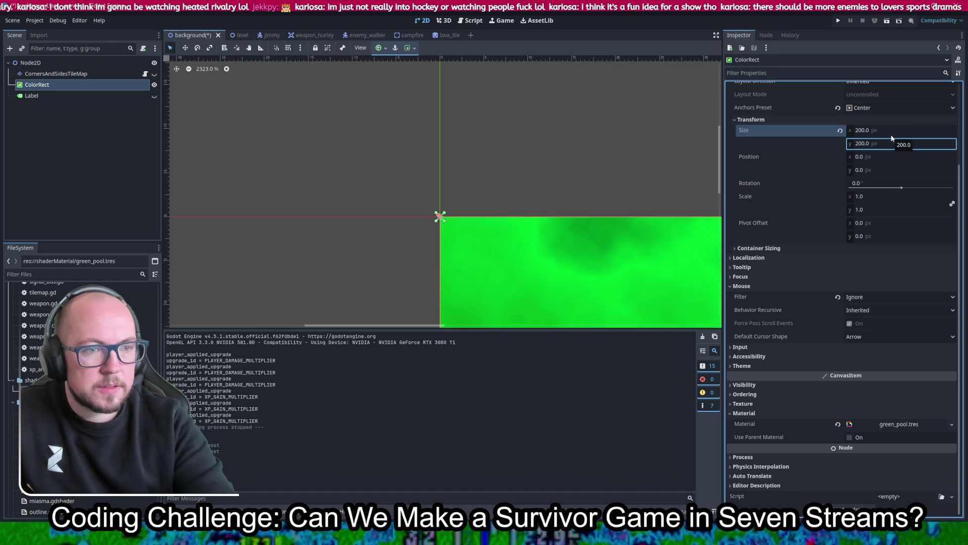
{"action": "key", "text": "ctrl+s"}
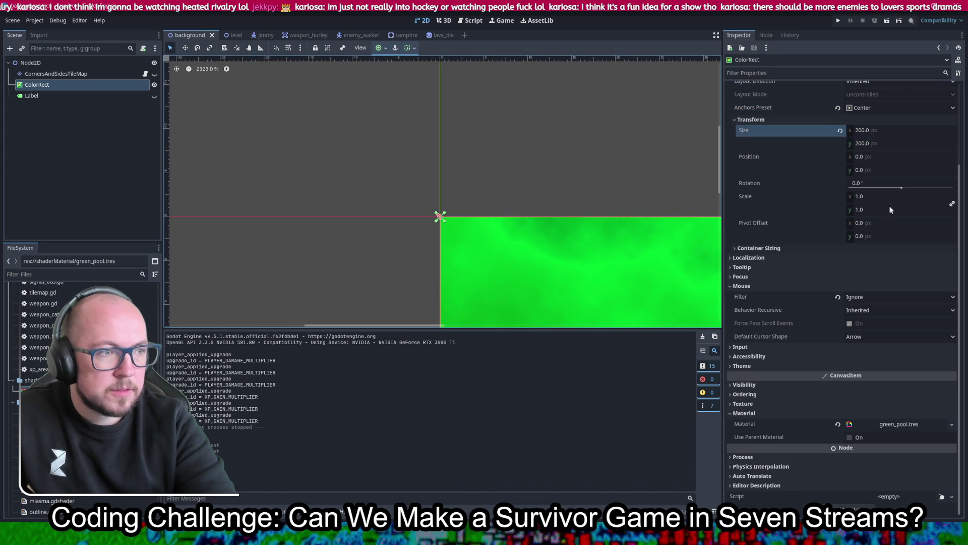
- Set the ColorRect position to -100, -100 and save
{"action": "left_click", "coordinate": [886, 157]}
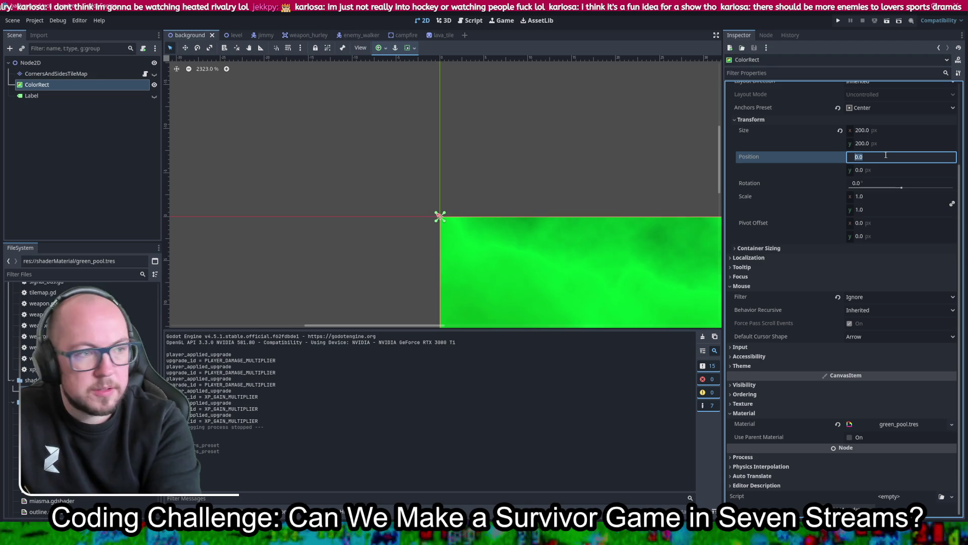
{"action": "type", "text": "-10"}
{"action": "key", "text": "Return"}
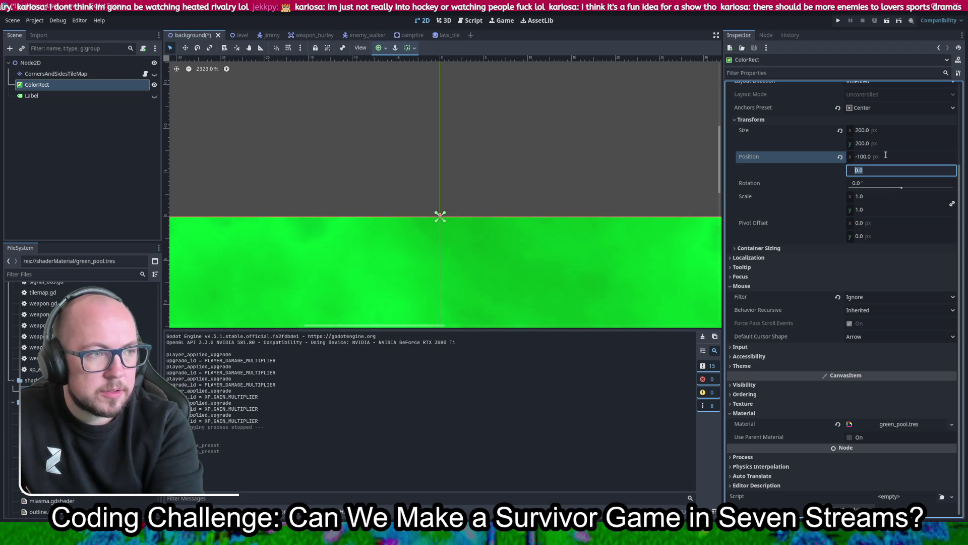
{"action": "type", "text": "-10"}
{"action": "key", "text": "Return"}
{"action": "key", "text": "ctrl+s"}
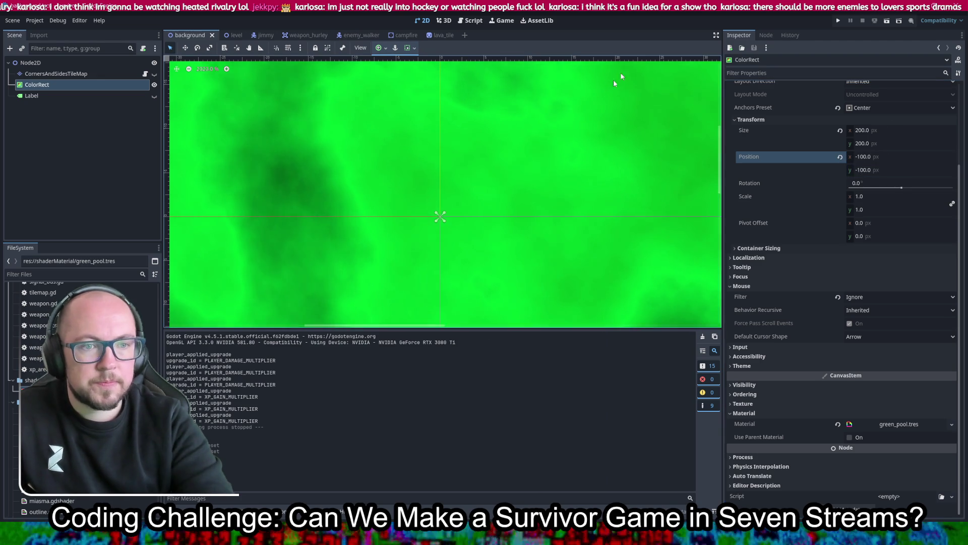
- Run the game to test the resized background
{"action": "scroll", "coordinate": [471, 241], "scroll_direction": "down", "scroll_amount": 8}
{"action": "scroll", "coordinate": [471, 241], "scroll_direction": "down", "scroll_amount": 8}
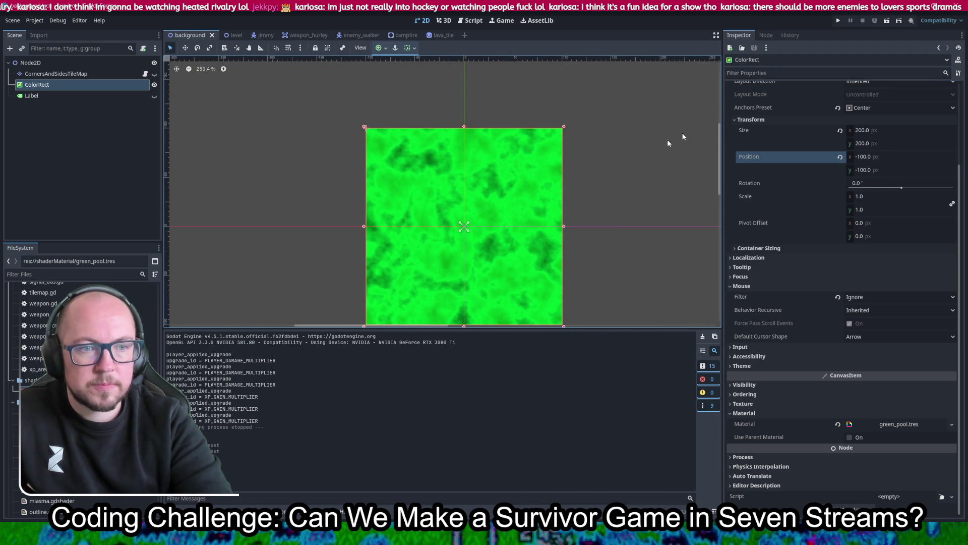
{"action": "left_click", "coordinate": [838, 20]}
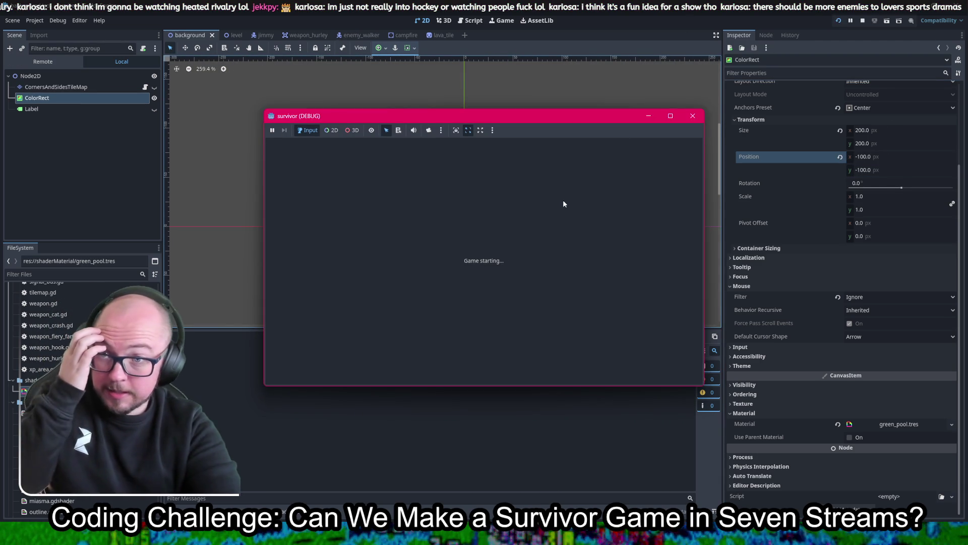
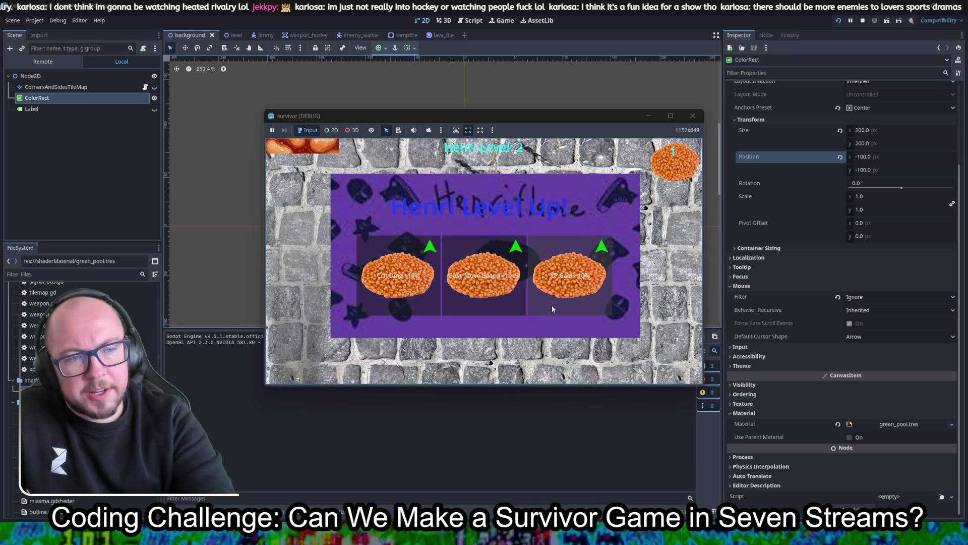
- Pick the Crit Dmg and Reach upgrade cards, then stop the debug run
{"action": "left_click", "coordinate": [434, 298]}
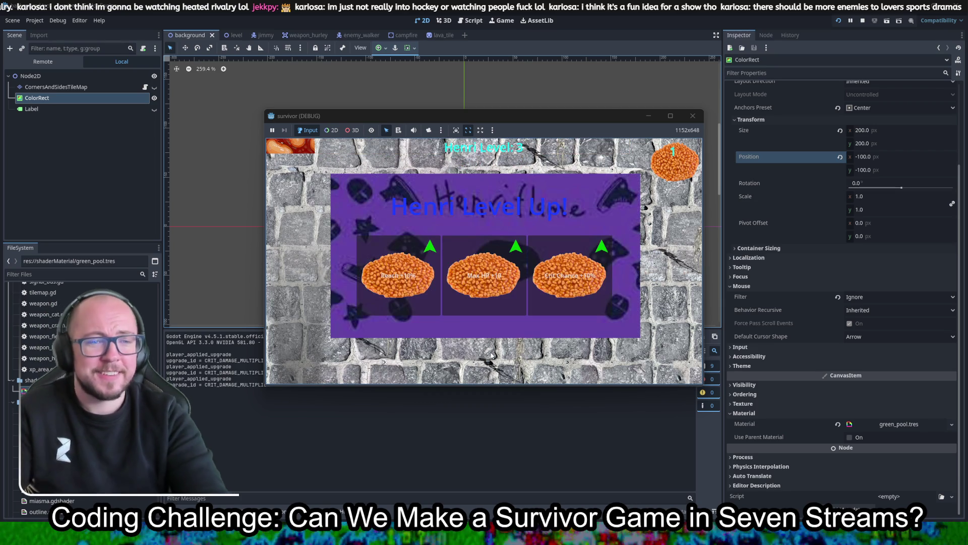
{"action": "left_click", "coordinate": [362, 269]}
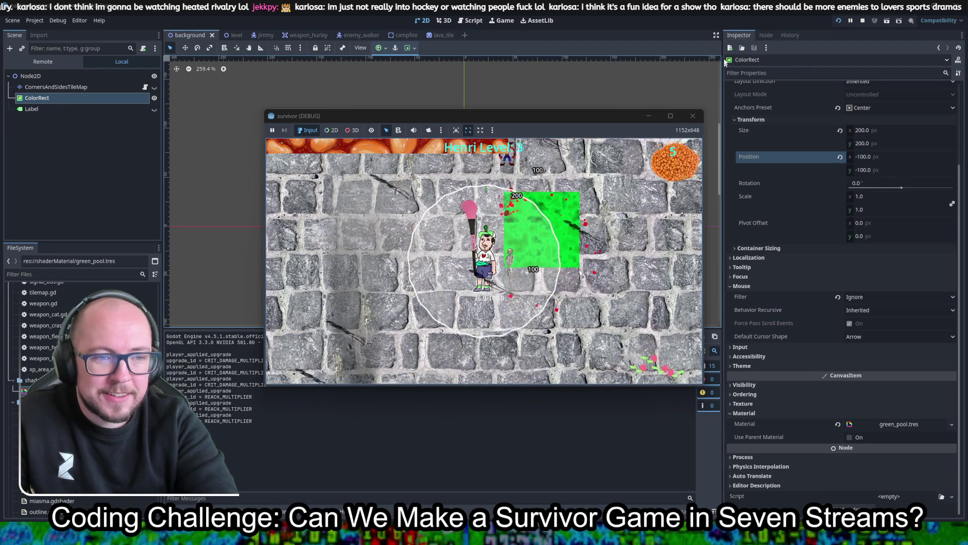
{"action": "key", "text": "F8"}
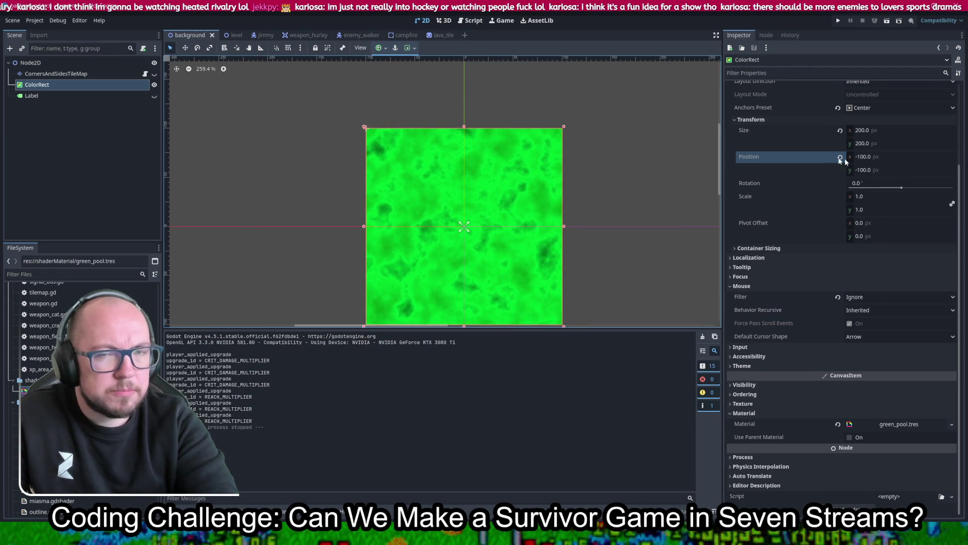
- Set the green ColorRect's size to 3200 × 3200 (200*16) and save the scene
{"action": "left_click", "coordinate": [901, 132]}
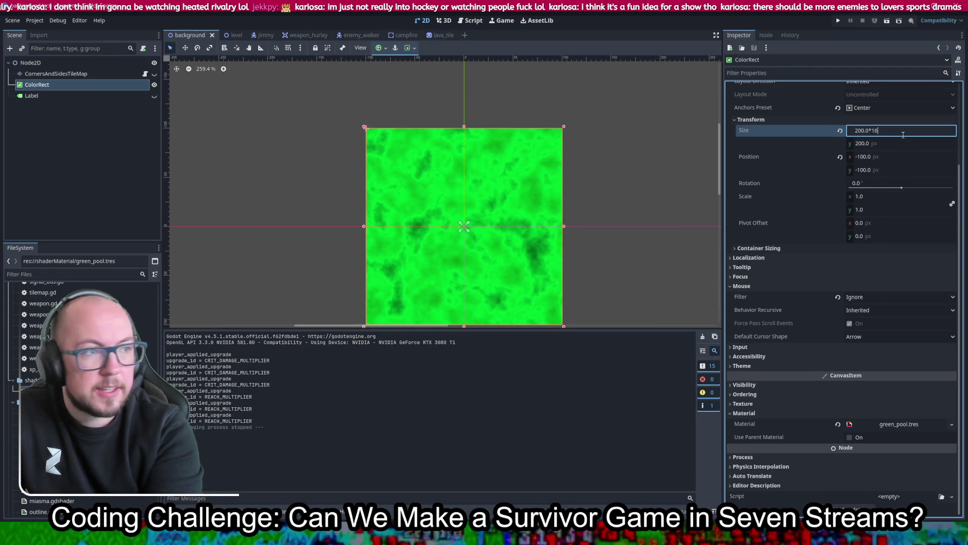
{"action": "key", "text": "Tab"}
{"action": "key", "text": "Return"}
{"action": "key", "text": "ctrl+c"}
{"action": "key", "text": "Tab"}
{"action": "key", "text": "ctrl+v"}
{"action": "key", "text": "ctrl+s"}
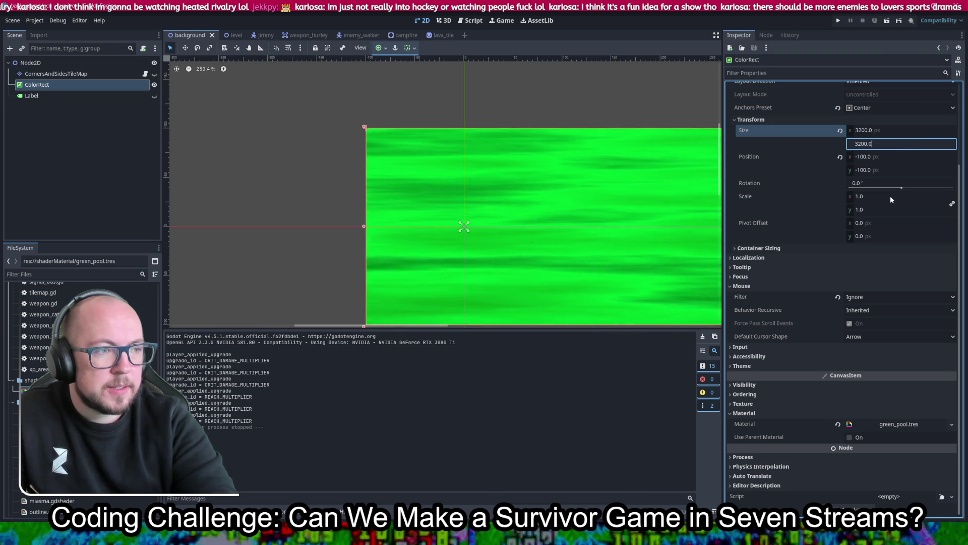
{"action": "left_click", "coordinate": [891, 198]}
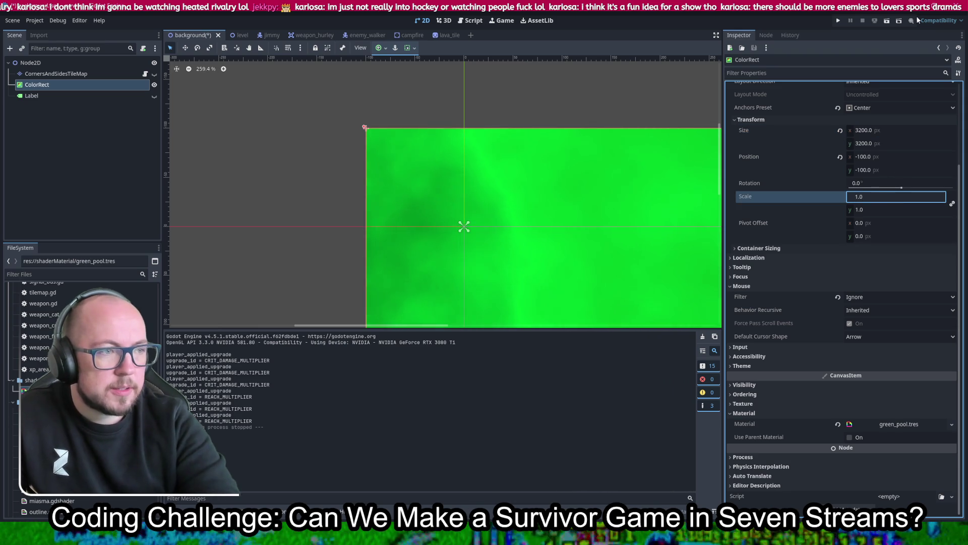
- Set the ColorRect's position to 1600, 1600 and save
{"action": "left_click", "coordinate": [884, 157]}
{"action": "type", "text": "1600"}
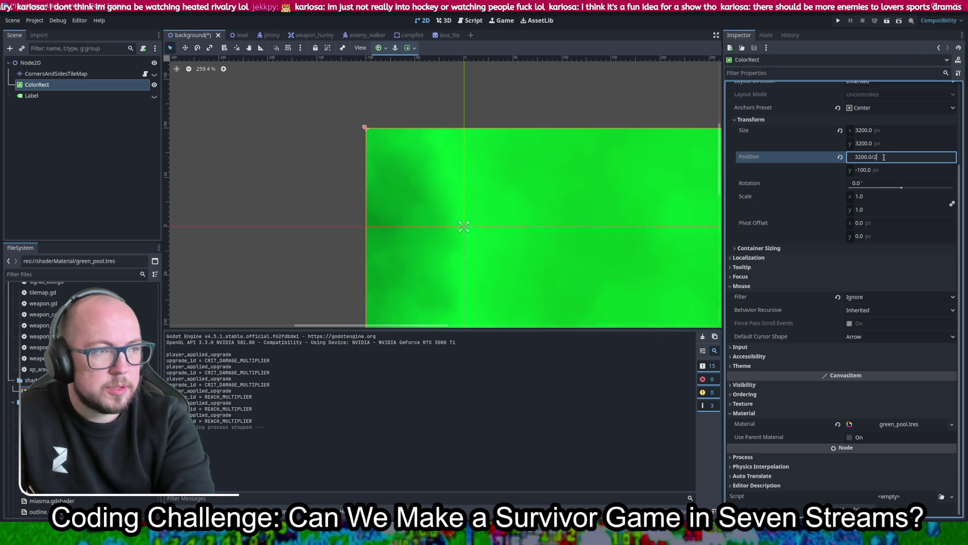
{"action": "key", "text": "Return"}
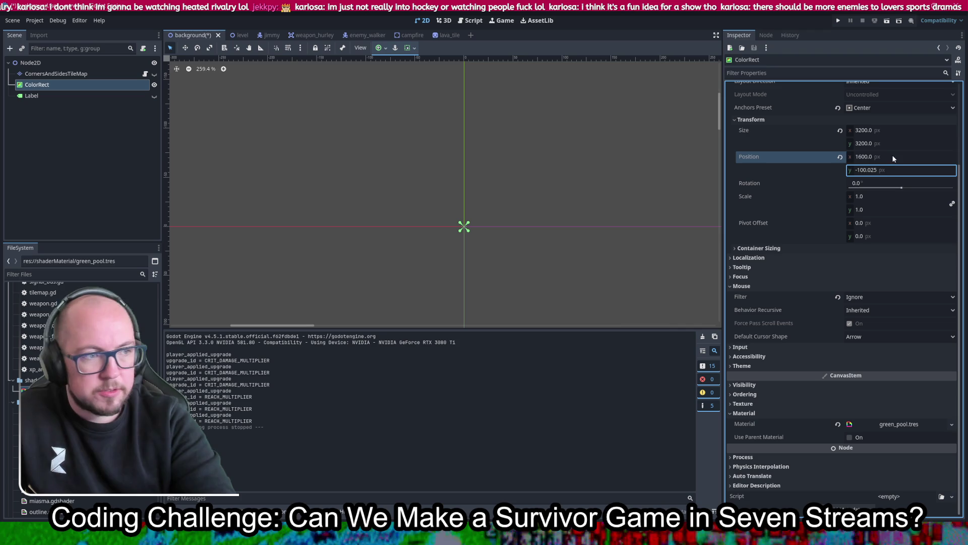
{"action": "left_click", "coordinate": [891, 168]}
{"action": "type", "text": "1600"}
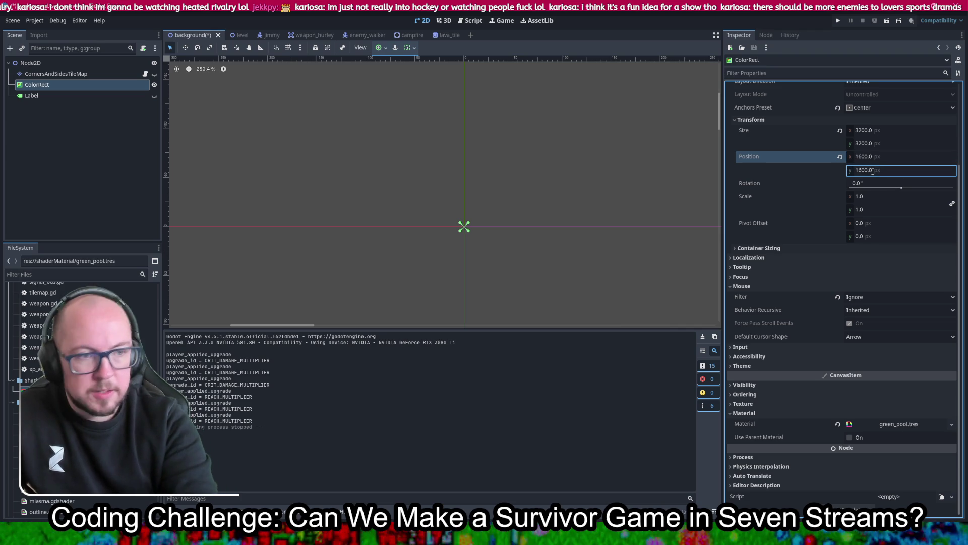
{"action": "key", "text": "Return"}
{"action": "key", "text": "ctrl+s"}
{"action": "scroll", "coordinate": [474, 239], "scroll_direction": "up", "scroll_amount": 3}
{"action": "scroll", "coordinate": [488, 252], "scroll_direction": "up", "scroll_amount": 3}
{"action": "scroll", "coordinate": [445, 206], "scroll_direction": "down", "scroll_amount": 5}
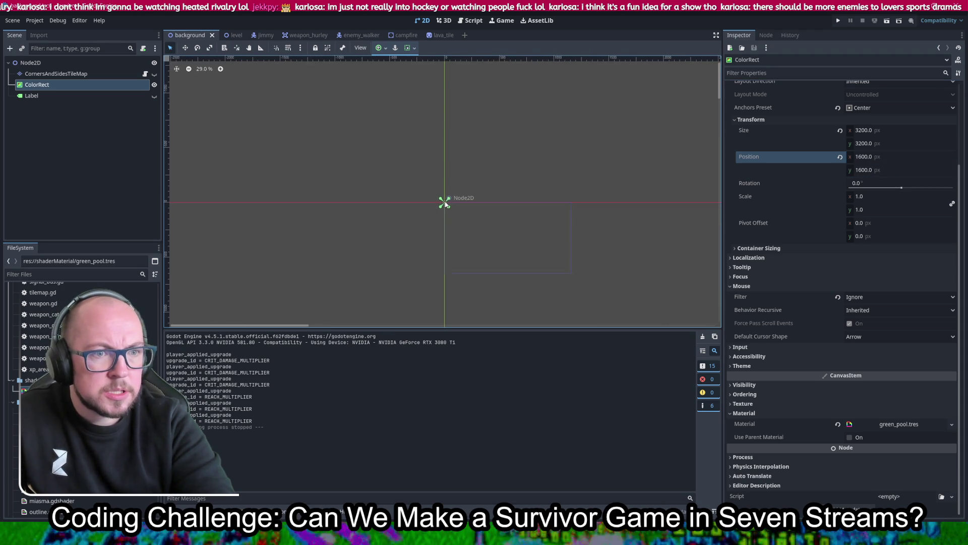
{"action": "scroll", "coordinate": [445, 202], "scroll_direction": "down", "scroll_amount": 7}
- Make the position -1600, -1600 to centre the rect on the origin, and save
{"action": "left_click", "coordinate": [864, 157]}
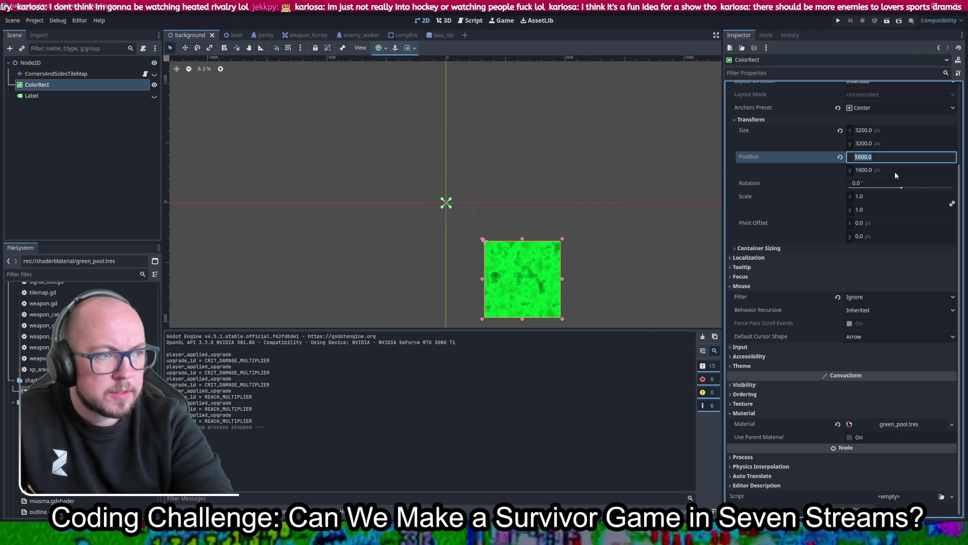
{"action": "key", "text": "Home"}
{"action": "type", "text": "-"}
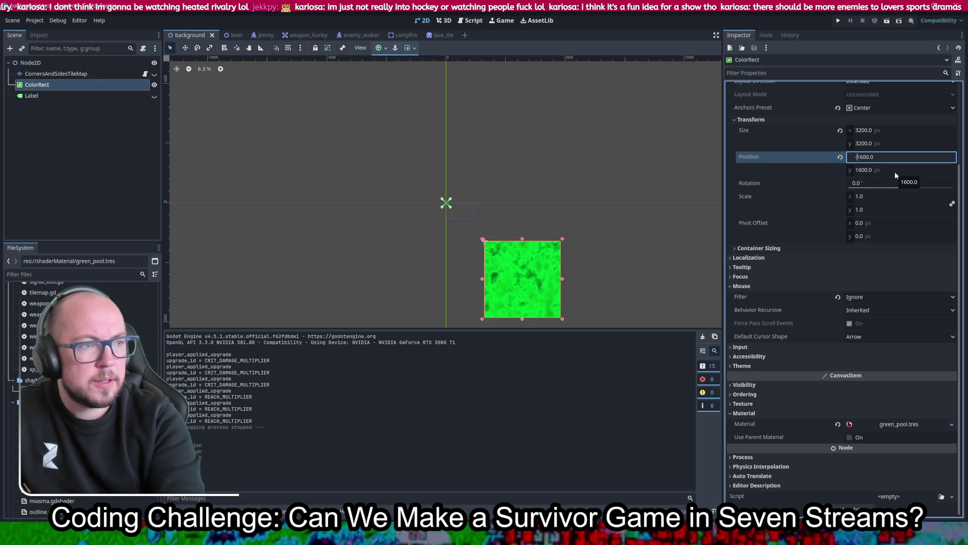
{"action": "key", "text": "Tab"}
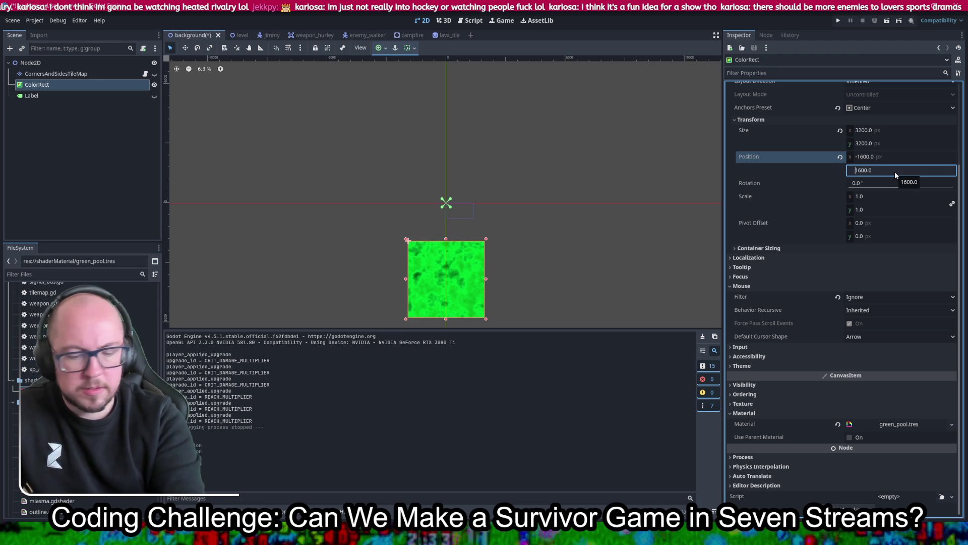
{"action": "type", "text": "-"}
{"action": "key", "text": "Return"}
{"action": "key", "text": "ctrl+s"}
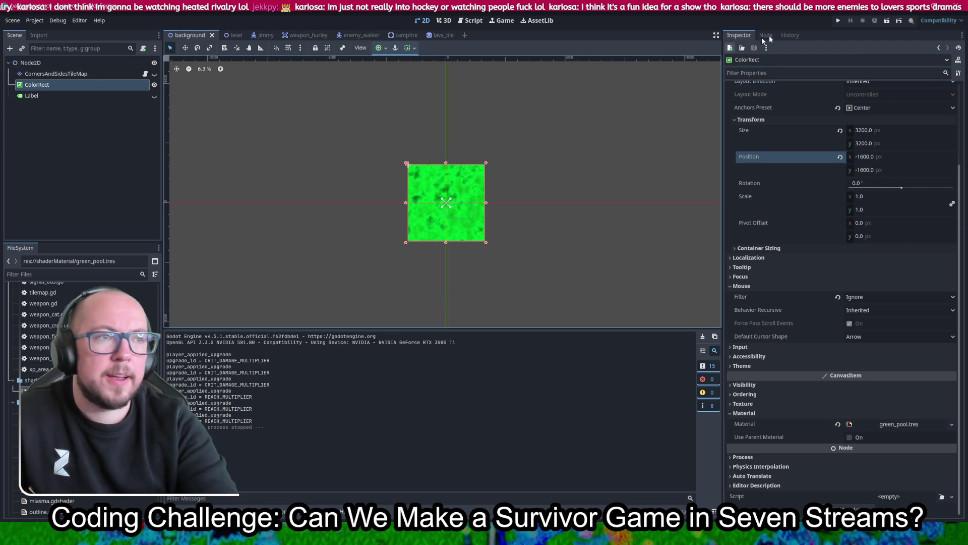
- Deselect the ColorRect and run the project to test the green background
{"action": "scroll", "coordinate": [419, 212], "scroll_direction": "up", "scroll_amount": 3}
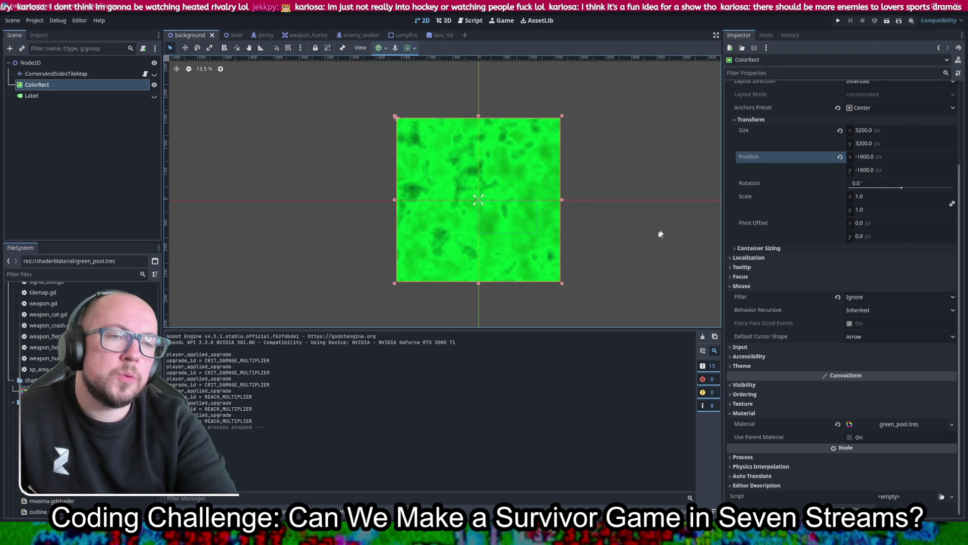
{"action": "left_click", "coordinate": [679, 228]}
{"action": "left_click", "coordinate": [838, 21]}
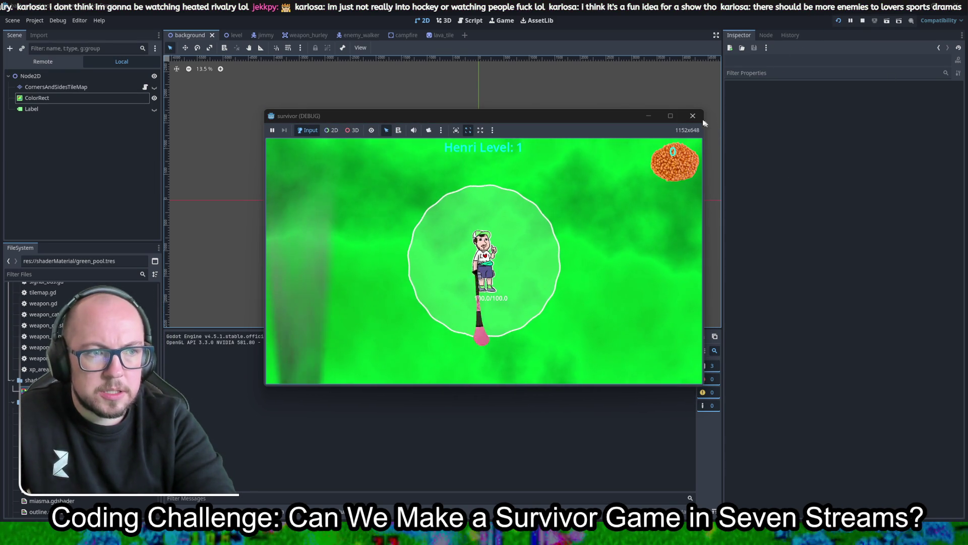
- Close the game, make the grass TileMap visible again, and rerun the project
{"action": "left_click", "coordinate": [693, 115]}
{"action": "left_click", "coordinate": [154, 74]}
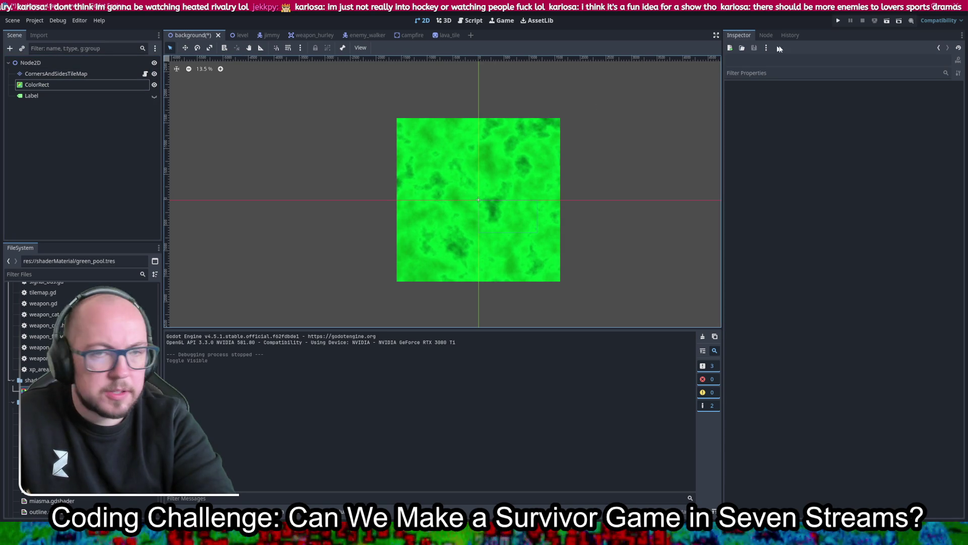
{"action": "left_click", "coordinate": [834, 22]}
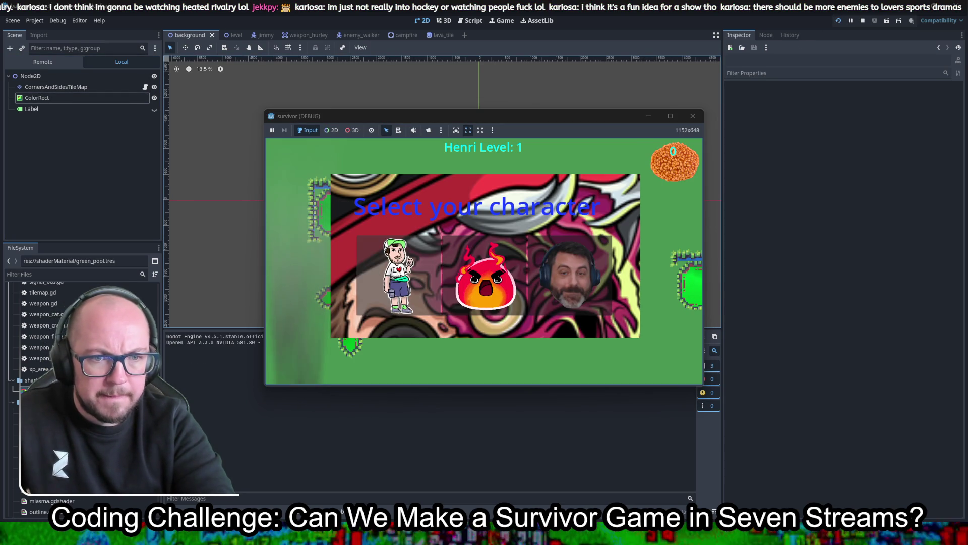
- Play as Henri walking down-left, stop the run, and select the CornersAndSidesTileMap layer
{"action": "left_click", "coordinate": [390, 272]}
{"action": "key", "text": "a"}
{"action": "key", "text": "s"}
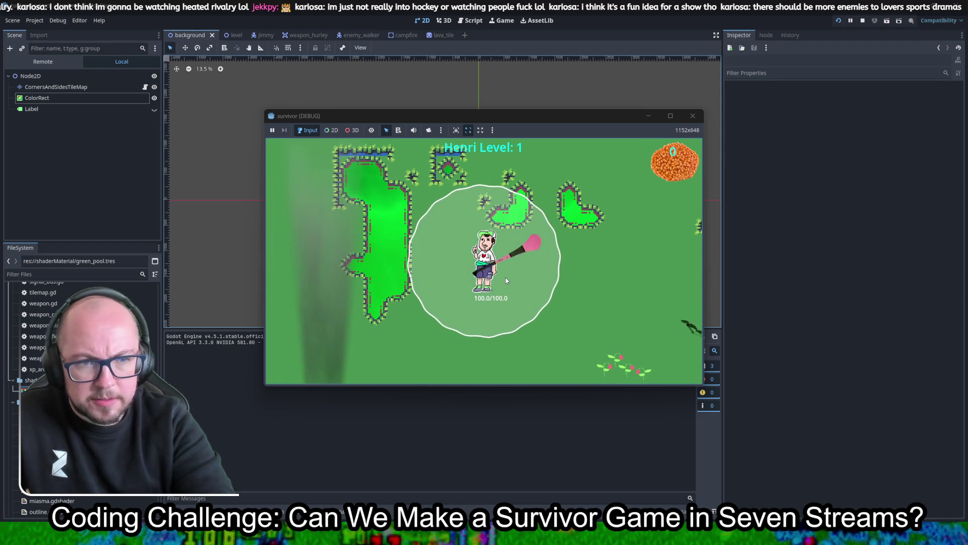
{"action": "key", "text": "a"}
{"action": "key", "text": "s"}
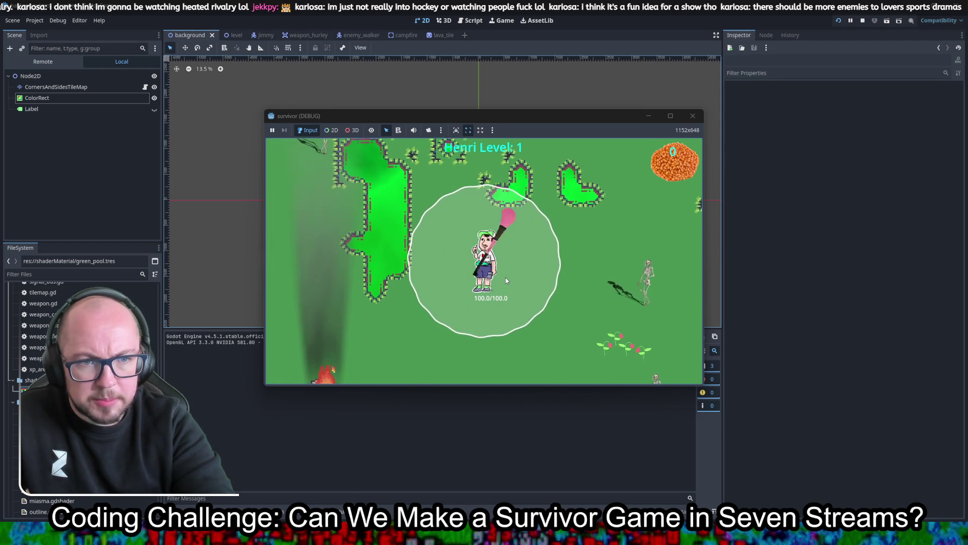
{"action": "key", "text": "a"}
{"action": "key", "text": "s"}
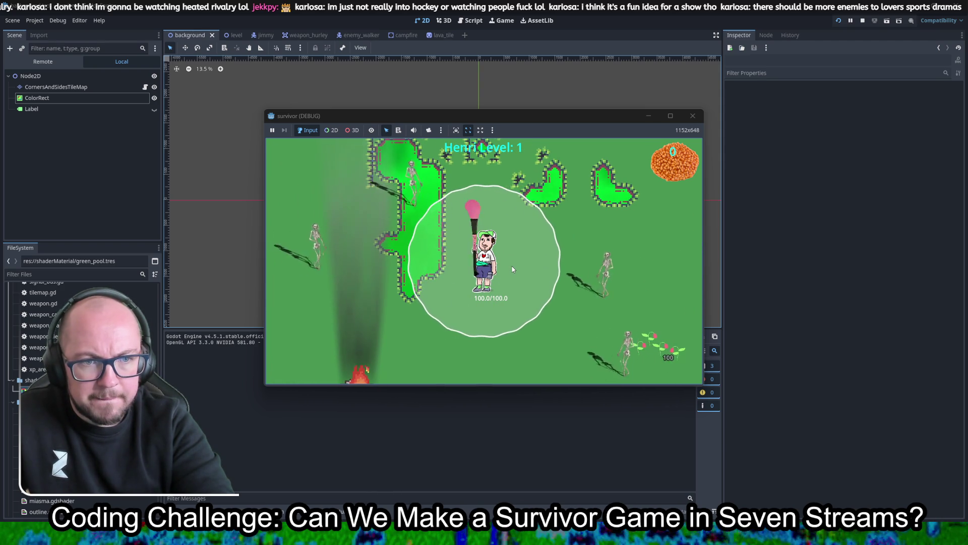
{"action": "key", "text": "s"}
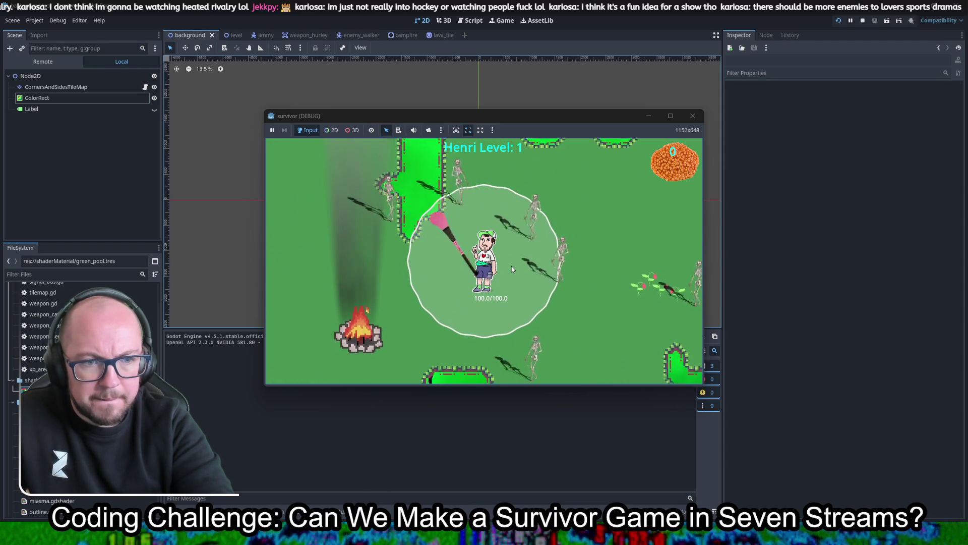
{"action": "key", "text": "a"}
{"action": "key", "text": "a"}
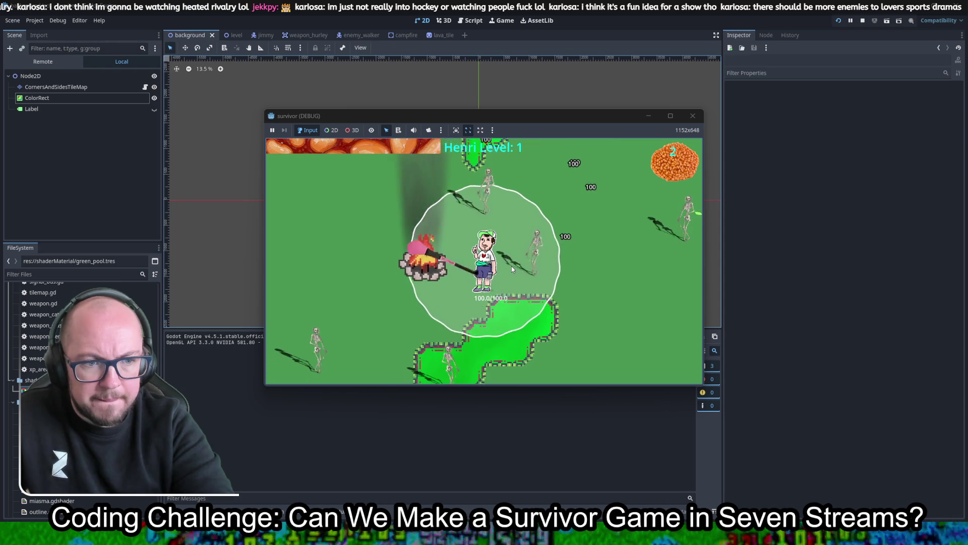
{"action": "key", "text": "F8"}
{"action": "left_click", "coordinate": [56, 74]}
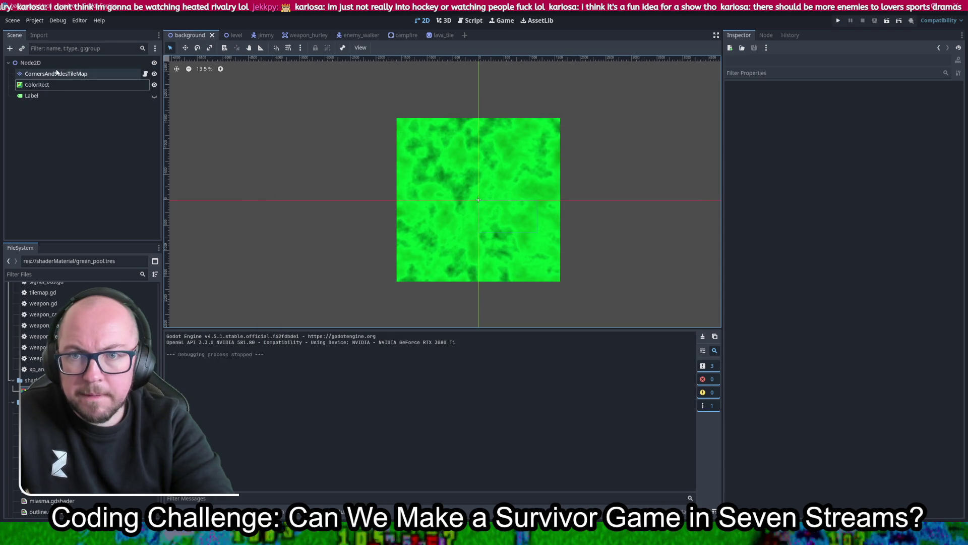
- Browse the Tiles and Patterns tabs, then open the tile set showing the tilemap_transparent.png atlas
{"action": "left_click", "coordinate": [878, 107]}
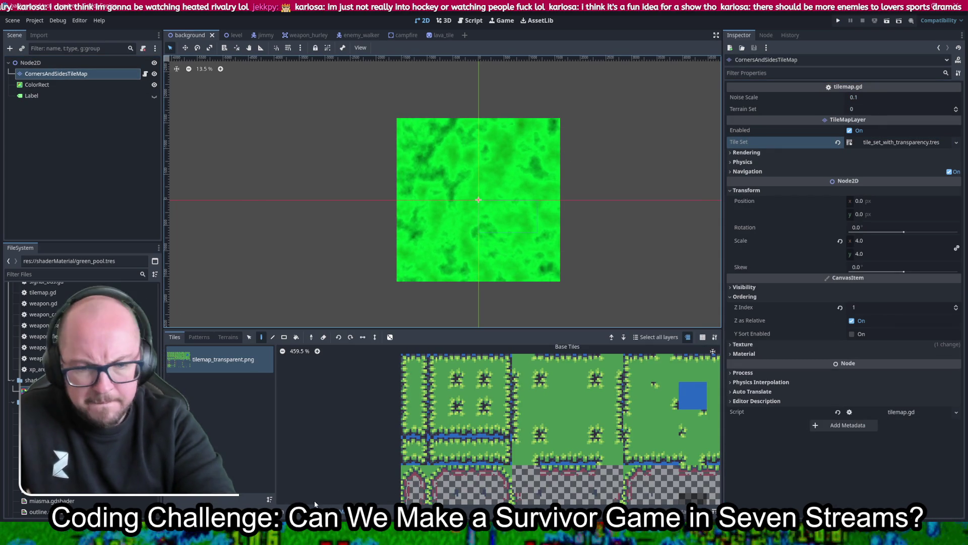
{"action": "left_click", "coordinate": [211, 337]}
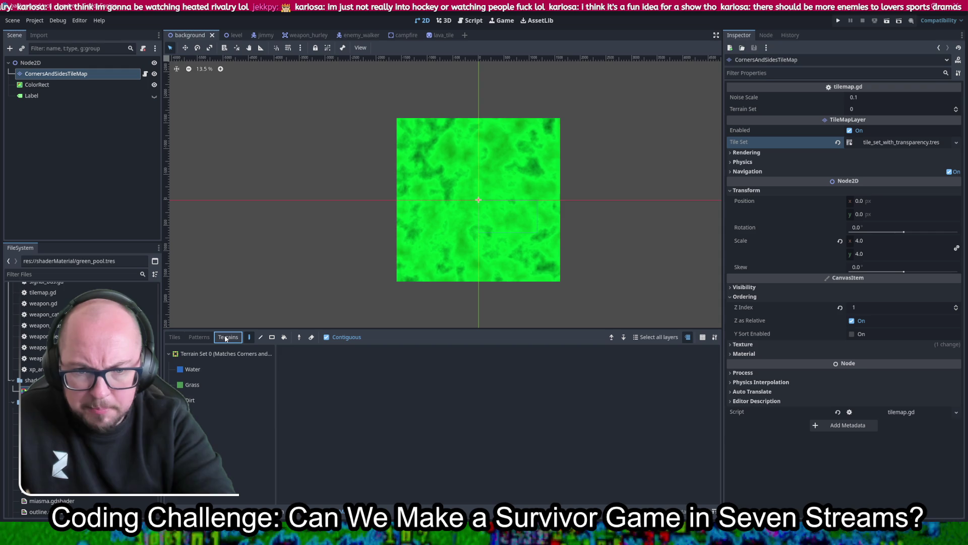
{"action": "left_click", "coordinate": [180, 338]}
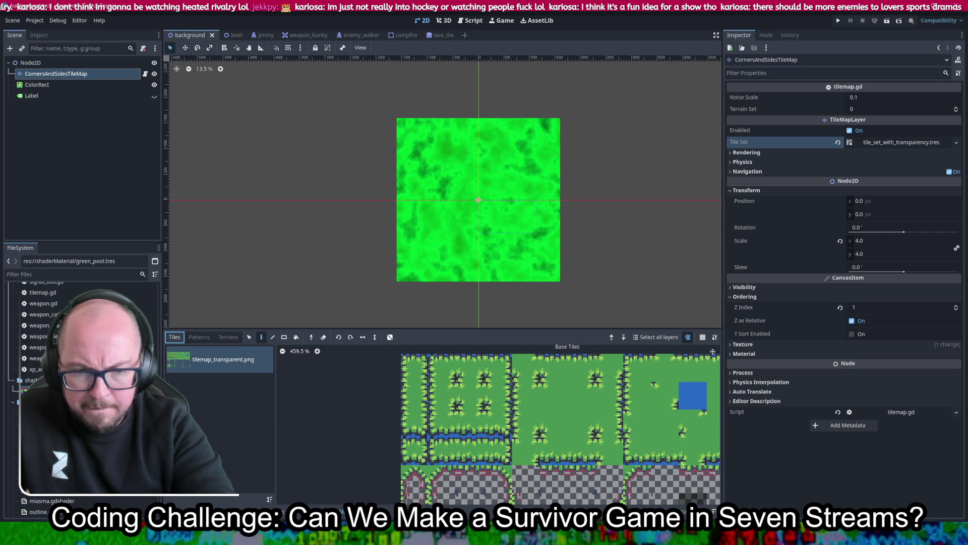
{"action": "left_click", "coordinate": [337, 511]}
{"action": "left_click", "coordinate": [423, 511]}
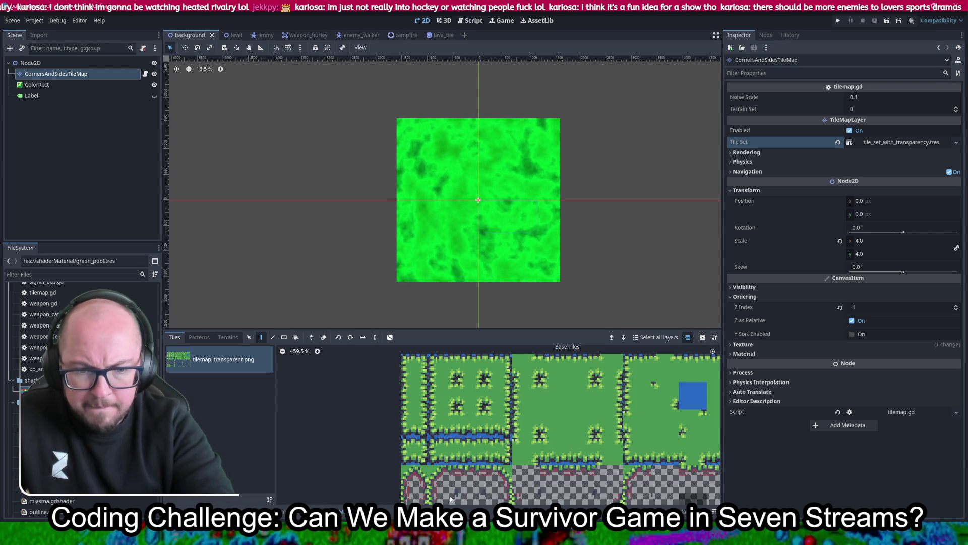
{"action": "left_click", "coordinate": [903, 131]}
{"action": "left_click", "coordinate": [908, 140]}
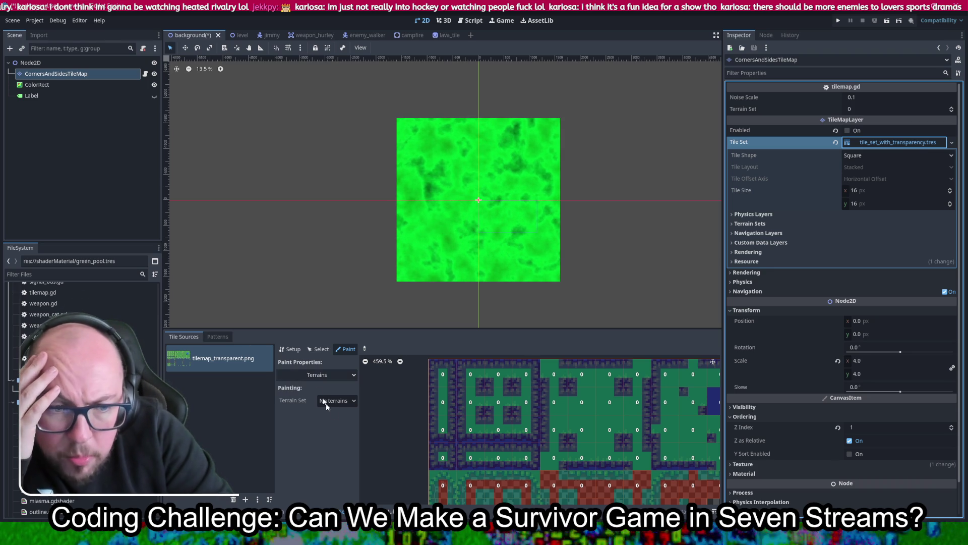
{"action": "left_click", "coordinate": [331, 373]}
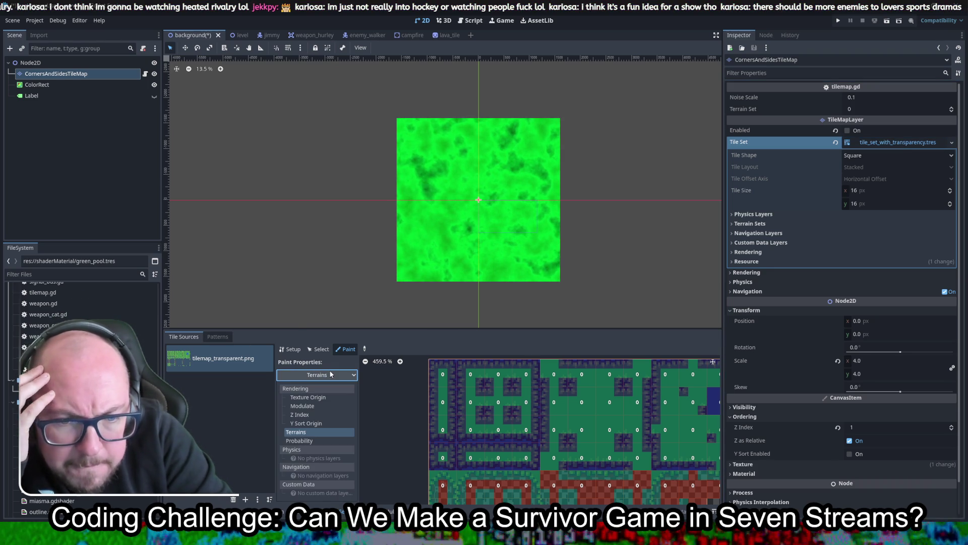
{"action": "scroll", "coordinate": [407, 414], "scroll_direction": "down", "scroll_amount": 1}
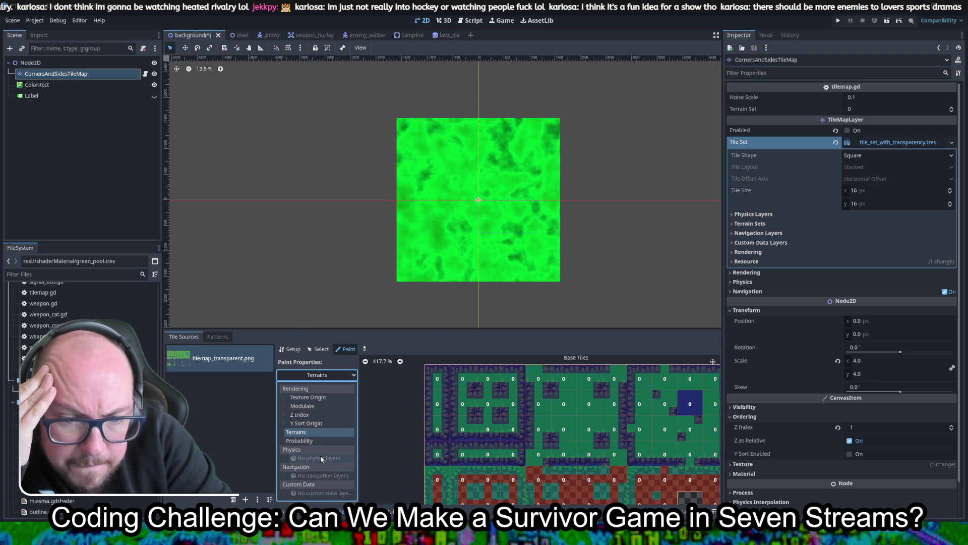
{"action": "left_click", "coordinate": [296, 432]}
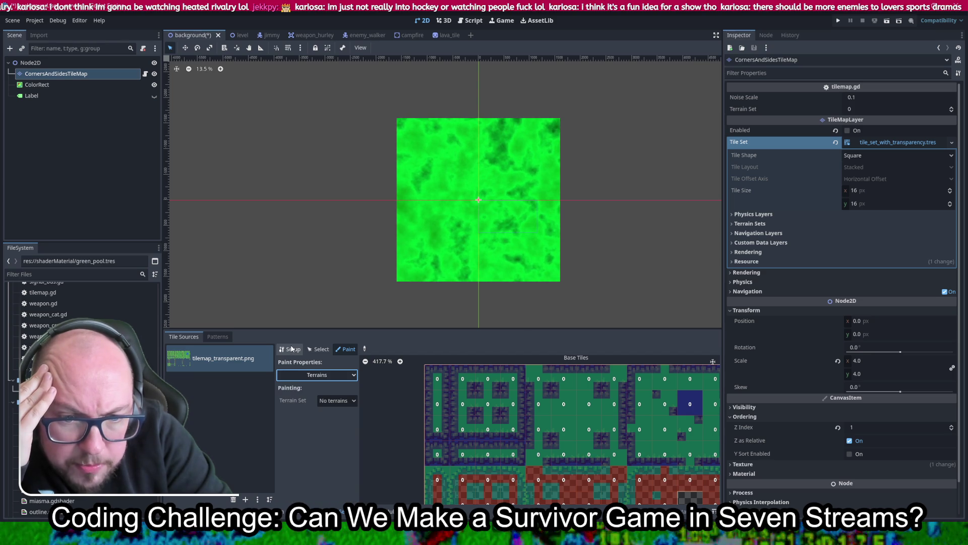
{"action": "left_click", "coordinate": [326, 376]}
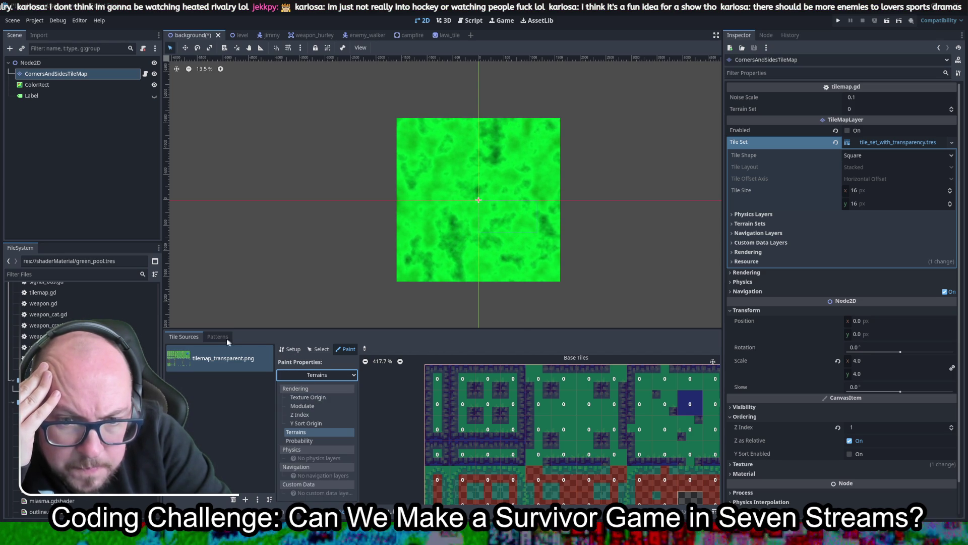
{"action": "left_click", "coordinate": [290, 349]}
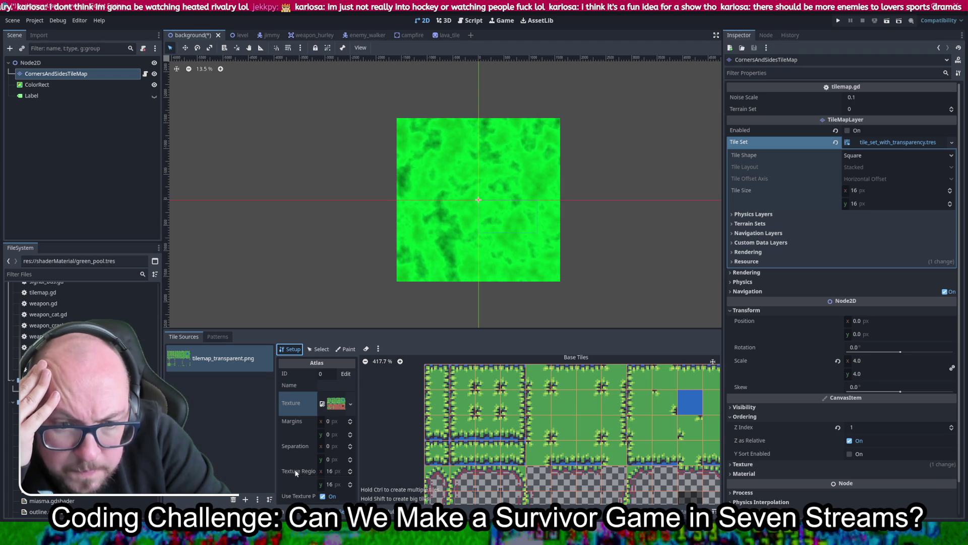
{"action": "left_click", "coordinate": [310, 350]}
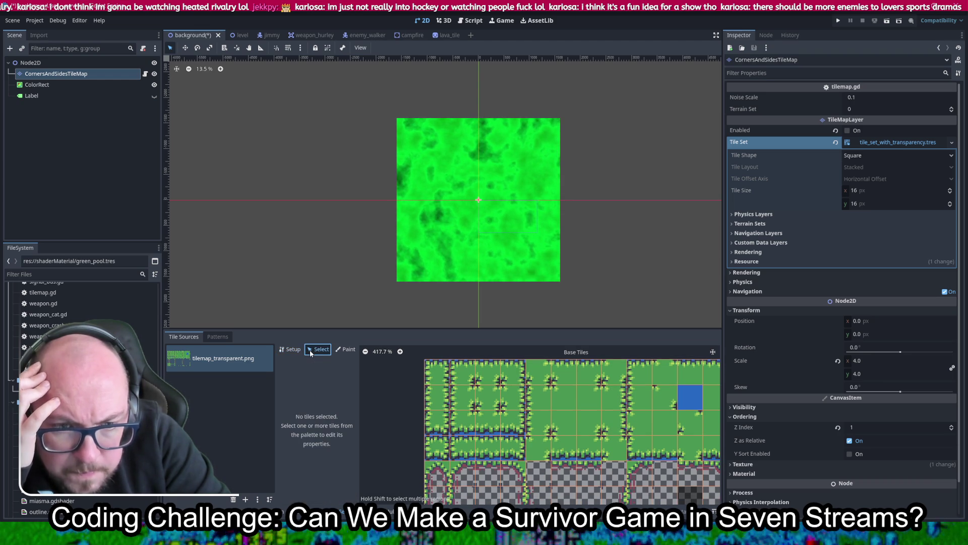
{"action": "left_click", "coordinate": [439, 378]}
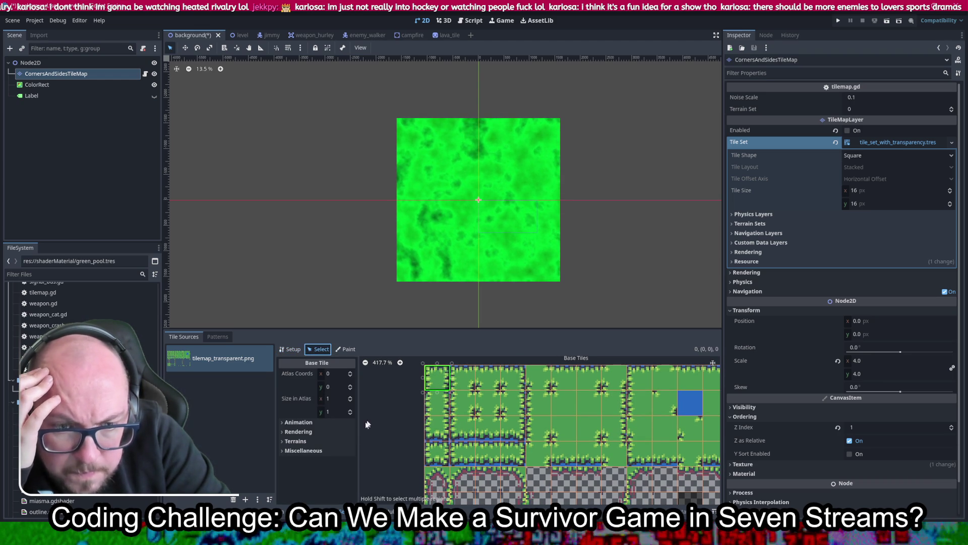
{"action": "left_click", "coordinate": [328, 450]}
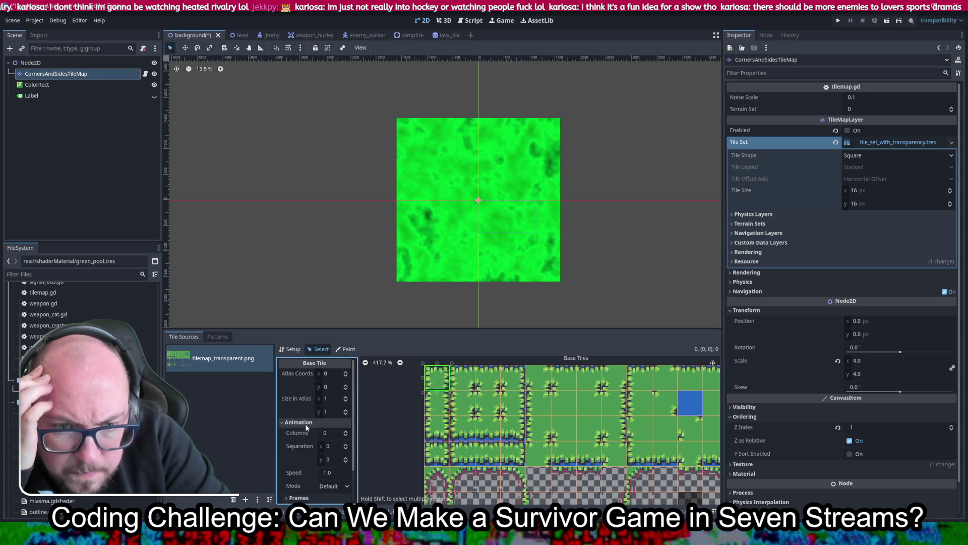
{"action": "left_click", "coordinate": [297, 432]}
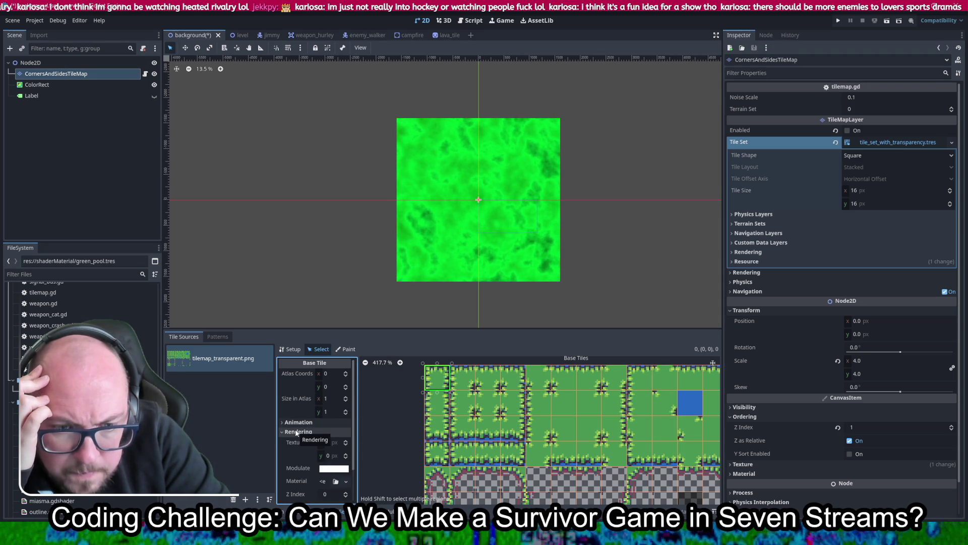
{"action": "left_click", "coordinate": [296, 431]}
{"action": "left_click", "coordinate": [296, 441]}
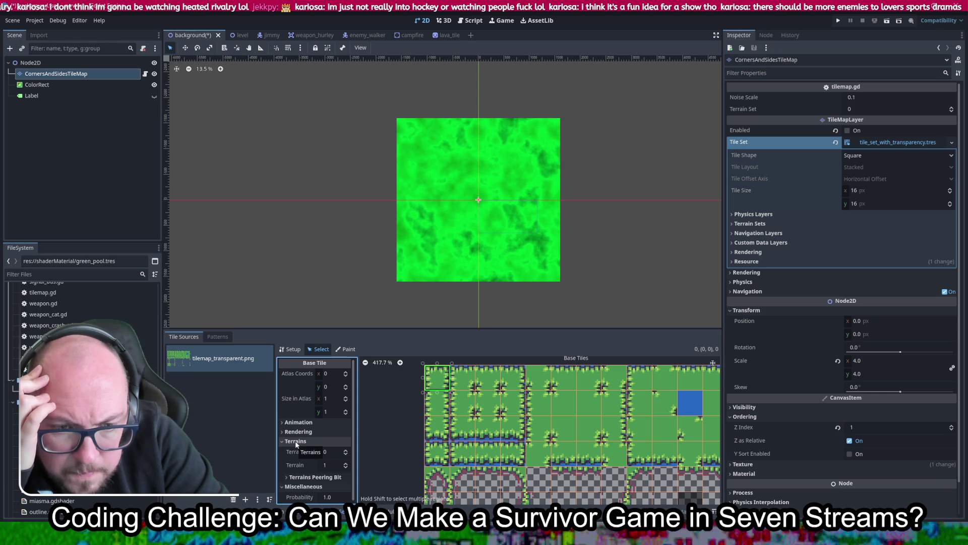
{"action": "left_click", "coordinate": [296, 440]}
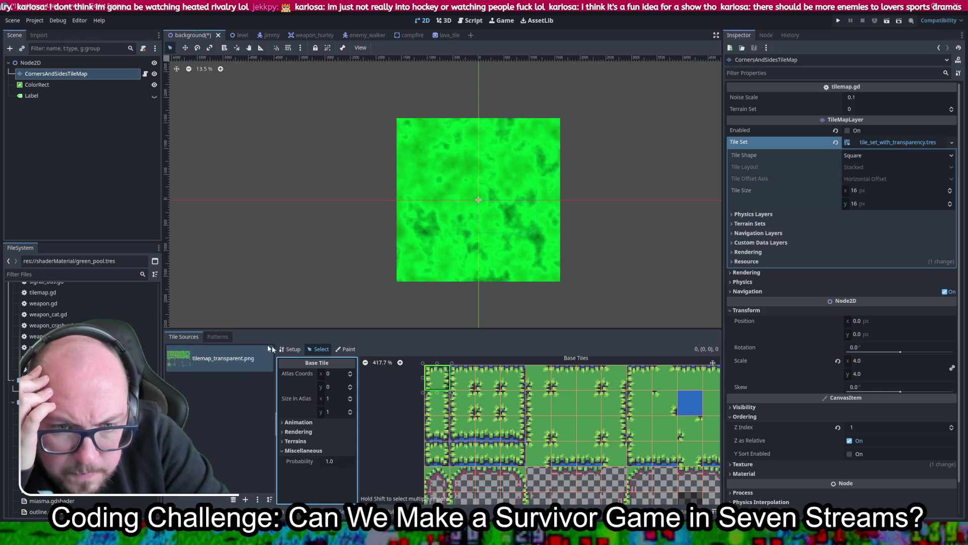
{"action": "left_click", "coordinate": [346, 349]}
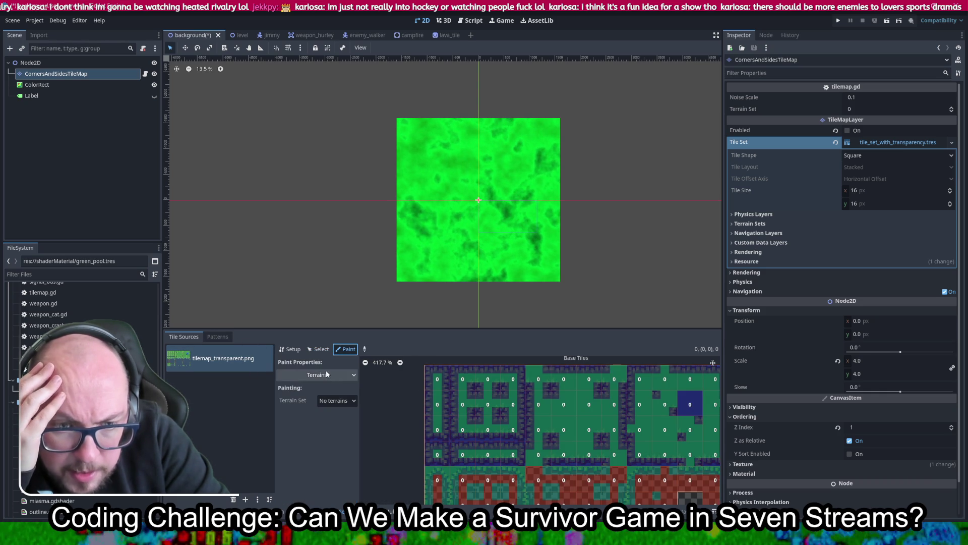
{"action": "left_click", "coordinate": [326, 374]}
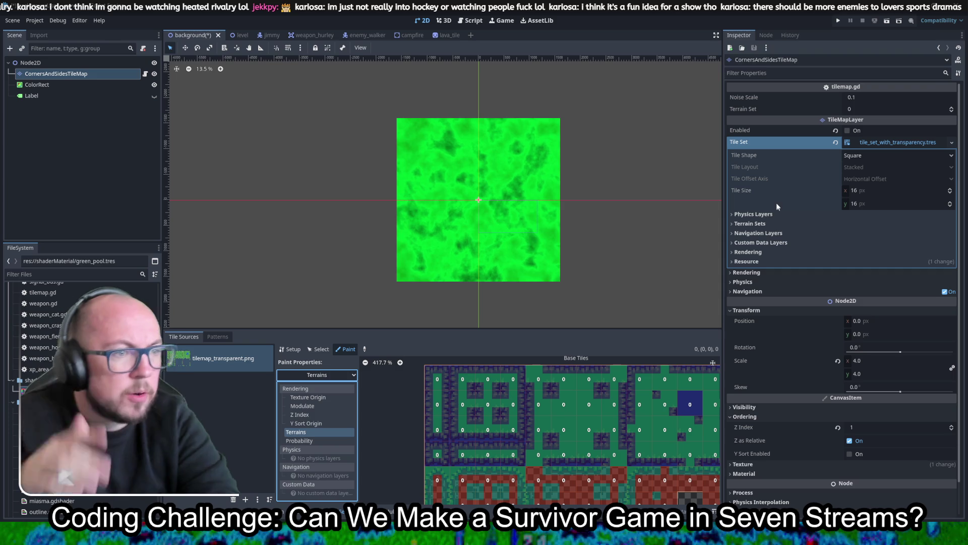
{"action": "left_click", "coordinate": [767, 214]}
{"action": "left_click", "coordinate": [767, 214]}
- Add a physics layer to the tile set, save, and set Paint Properties to Physics Layer 0
{"action": "left_click", "coordinate": [834, 226]}
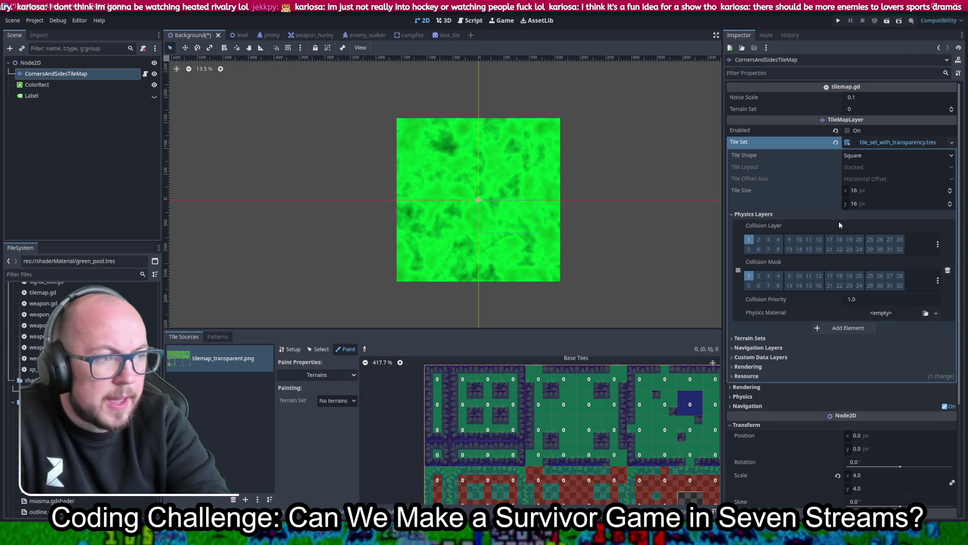
{"action": "key", "text": "ctrl+s"}
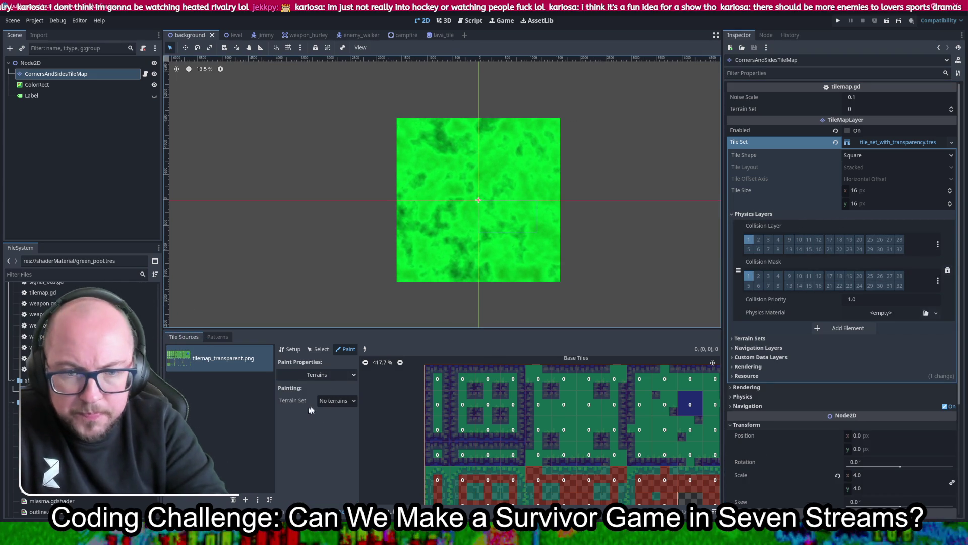
{"action": "left_click", "coordinate": [333, 401]}
{"action": "left_click", "coordinate": [328, 375]}
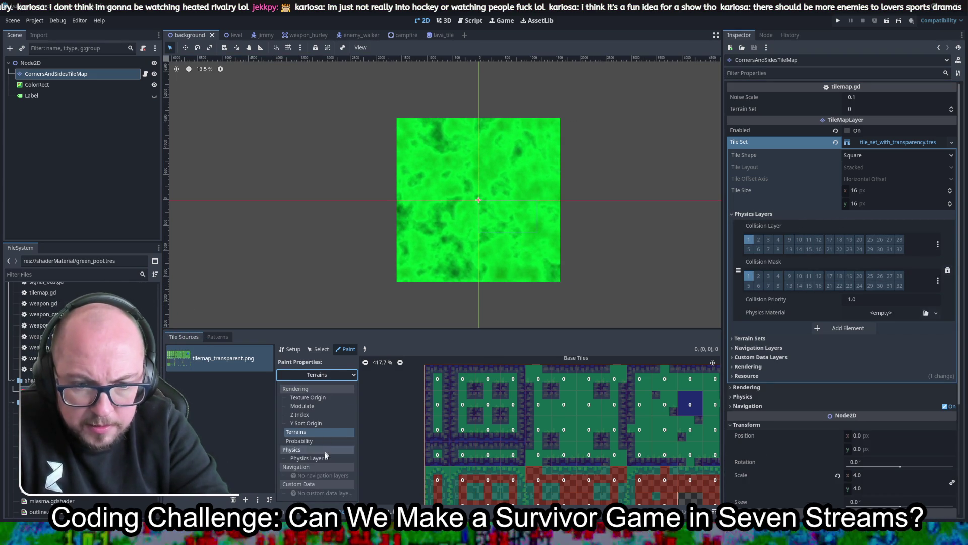
{"action": "left_click", "coordinate": [325, 457]}
{"action": "left_click_drag", "start_coordinate": [409, 437], "coordinate": [387, 450]}
{"action": "scroll", "coordinate": [461, 460], "scroll_direction": "down", "scroll_amount": 3}
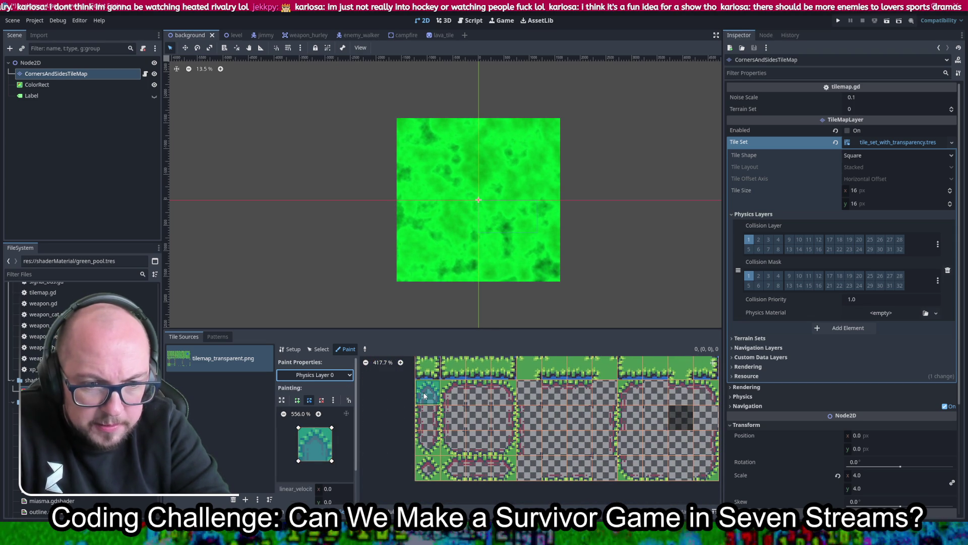
- Adjust the collision polygon's corner and paint it onto several transparent atlas tiles
{"action": "left_click_drag", "start_coordinate": [332, 427], "coordinate": [328, 428]}
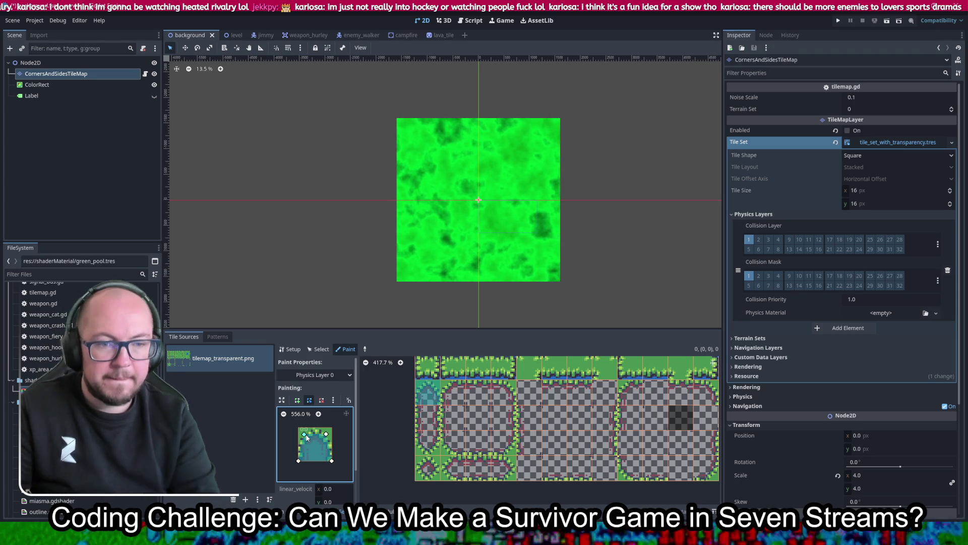
{"action": "scroll", "coordinate": [432, 402], "scroll_direction": "up", "scroll_amount": 3}
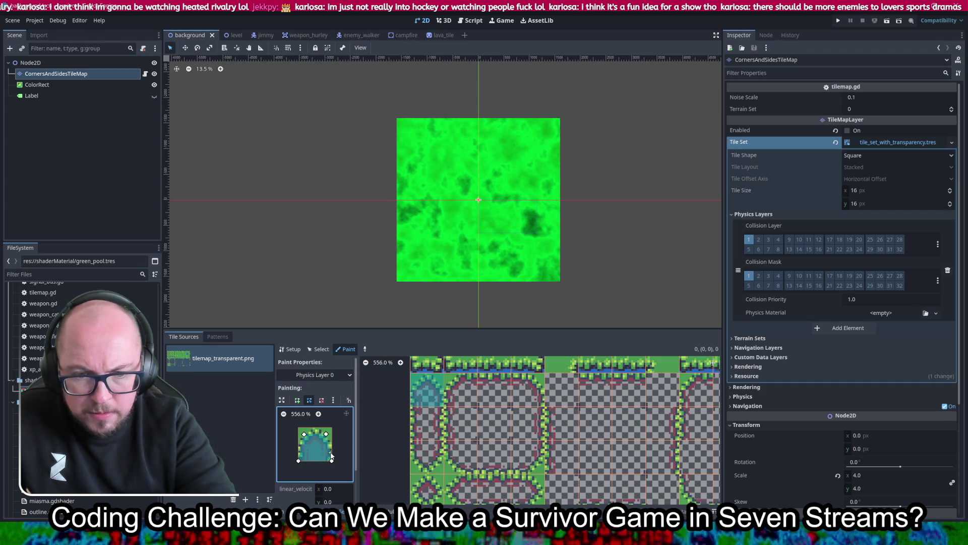
{"action": "scroll", "coordinate": [504, 388], "scroll_direction": "down", "scroll_amount": 2}
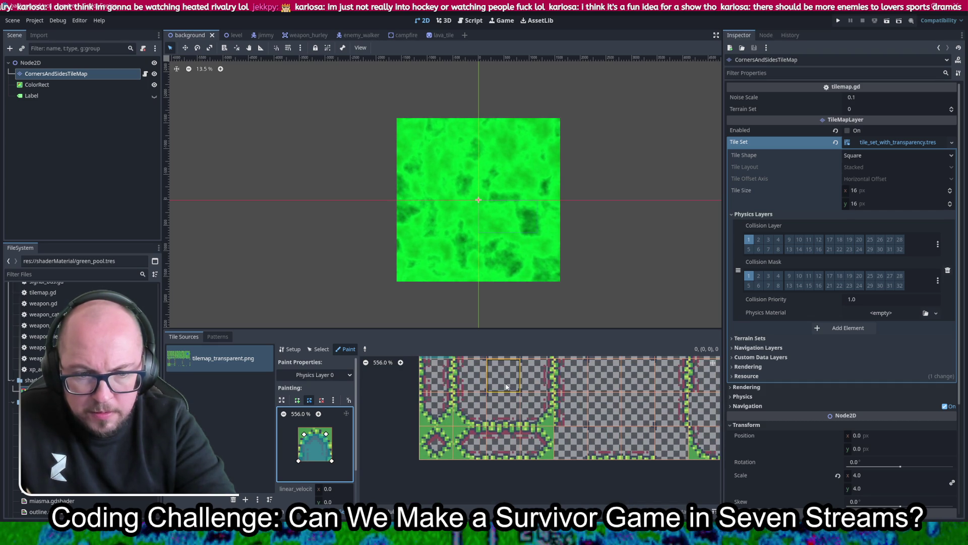
{"action": "left_click", "coordinate": [424, 444]}
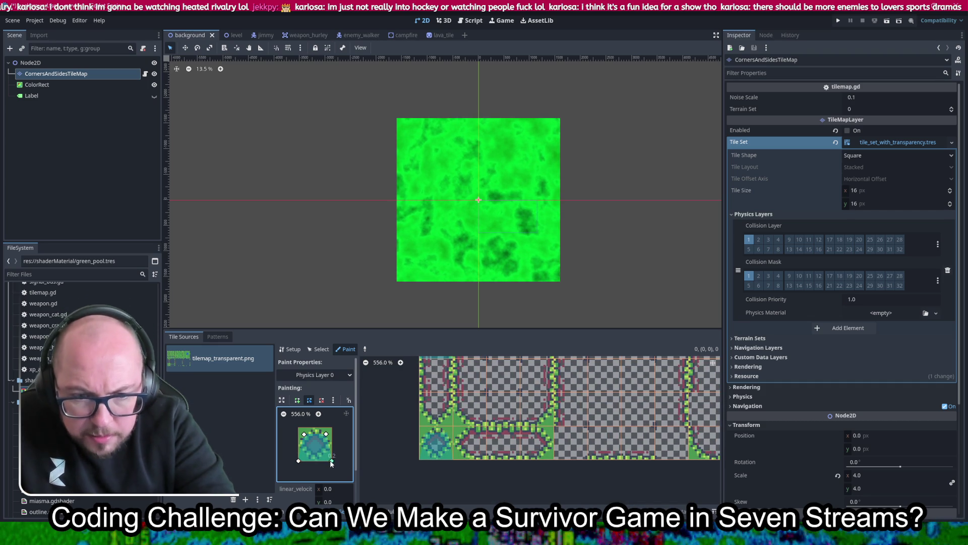
{"action": "left_click", "coordinate": [455, 404]}
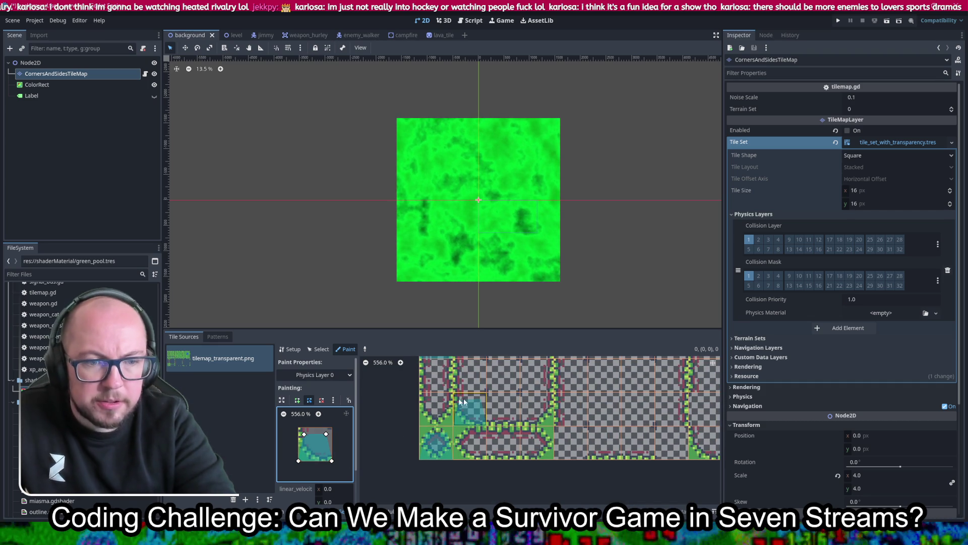
{"action": "scroll", "coordinate": [483, 396], "scroll_direction": "up", "scroll_amount": 1}
{"action": "mouse_move", "coordinate": [472, 375]}
{"action": "left_mouse_down"}
{"action": "mouse_move", "coordinate": [520, 378]}
{"action": "mouse_move", "coordinate": [540, 404]}
{"action": "mouse_move", "coordinate": [507, 434]}
{"action": "mouse_move", "coordinate": [511, 458]}
{"action": "mouse_move", "coordinate": [537, 469]}
{"action": "mouse_move", "coordinate": [550, 454]}
{"action": "left_mouse_up"}
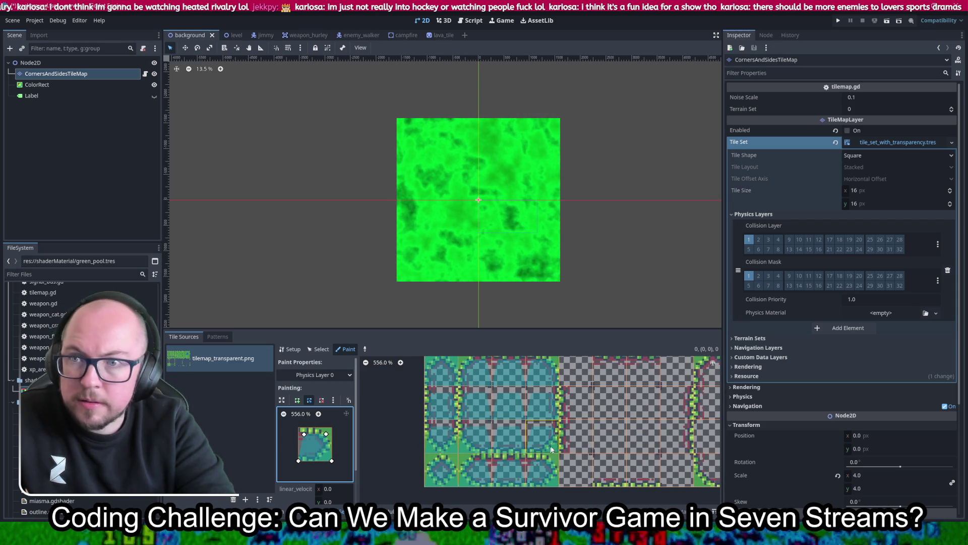
{"action": "scroll", "coordinate": [549, 454], "scroll_direction": "up", "scroll_amount": 1}
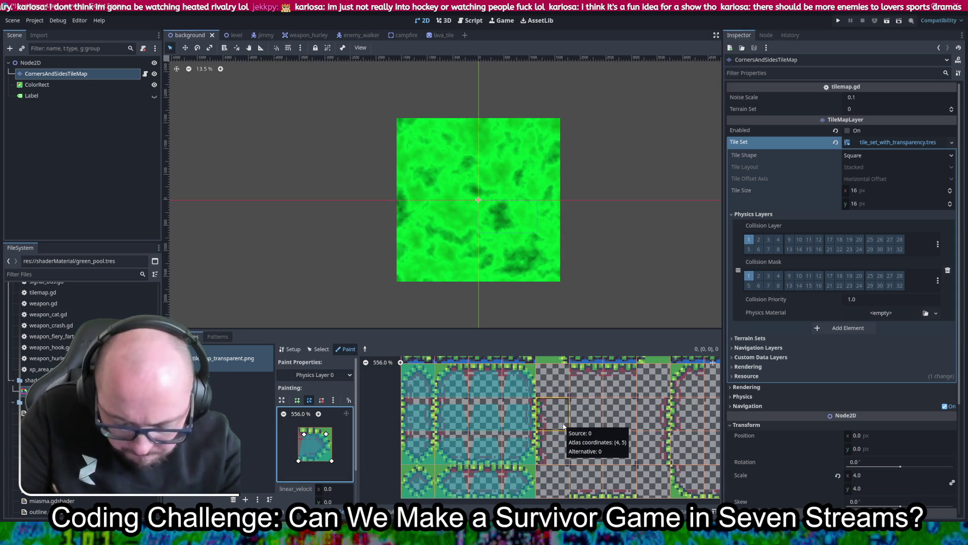
{"action": "left_click", "coordinate": [556, 410]}
- Make the collision polygon a full square and paint it across the transparent tile columns and rows
{"action": "mouse_move", "coordinate": [555, 410]}
{"action": "left_mouse_down"}
{"action": "mouse_move", "coordinate": [549, 455]}
{"action": "mouse_move", "coordinate": [558, 480]}
{"action": "mouse_move", "coordinate": [582, 382]}
{"action": "left_mouse_up"}
{"action": "mouse_move", "coordinate": [593, 453]}
{"action": "left_mouse_down"}
{"action": "mouse_move", "coordinate": [586, 480]}
{"action": "mouse_move", "coordinate": [619, 383]}
{"action": "mouse_move", "coordinate": [619, 449]}
{"action": "left_mouse_up"}
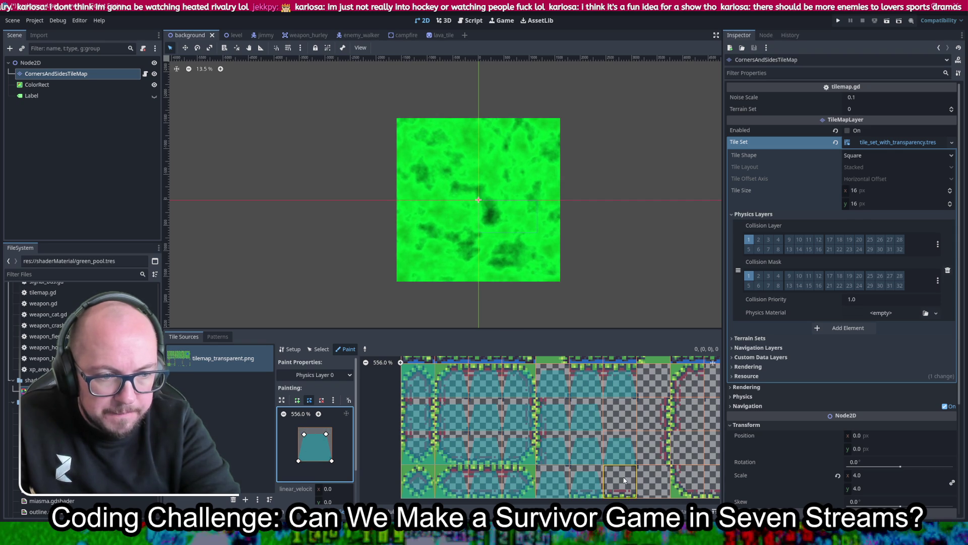
{"action": "left_click_drag", "start_coordinate": [340, 427], "coordinate": [298, 428]}
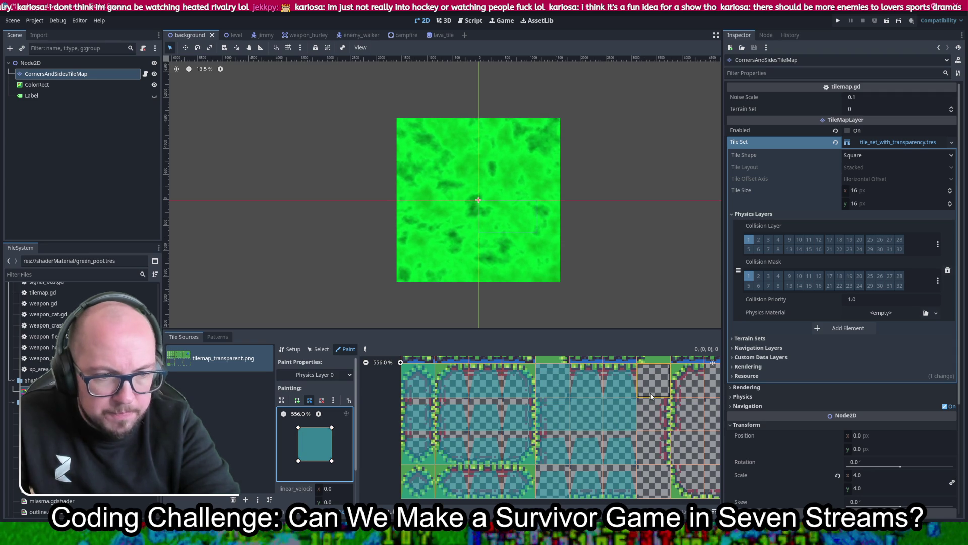
{"action": "left_click_drag", "start_coordinate": [651, 396], "coordinate": [652, 480]}
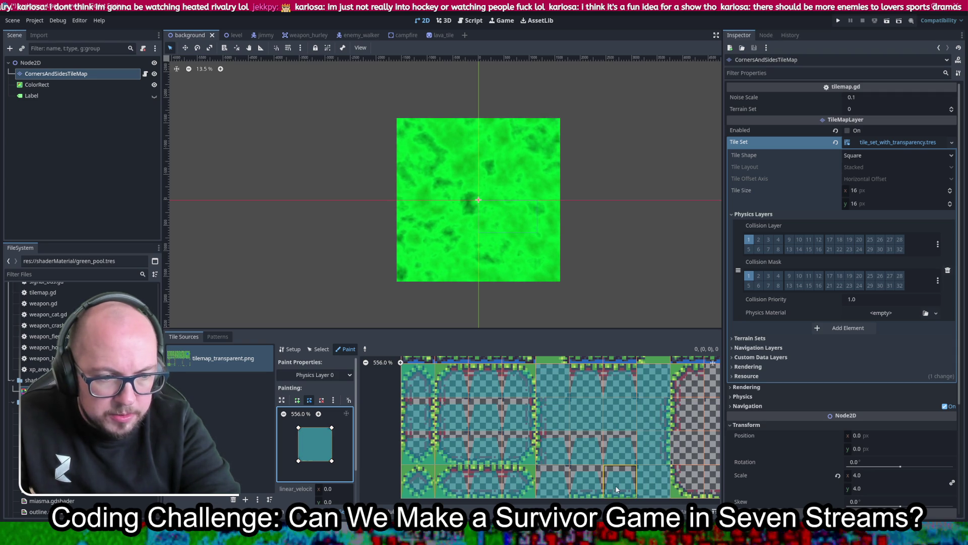
{"action": "left_click", "coordinate": [583, 392], "text": "ctrl"}
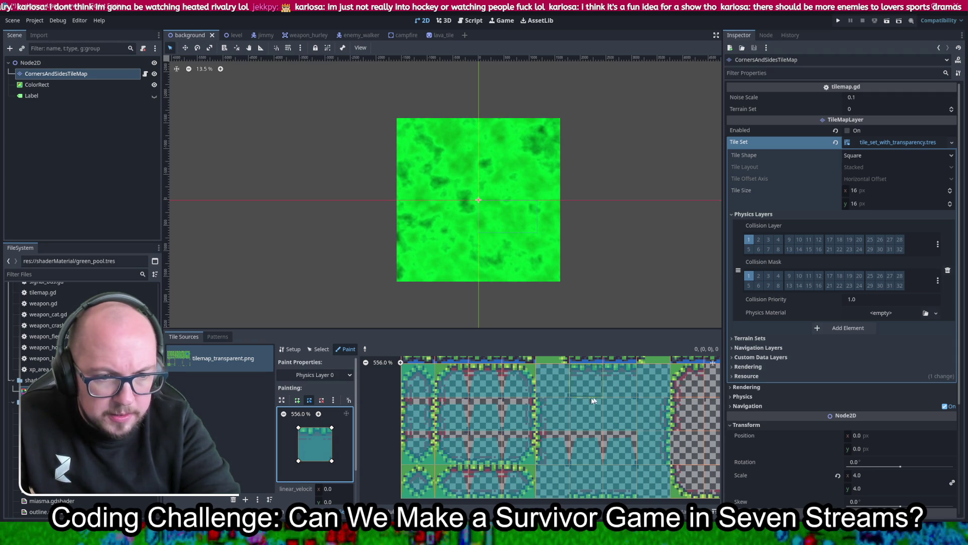
{"action": "left_click", "coordinate": [479, 423], "text": "ctrl"}
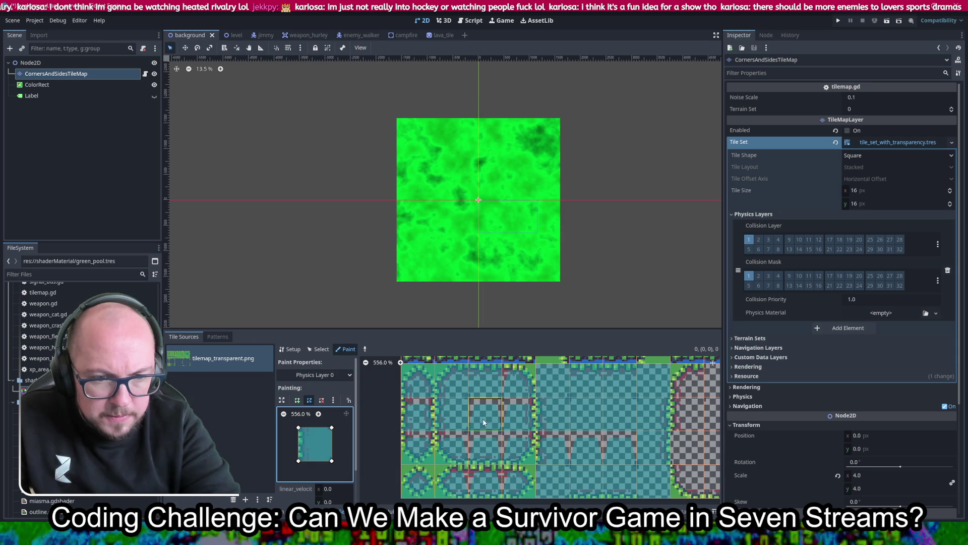
{"action": "left_click", "coordinate": [479, 446]}
{"action": "left_click", "coordinate": [442, 452], "text": "ctrl"}
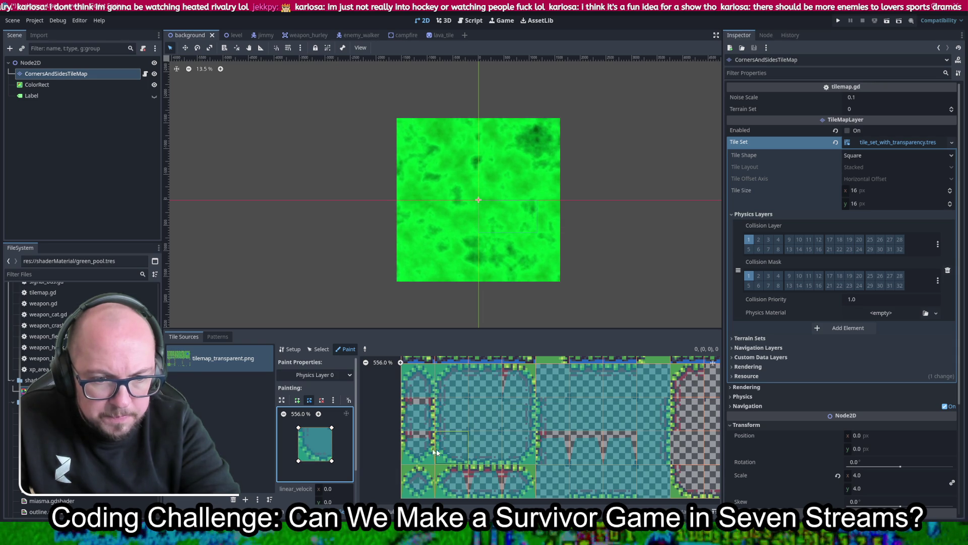
{"action": "left_click_drag", "start_coordinate": [549, 451], "coordinate": [613, 447]}
- Paint the square collision onto each remaining transparent tile in the pool block
{"action": "scroll", "coordinate": [613, 447], "scroll_direction": "right", "scroll_amount": 5}
{"action": "left_click", "coordinate": [506, 423]}
{"action": "left_click", "coordinate": [509, 375]}
{"action": "left_click", "coordinate": [509, 444]}
{"action": "left_click", "coordinate": [509, 477]}
{"action": "left_click", "coordinate": [543, 444]}
{"action": "left_click", "coordinate": [543, 478]}
{"action": "left_click", "coordinate": [576, 478]}
{"action": "left_click", "coordinate": [576, 444]}
{"action": "left_click", "coordinate": [610, 444]}
{"action": "left_click", "coordinate": [605, 474]}
{"action": "left_click", "coordinate": [607, 413]}
{"action": "left_click", "coordinate": [610, 376]}
{"action": "left_click", "coordinate": [569, 373]}
{"action": "left_click", "coordinate": [542, 376]}
{"action": "left_click", "coordinate": [542, 410]}
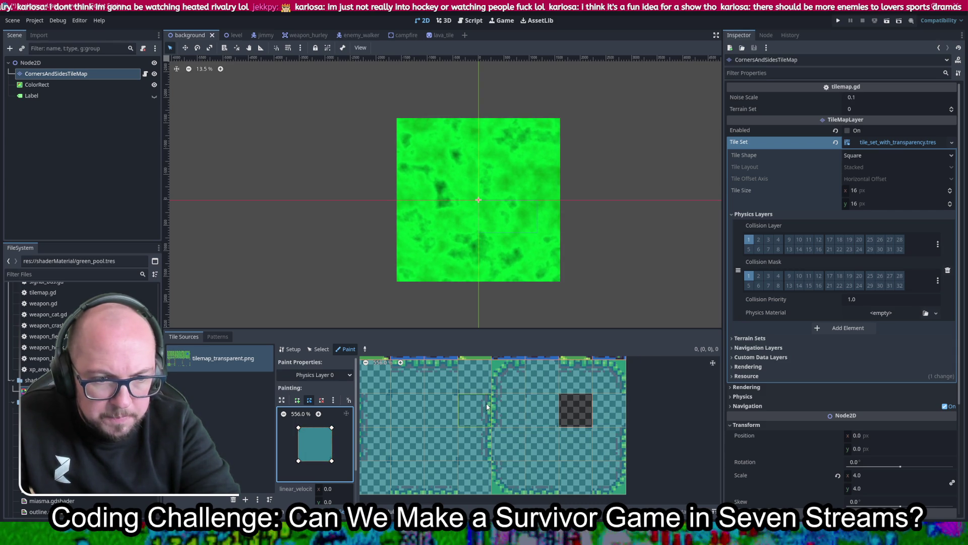
{"action": "scroll", "coordinate": [487, 403], "scroll_direction": "down", "scroll_amount": 4}
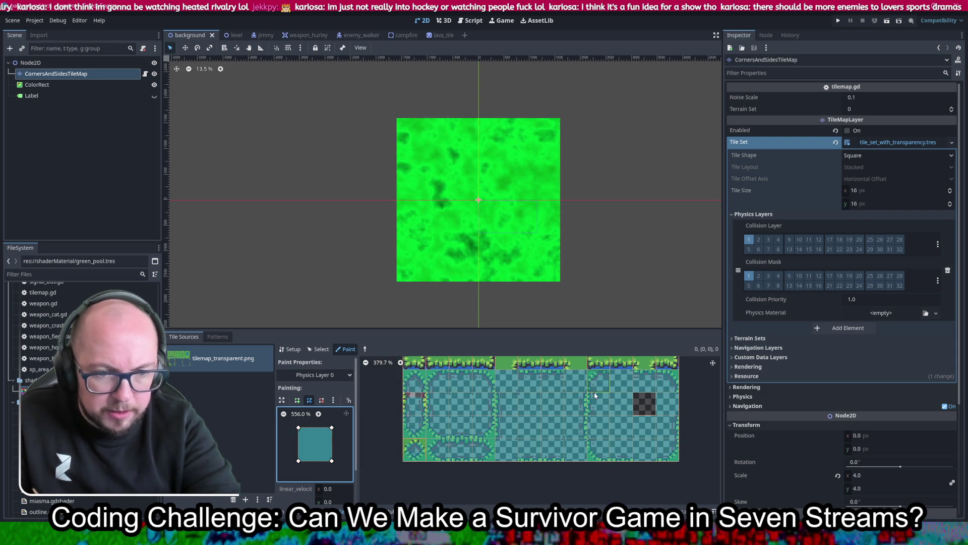
- Test-play the game, pick the Attack Speed upgrade, close it, and launch another run
{"action": "key", "text": "F5"}
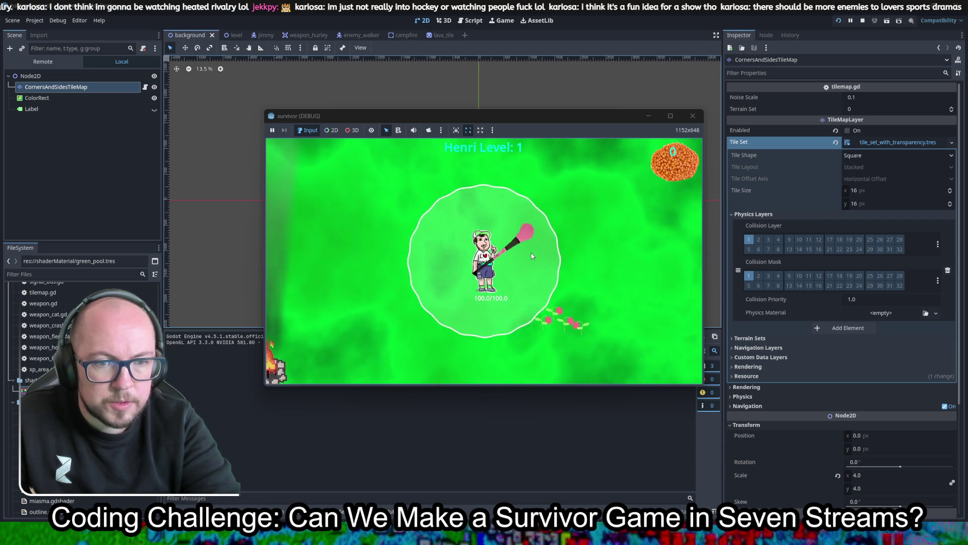
{"action": "key", "text": "s"}
{"action": "key", "text": "d"}
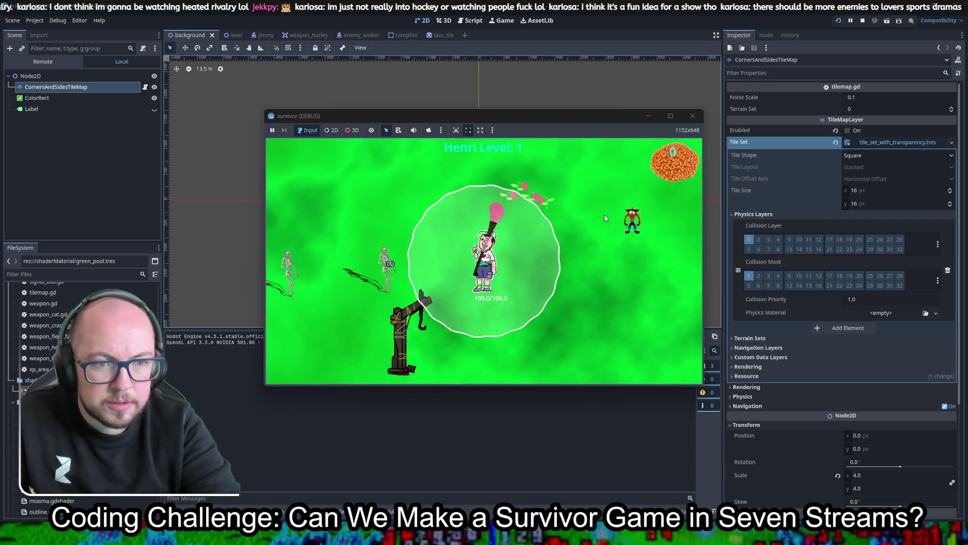
{"action": "key", "text": "a"}
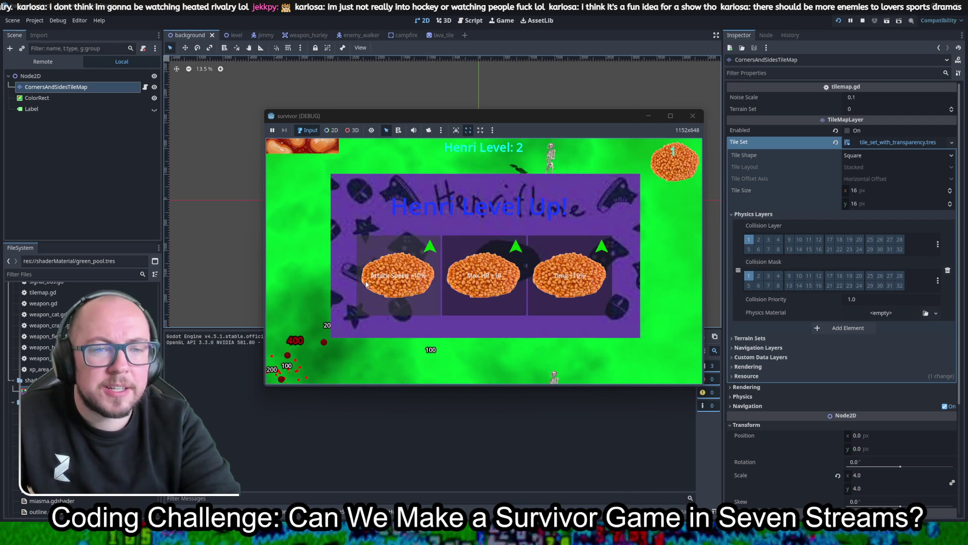
{"action": "left_click", "coordinate": [398, 275]}
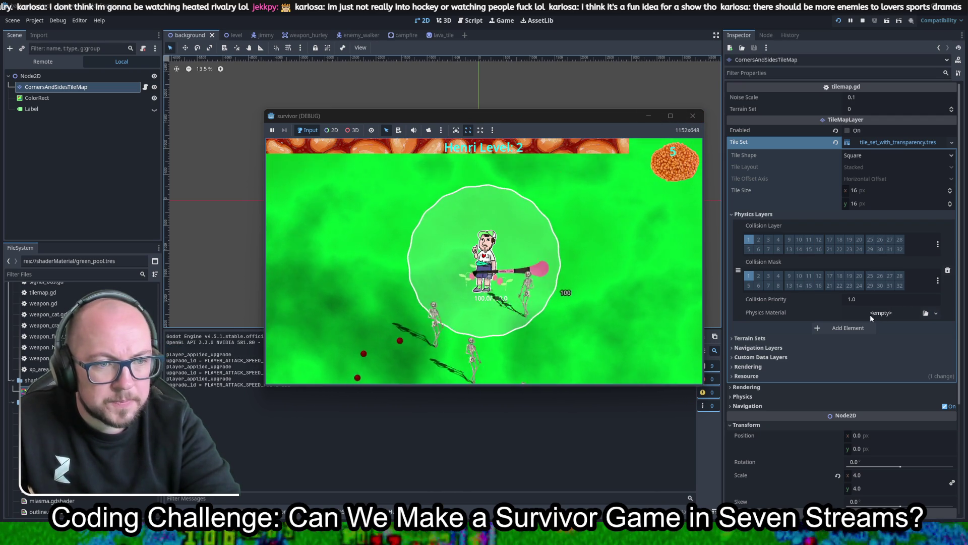
{"action": "left_click", "coordinate": [692, 116]}
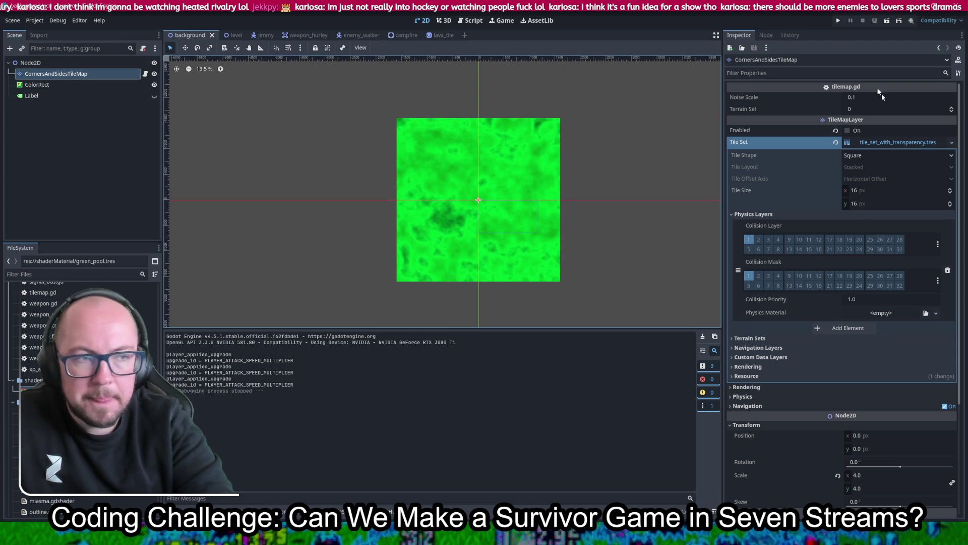
{"action": "left_click", "coordinate": [837, 22]}
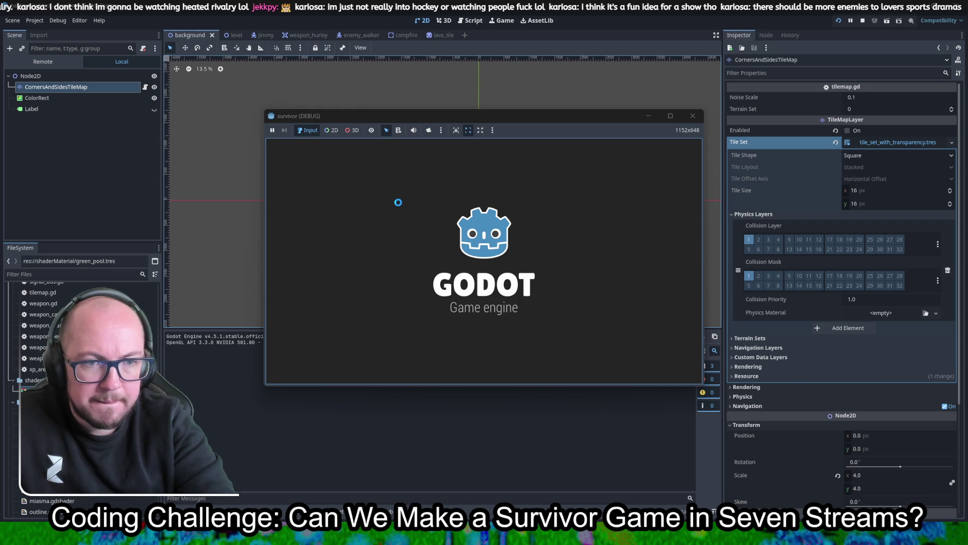
- Close the test run and reopen the tile set's properties and atlas editor
{"action": "left_click", "coordinate": [692, 119]}
{"action": "left_click", "coordinate": [691, 119]}
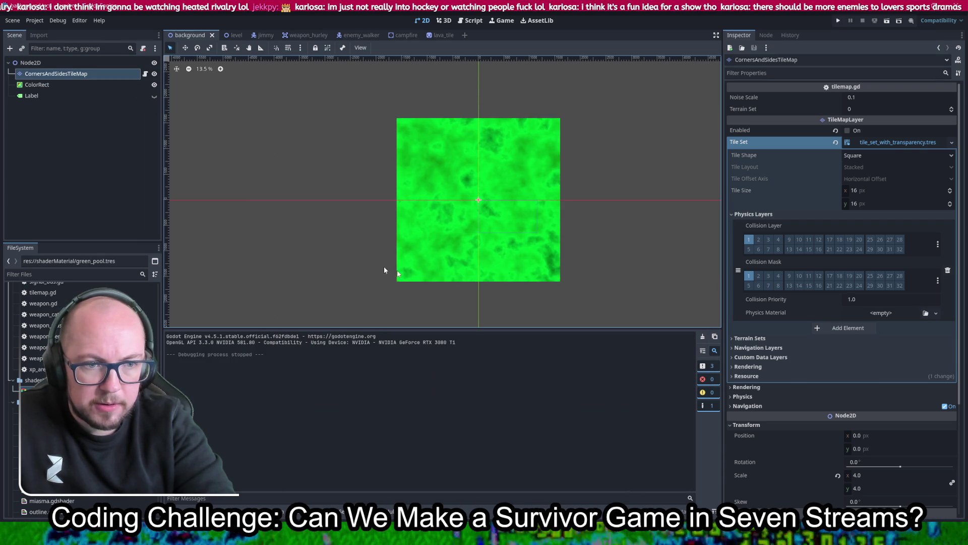
{"action": "left_click", "coordinate": [885, 313]}
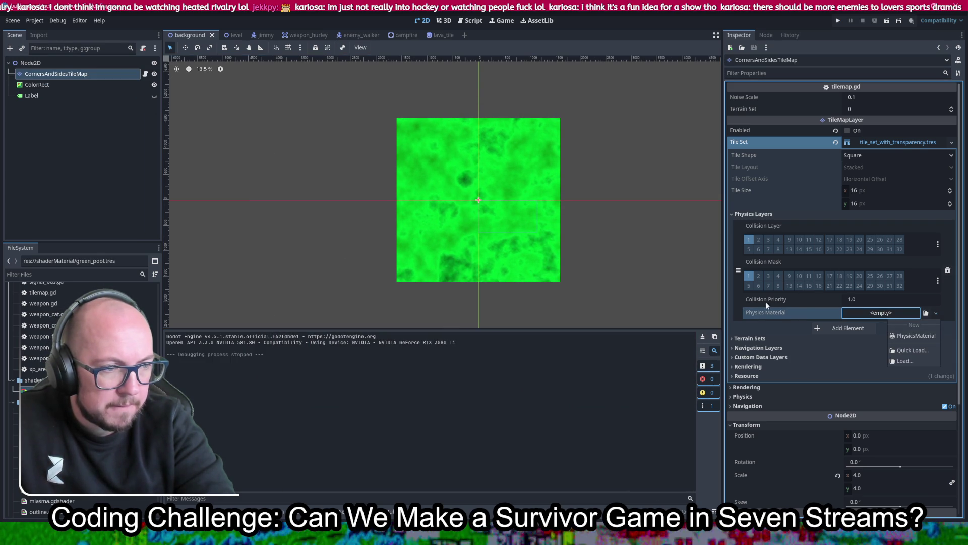
{"action": "left_click", "coordinate": [729, 309]}
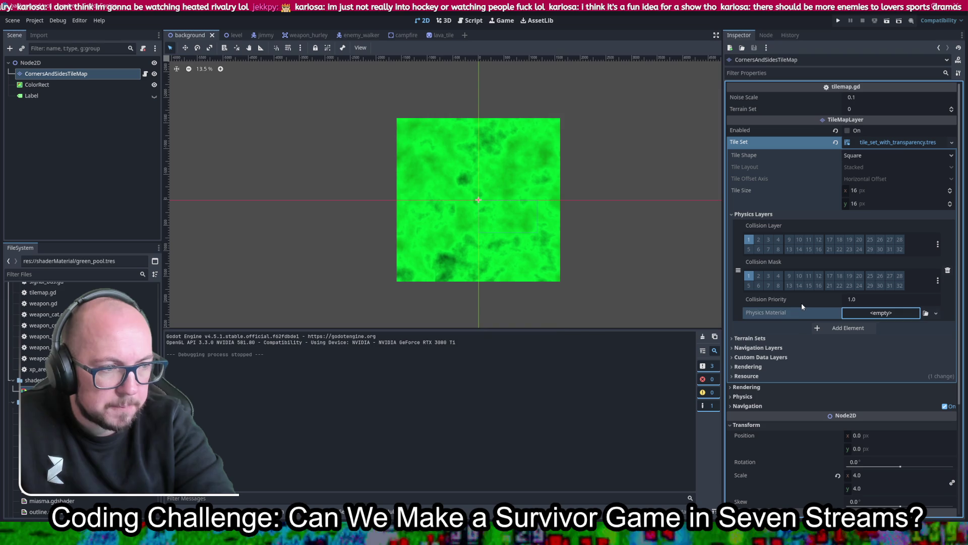
{"action": "left_click", "coordinate": [216, 372]}
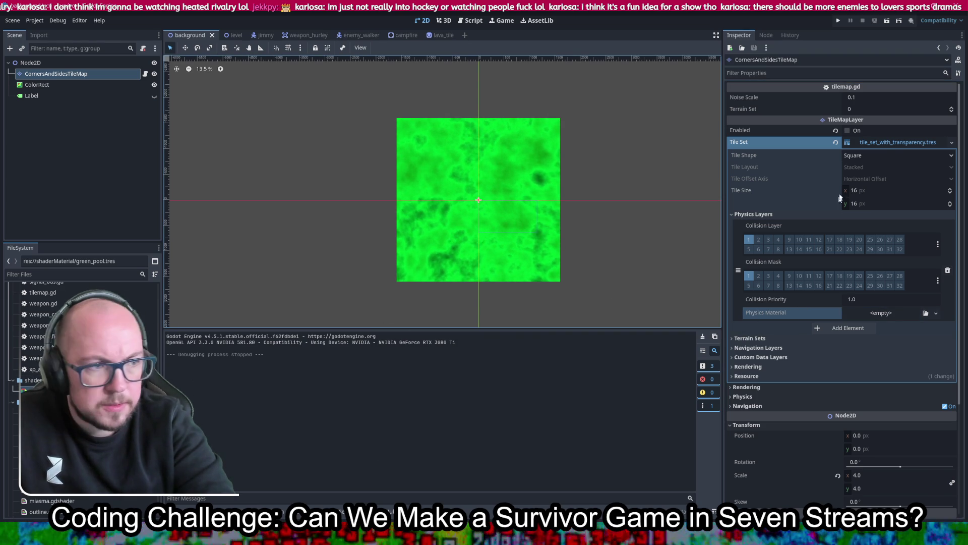
{"action": "left_click", "coordinate": [887, 141]}
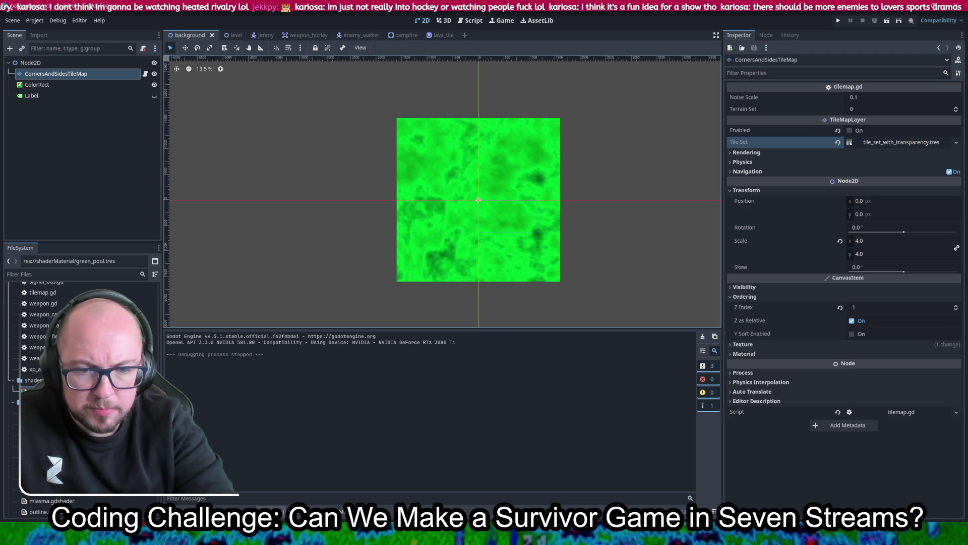
{"action": "left_click", "coordinate": [900, 142]}
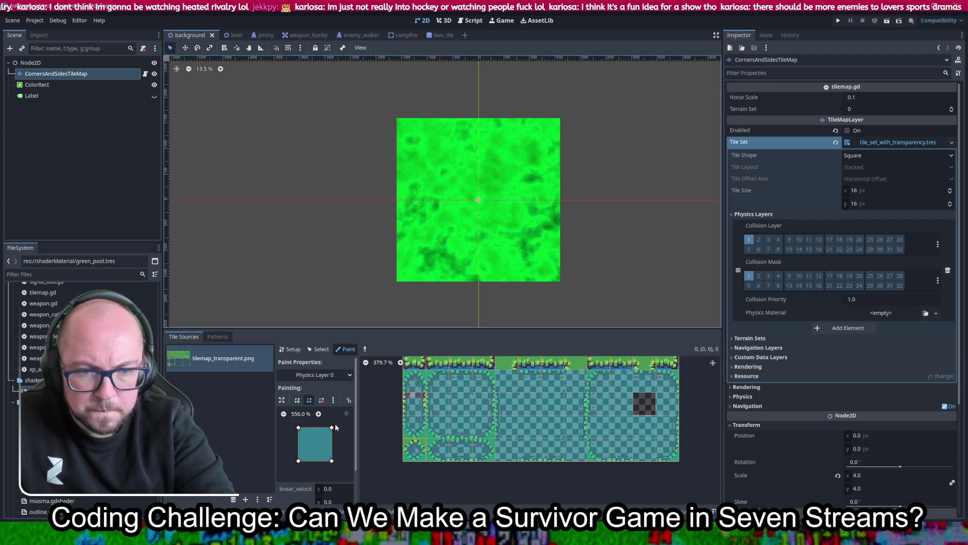
{"action": "scroll", "coordinate": [335, 424], "scroll_direction": "down", "scroll_amount": 2}
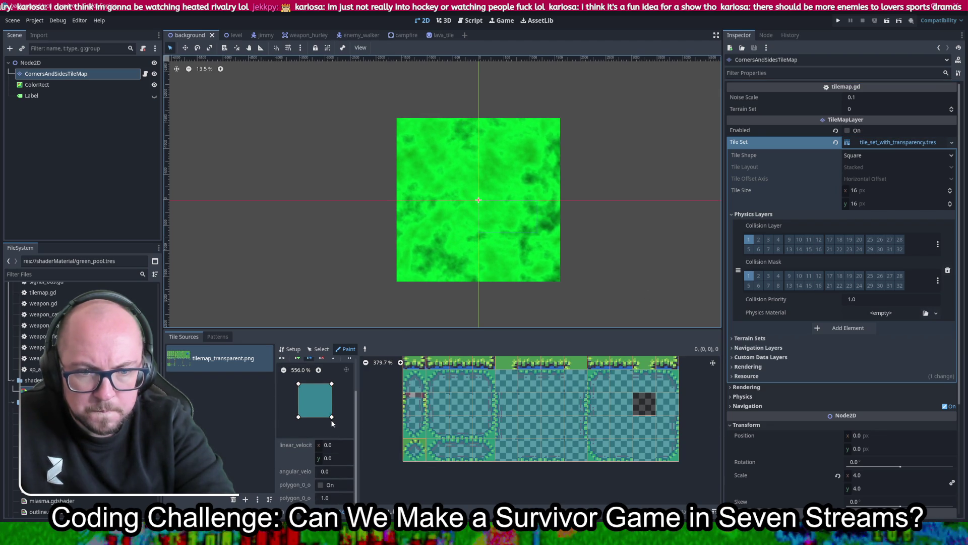
{"action": "scroll", "coordinate": [305, 423], "scroll_direction": "up", "scroll_amount": 2}
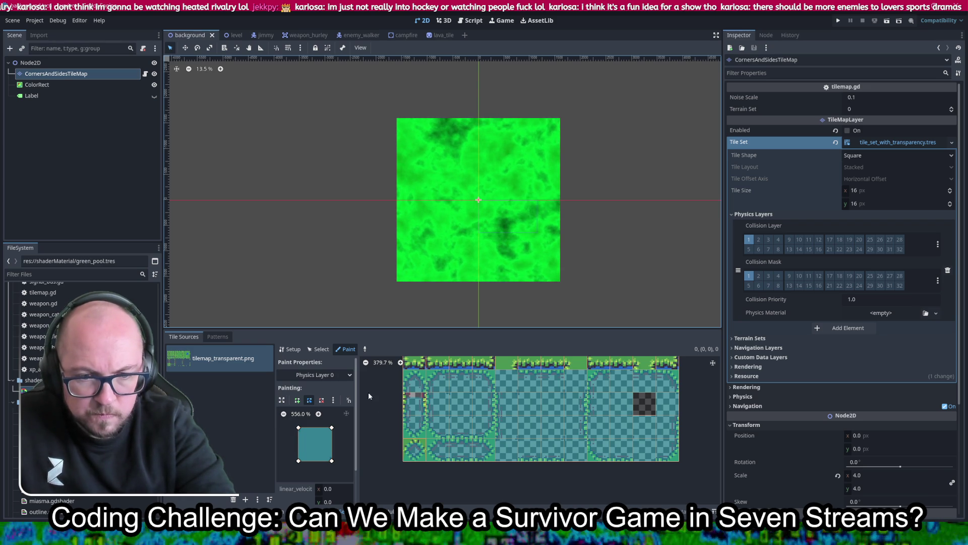
- Reset the paint collision shape to the default square and expand the Match Corners and Sides terrain set
{"action": "left_click", "coordinate": [332, 401]}
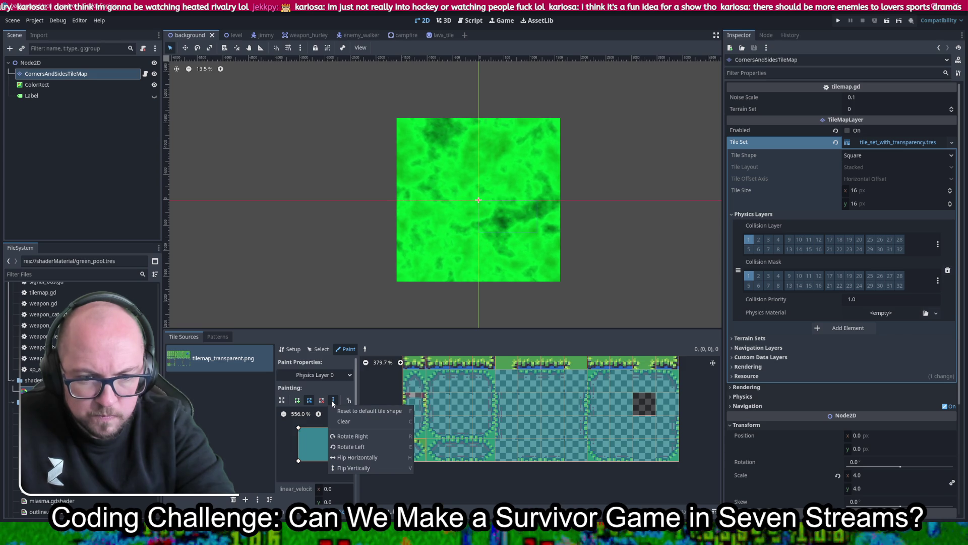
{"action": "left_click", "coordinate": [369, 410]}
{"action": "scroll", "coordinate": [641, 444], "scroll_direction": "up", "scroll_amount": 2}
{"action": "scroll", "coordinate": [456, 421], "scroll_direction": "down", "scroll_amount": 3}
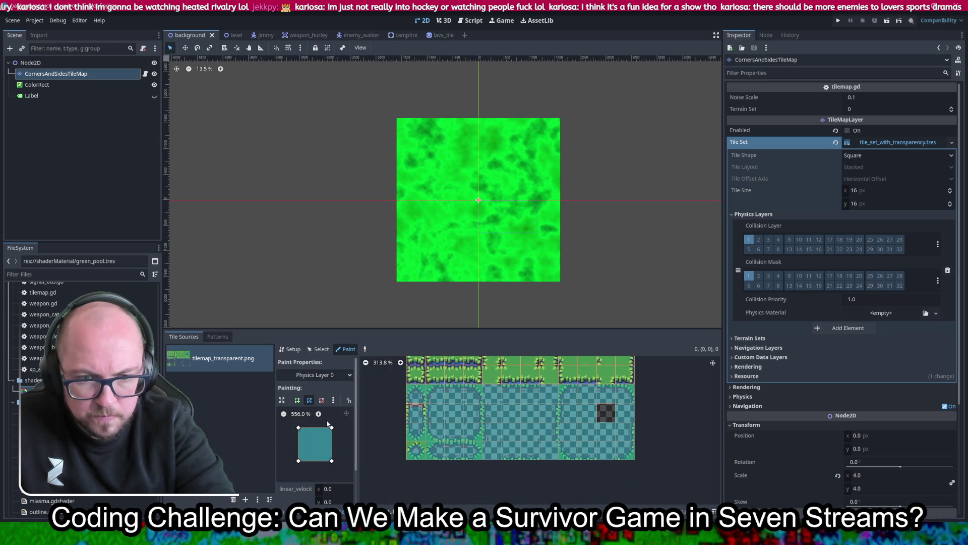
{"action": "scroll", "coordinate": [282, 418], "scroll_direction": "down", "scroll_amount": 2}
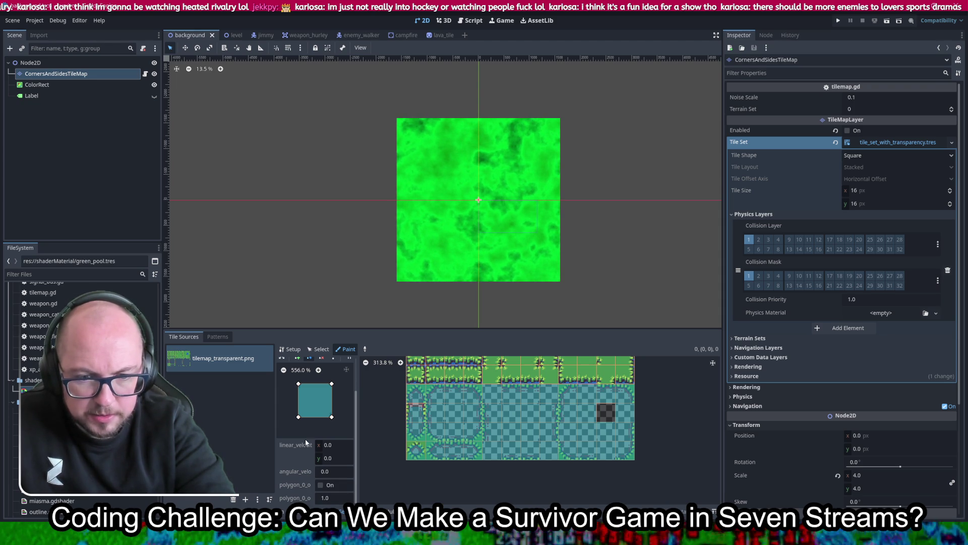
{"action": "scroll", "coordinate": [317, 413], "scroll_direction": "up", "scroll_amount": 2}
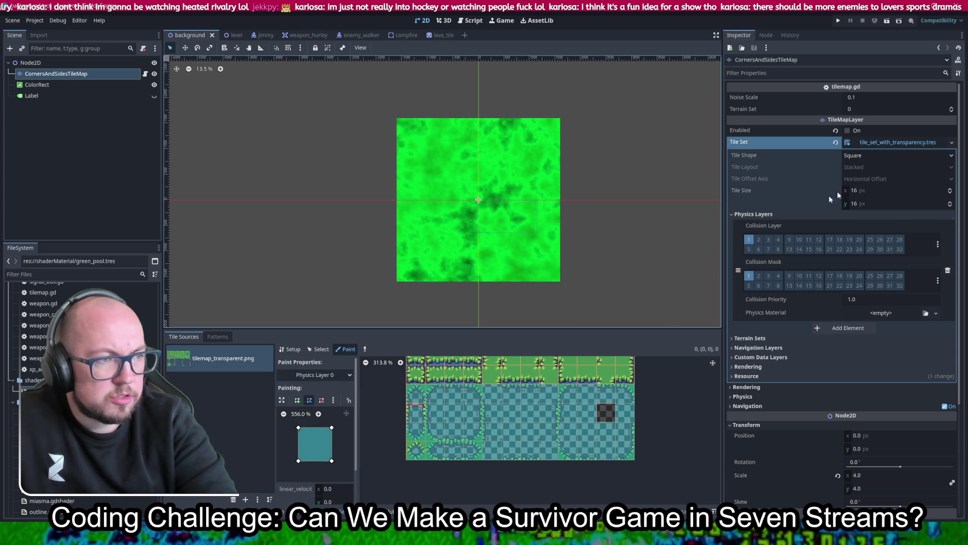
{"action": "left_click", "coordinate": [781, 337]}
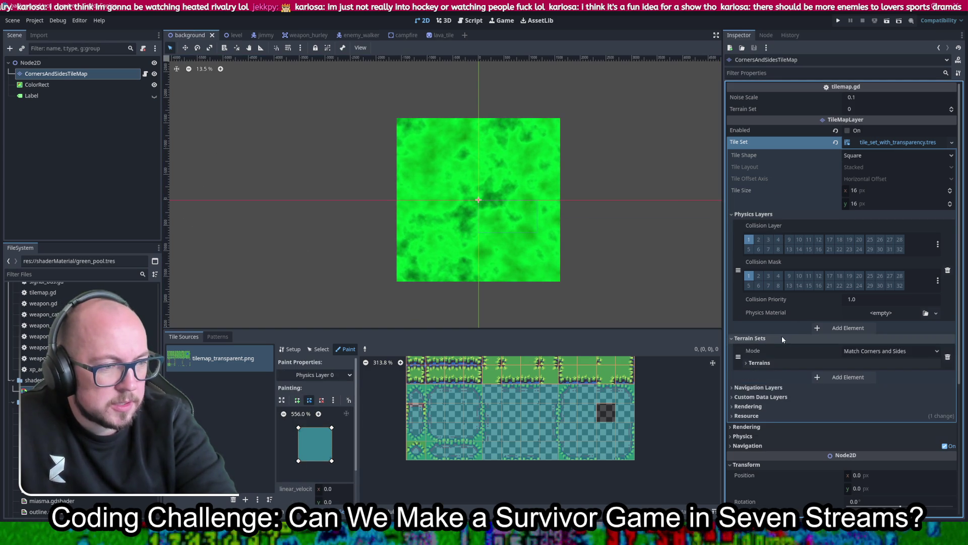
- Show the Water, Grass and Dirt terrains, paint collision on a grass tile, and run the project
{"action": "left_click", "coordinate": [827, 363]}
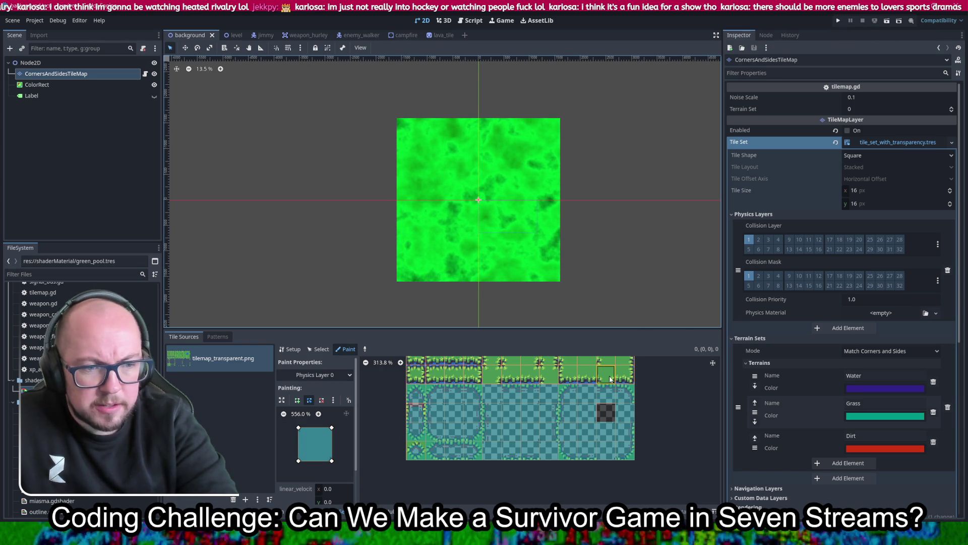
{"action": "scroll", "coordinate": [611, 378], "scroll_direction": "up", "scroll_amount": 3}
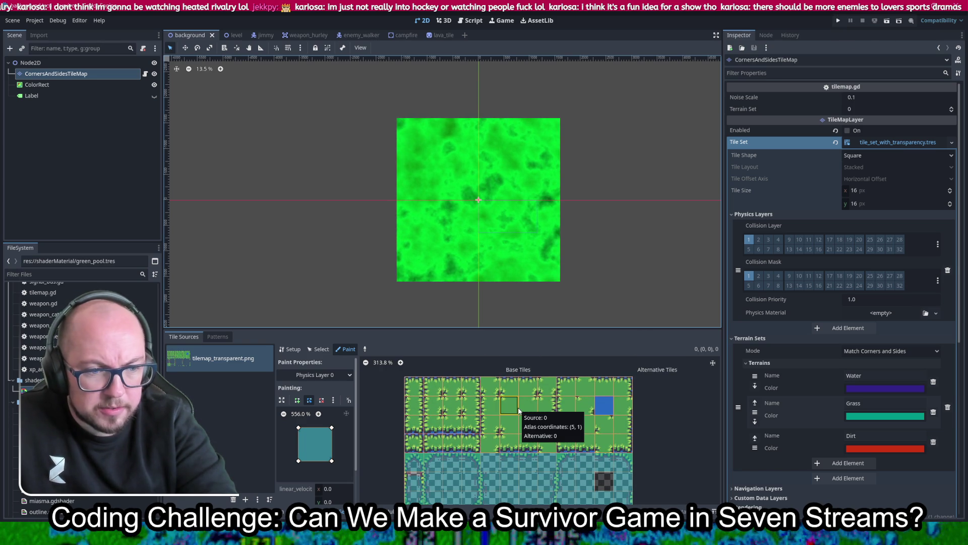
{"action": "left_click", "coordinate": [517, 409]}
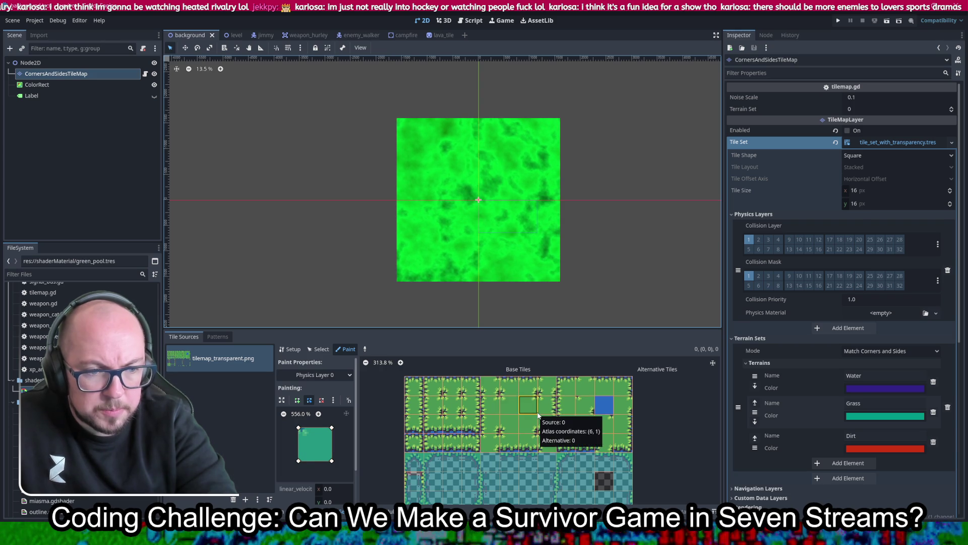
{"action": "left_click", "coordinate": [838, 20]}
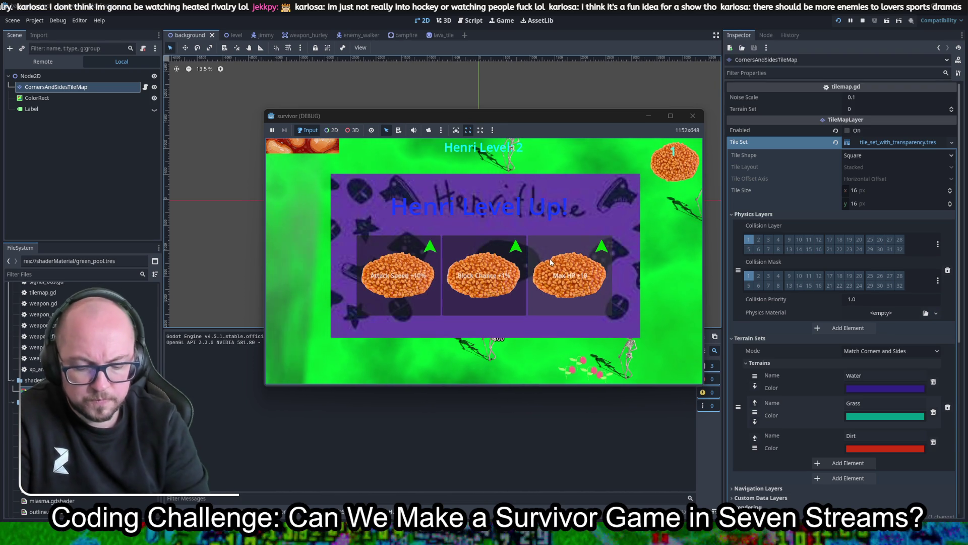
- Stop the game, give the tile set's physics layer a new PhysicsMaterial, and rerun a quick test
{"action": "key", "text": "F8"}
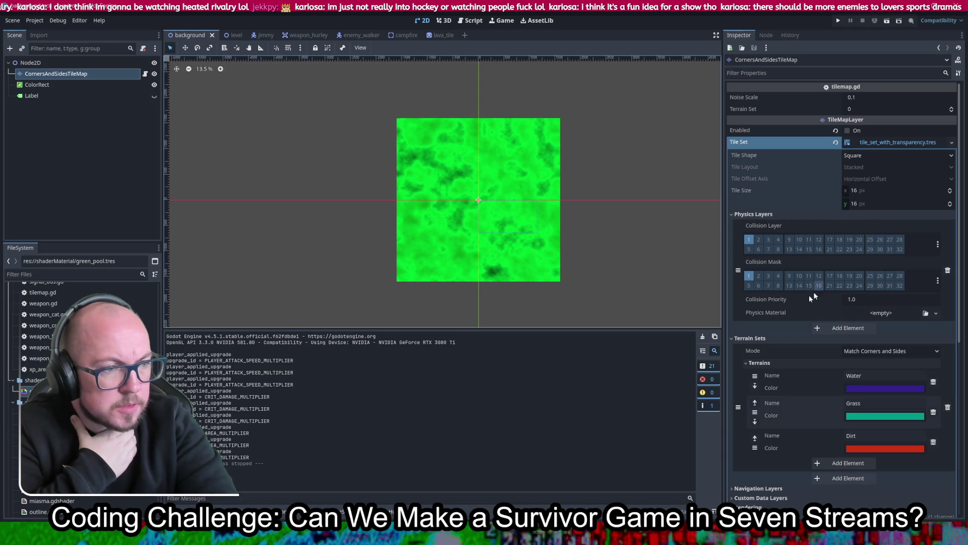
{"action": "left_click", "coordinate": [891, 313]}
{"action": "left_click", "coordinate": [921, 336]}
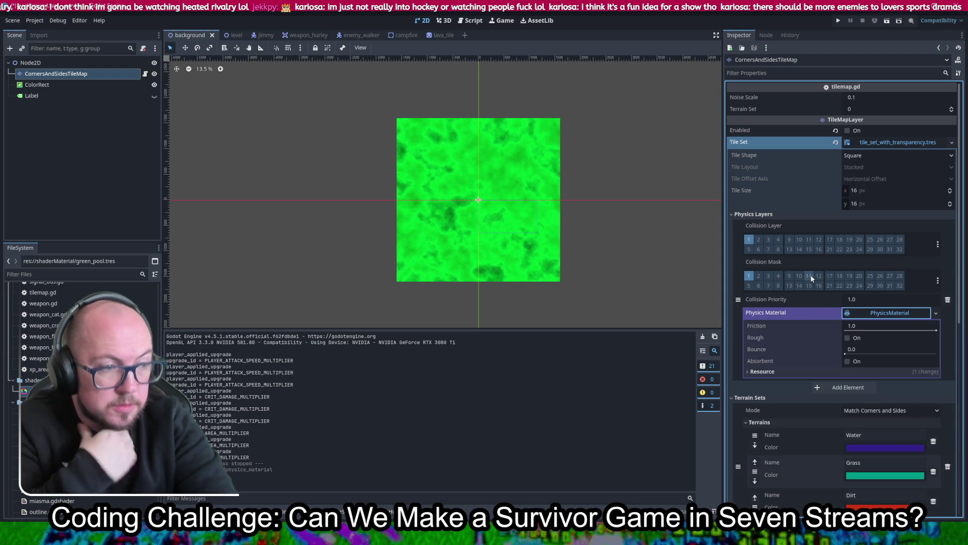
{"action": "left_click", "coordinate": [838, 20]}
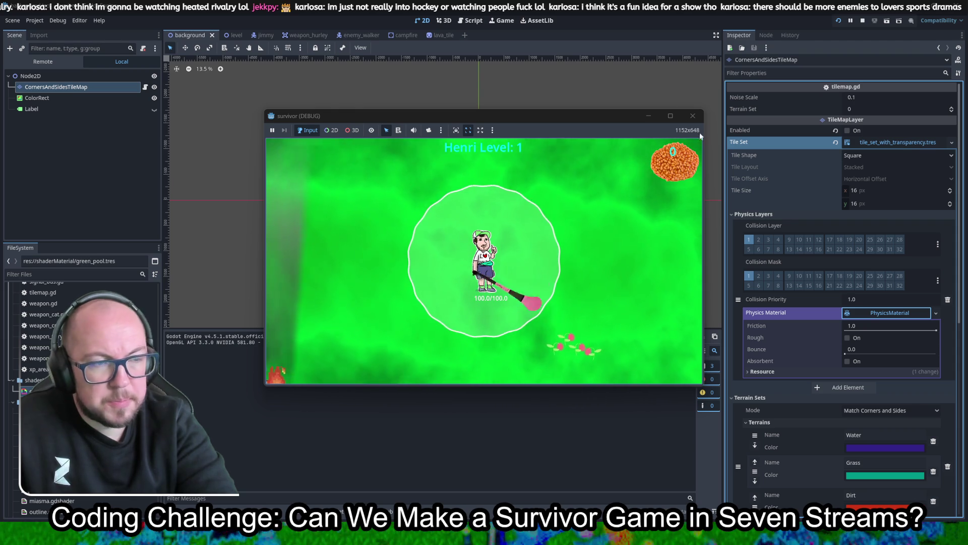
{"action": "left_click", "coordinate": [693, 115]}
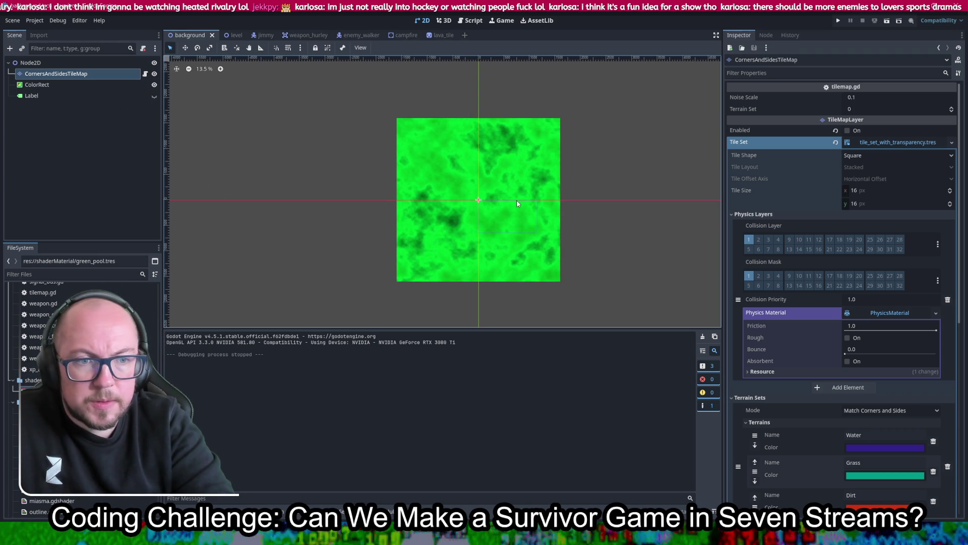
- Run the game, walk the player across the green background, then close the test window
{"action": "scroll", "coordinate": [462, 210], "scroll_direction": "up", "scroll_amount": 4}
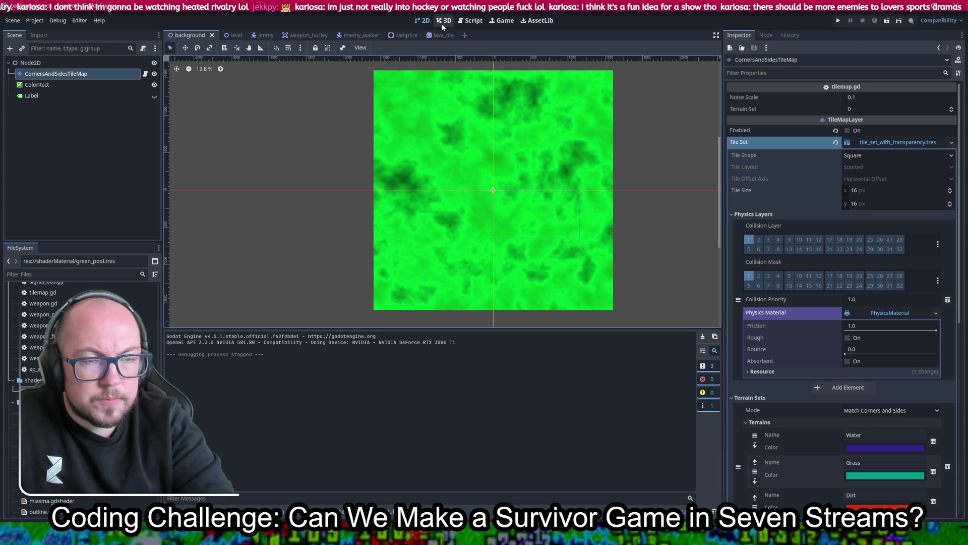
{"action": "left_click", "coordinate": [837, 20]}
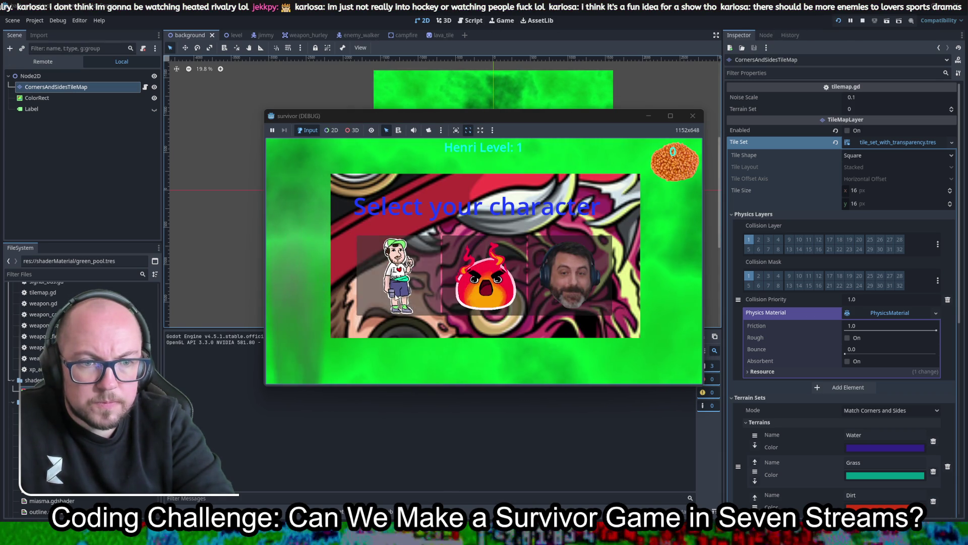
{"action": "key", "text": "s"}
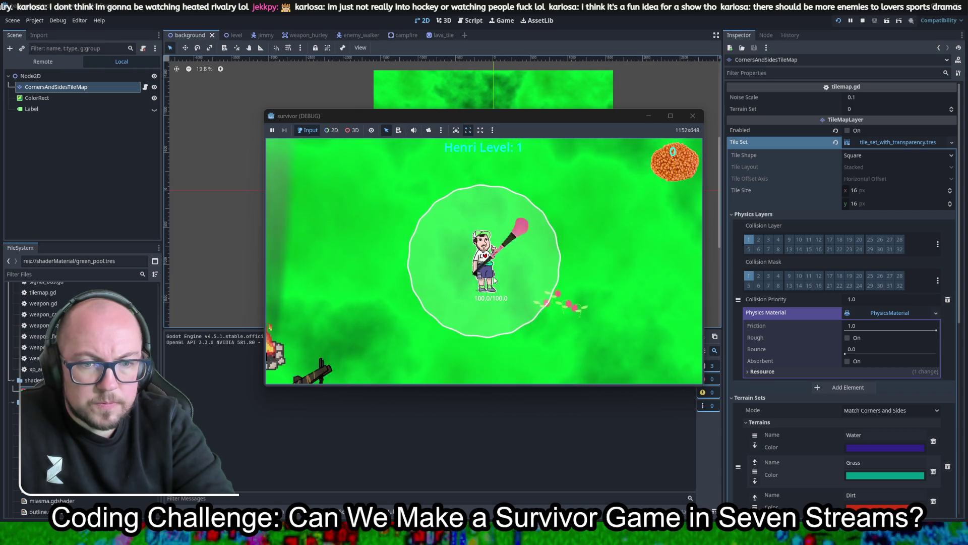
{"action": "key", "text": "s"}
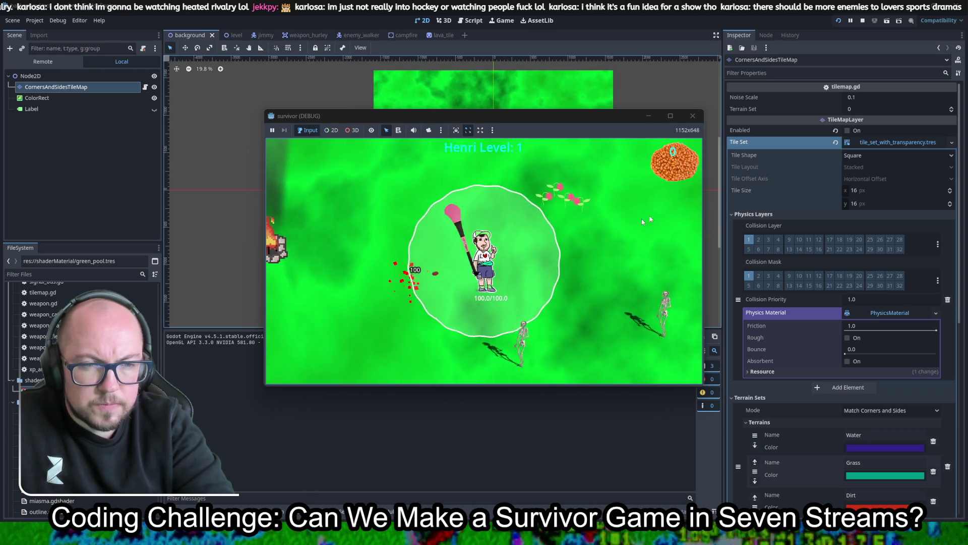
{"action": "left_click", "coordinate": [693, 116]}
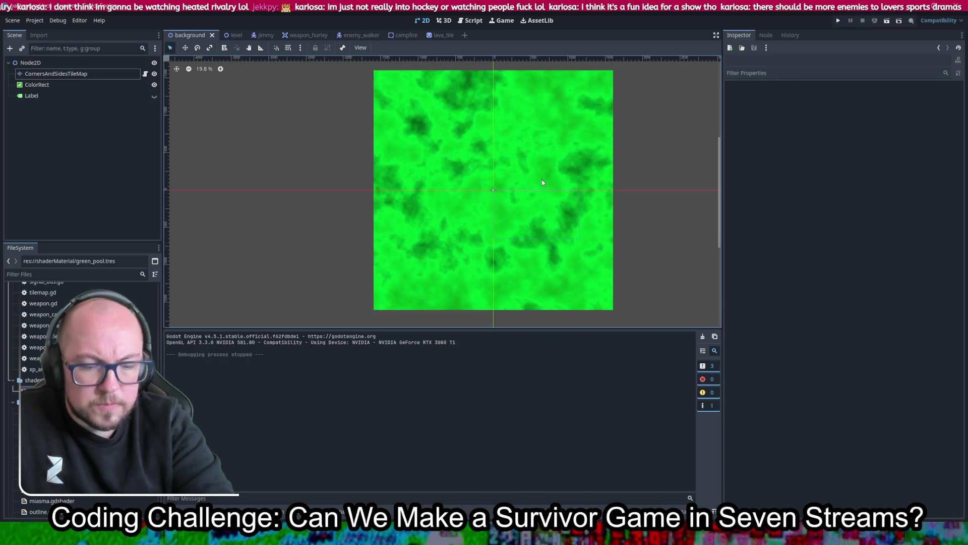
{"action": "scroll", "coordinate": [541, 179], "scroll_direction": "down", "scroll_amount": 2}
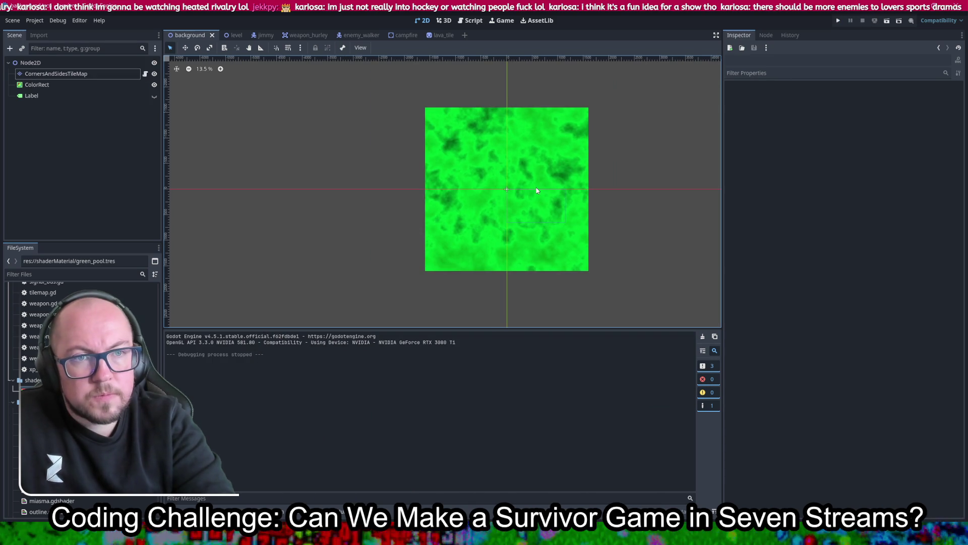
{"action": "left_click", "coordinate": [60, 72]}
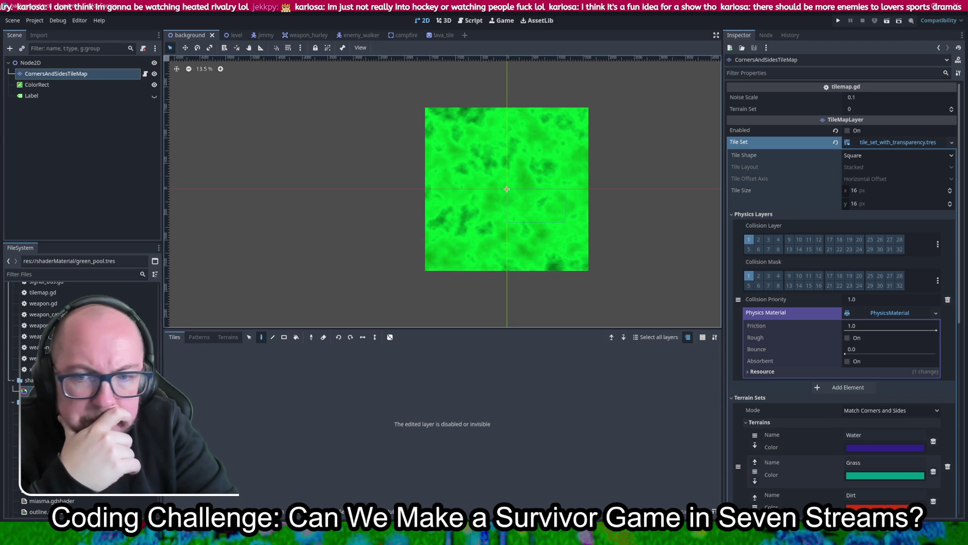
- Expand the ColorRect's green_pool material and raise Flow Distortion to about 1.9
{"action": "left_click", "coordinate": [42, 86]}
{"action": "left_click", "coordinate": [899, 424]}
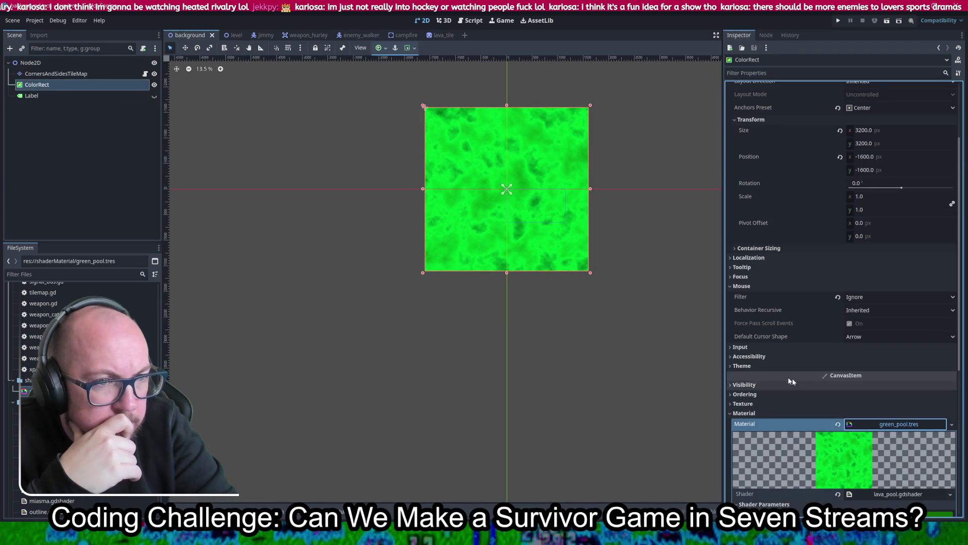
{"action": "scroll", "coordinate": [779, 377], "scroll_direction": "down", "scroll_amount": 3}
{"action": "scroll", "coordinate": [804, 383], "scroll_direction": "down", "scroll_amount": 1}
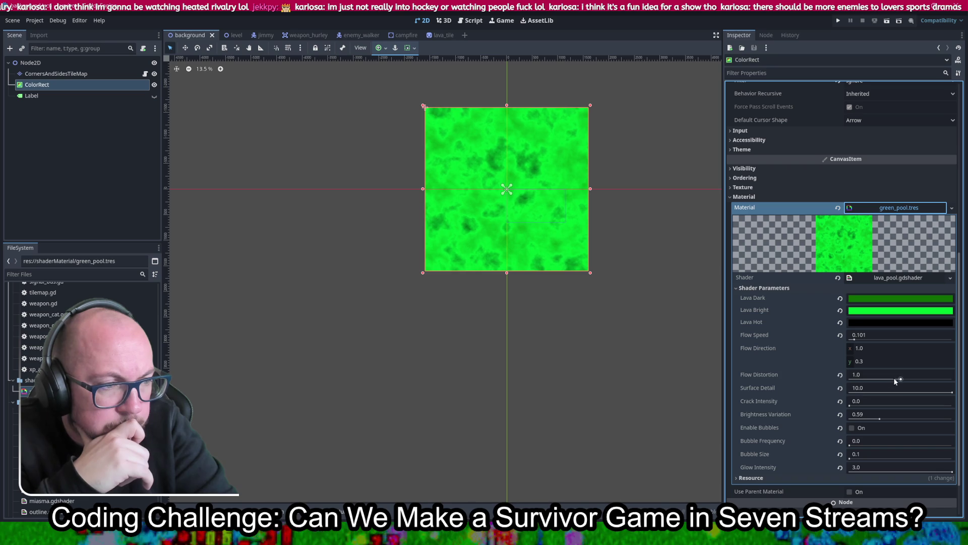
{"action": "left_click_drag", "start_coordinate": [901, 380], "coordinate": [948, 383]}
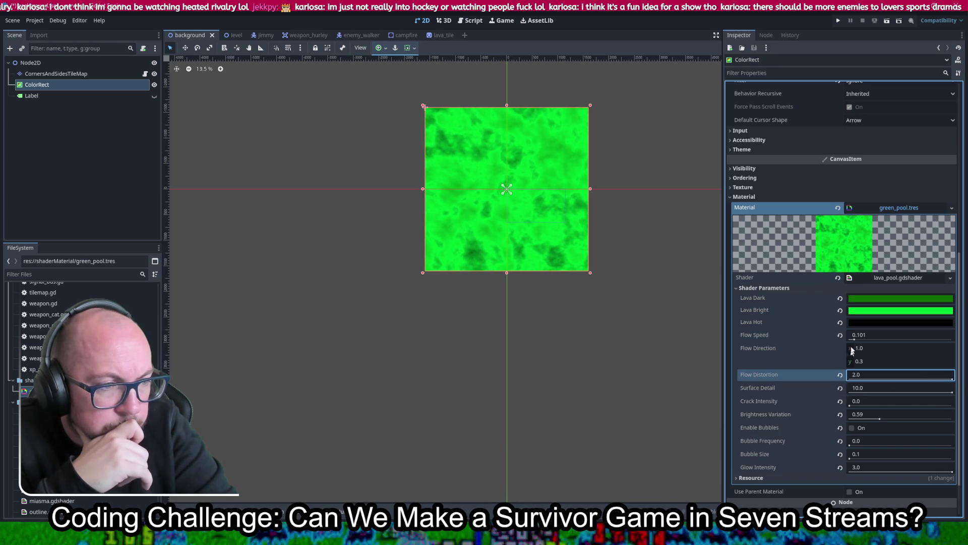
- Set Flow Speed to exactly 1.0 and bring Flow Distortion back just under 1
{"action": "left_click_drag", "start_coordinate": [855, 339], "coordinate": [961, 346]}
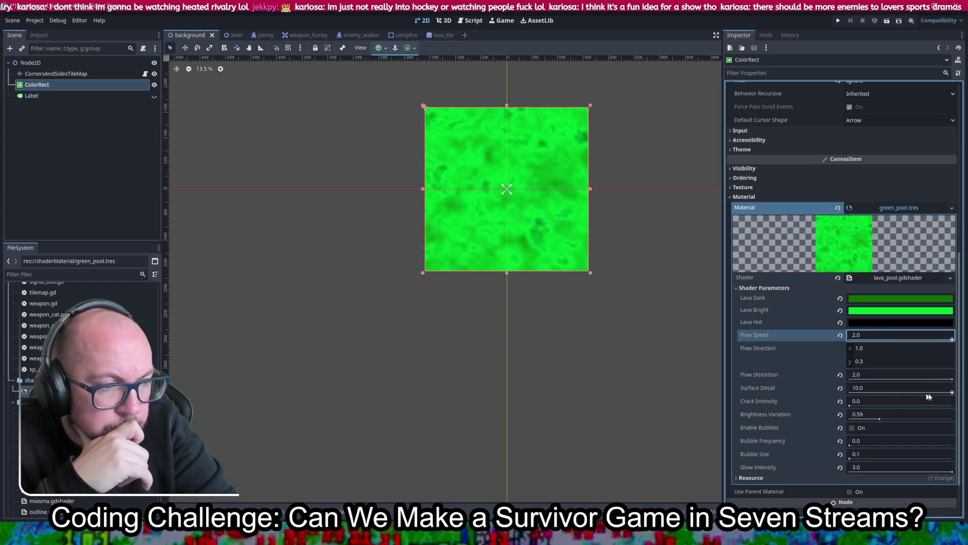
{"action": "mouse_move", "coordinate": [952, 380]}
{"action": "left_mouse_down"}
{"action": "mouse_move", "coordinate": [848, 382]}
{"action": "mouse_move", "coordinate": [897, 389]}
{"action": "left_mouse_up"}
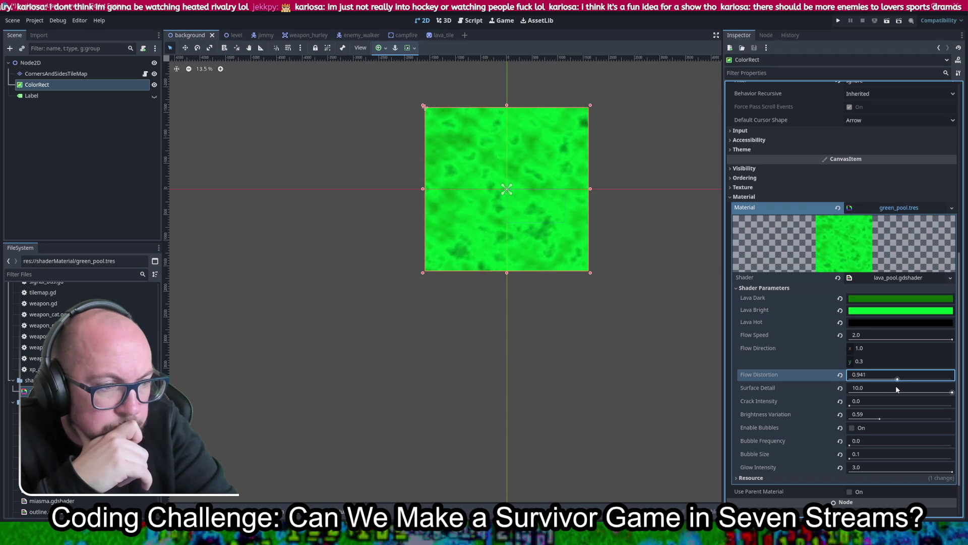
{"action": "mouse_move", "coordinate": [879, 420]}
{"action": "left_mouse_down"}
{"action": "mouse_move", "coordinate": [903, 421]}
{"action": "mouse_move", "coordinate": [879, 419]}
{"action": "left_mouse_up"}
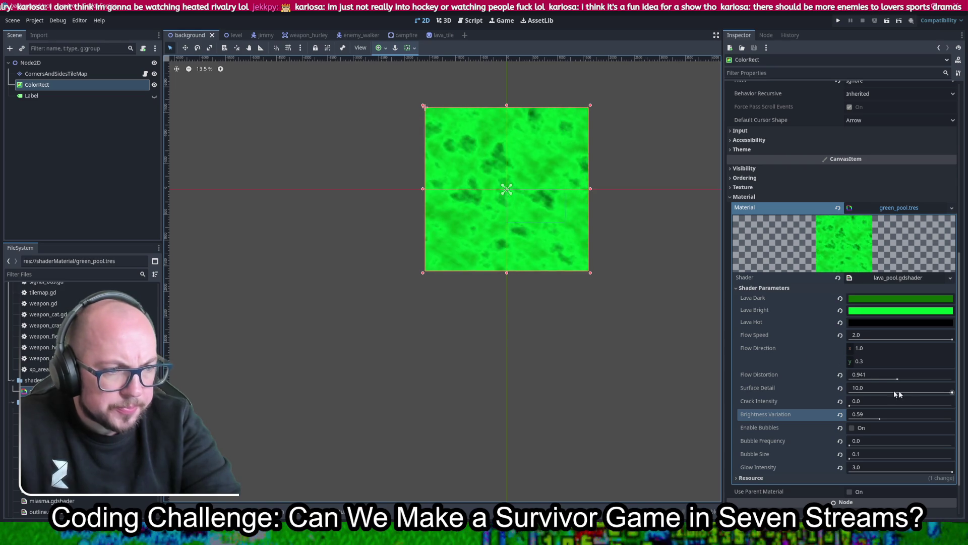
{"action": "left_click", "coordinate": [948, 341]}
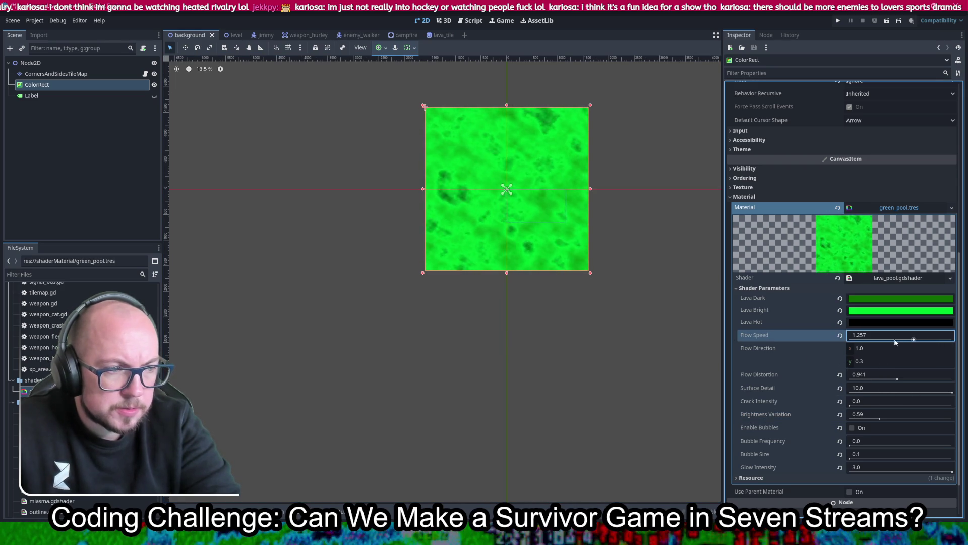
{"action": "type", "text": "1"}
{"action": "key", "text": "Return"}
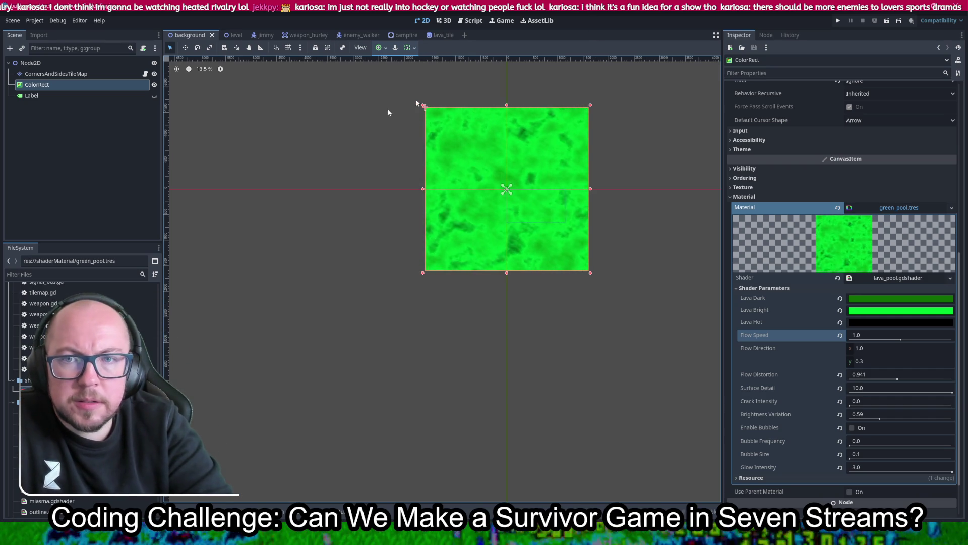
{"action": "left_click", "coordinate": [87, 74]}
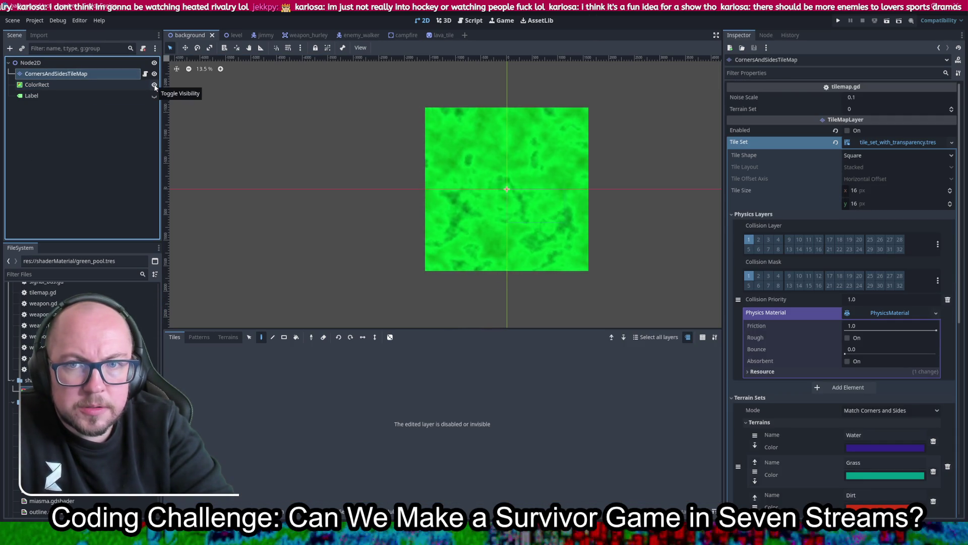
- Move ColorRect above CornersAndSidesTileMap in the Scene tree, then run and stop a layering test
{"action": "left_click", "coordinate": [103, 81]}
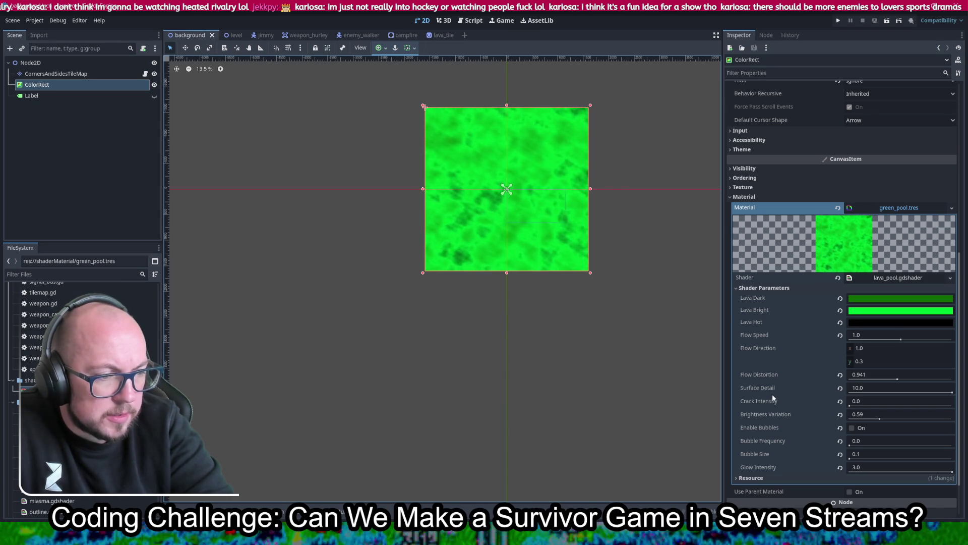
{"action": "scroll", "coordinate": [772, 394], "scroll_direction": "down", "scroll_amount": 2}
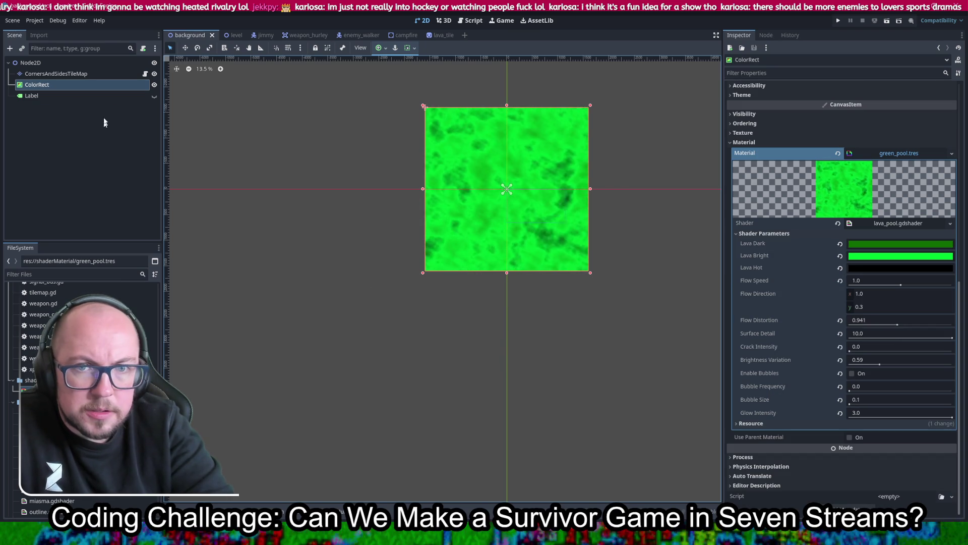
{"action": "left_click_drag", "start_coordinate": [103, 85], "coordinate": [100, 80]}
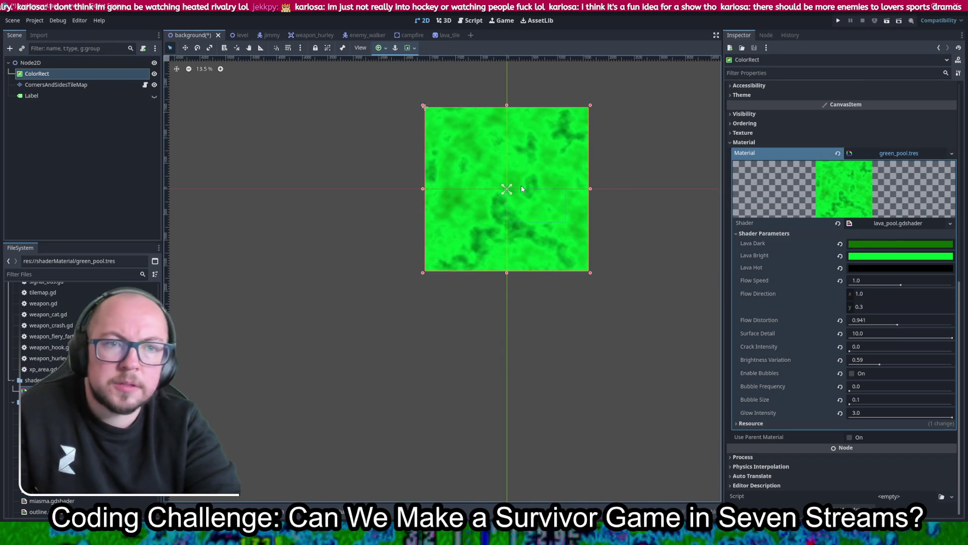
{"action": "left_click", "coordinate": [838, 21]}
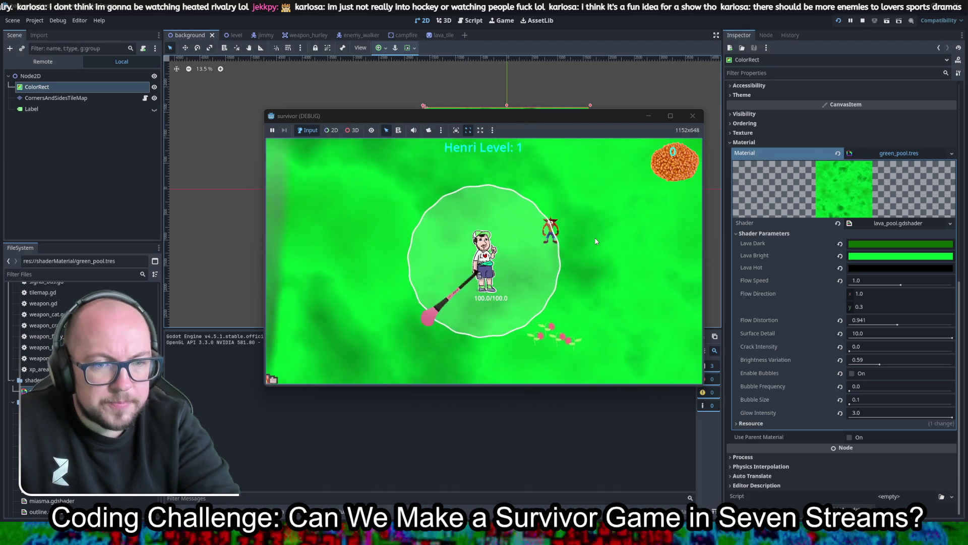
{"action": "key", "text": "F8"}
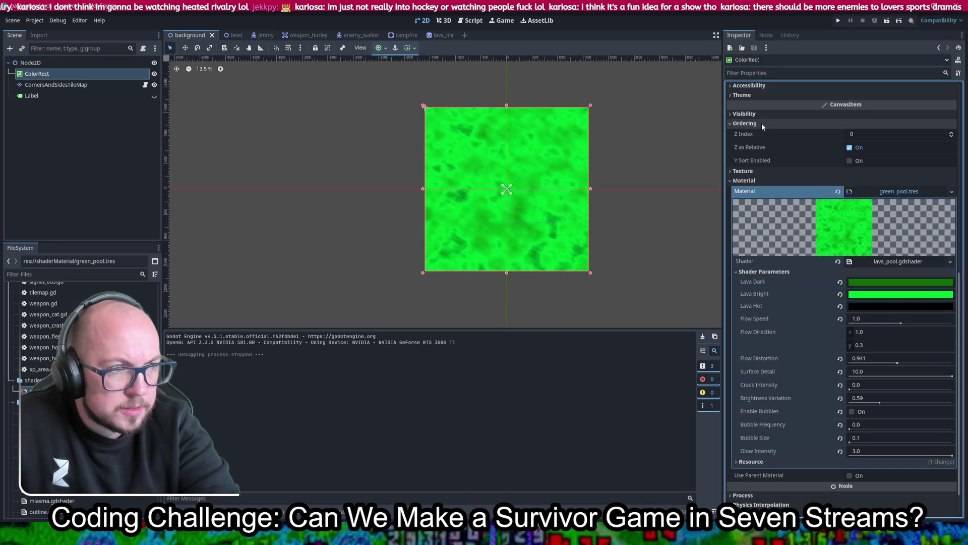
- Hide the green ColorRect and test the game with only the grass TileMap showing
{"action": "left_click", "coordinate": [121, 84]}
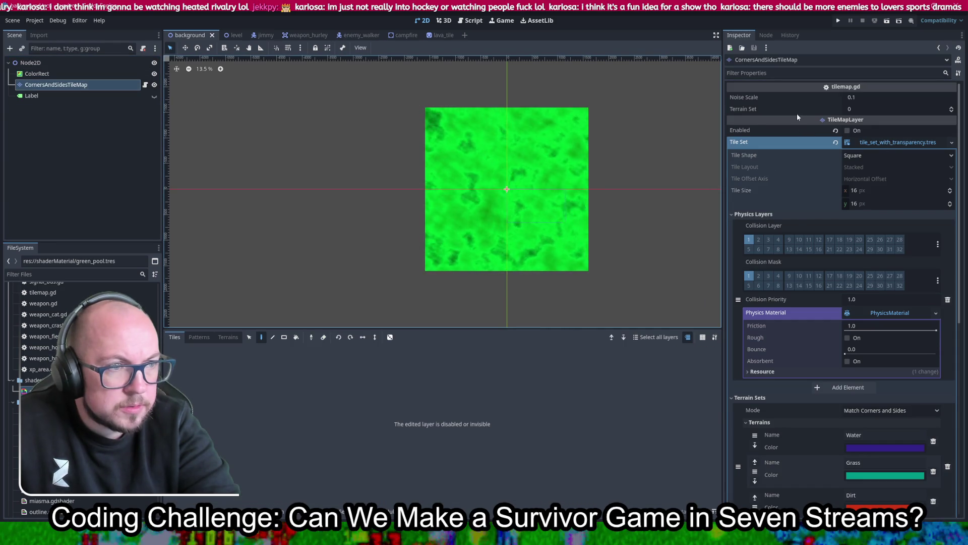
{"action": "scroll", "coordinate": [777, 215], "scroll_direction": "down", "scroll_amount": 5}
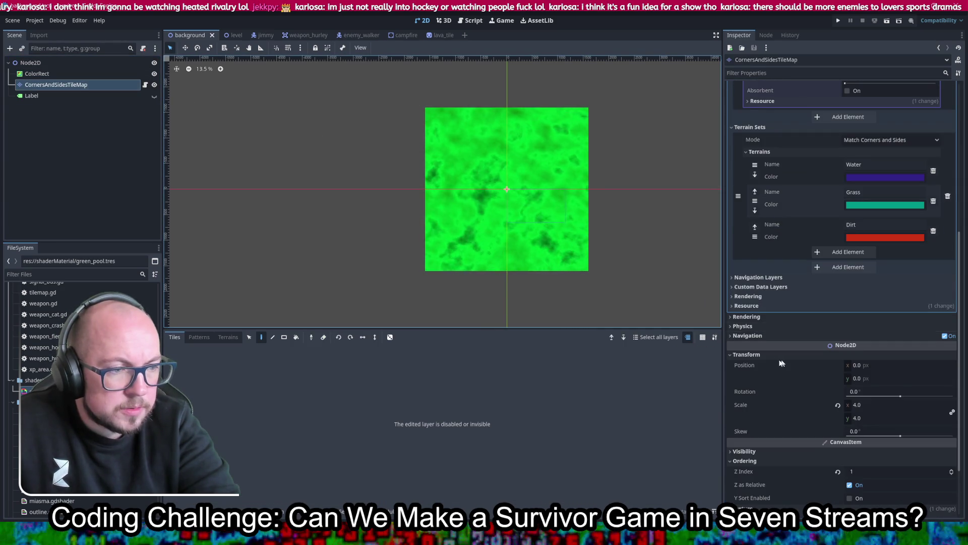
{"action": "scroll", "coordinate": [776, 212], "scroll_direction": "down", "scroll_amount": 2}
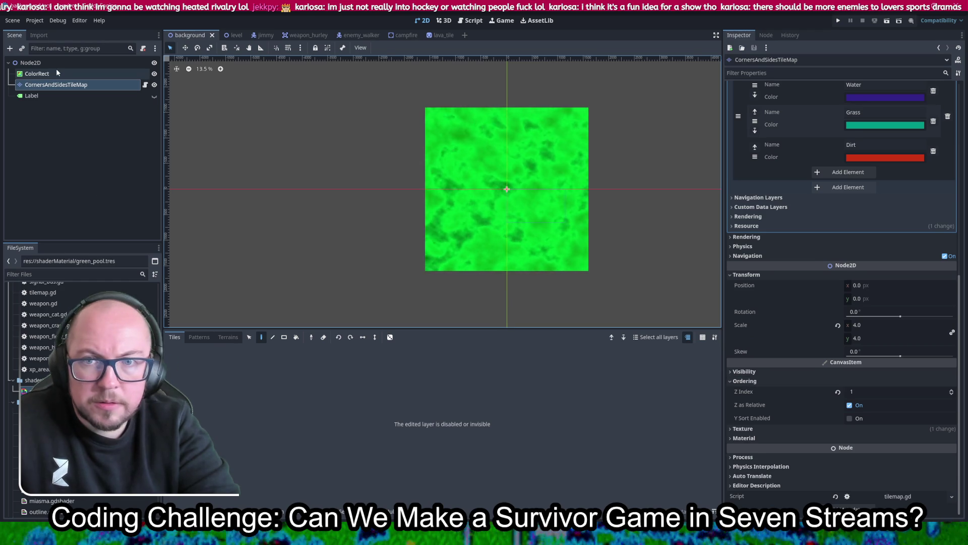
{"action": "left_click", "coordinate": [45, 62]}
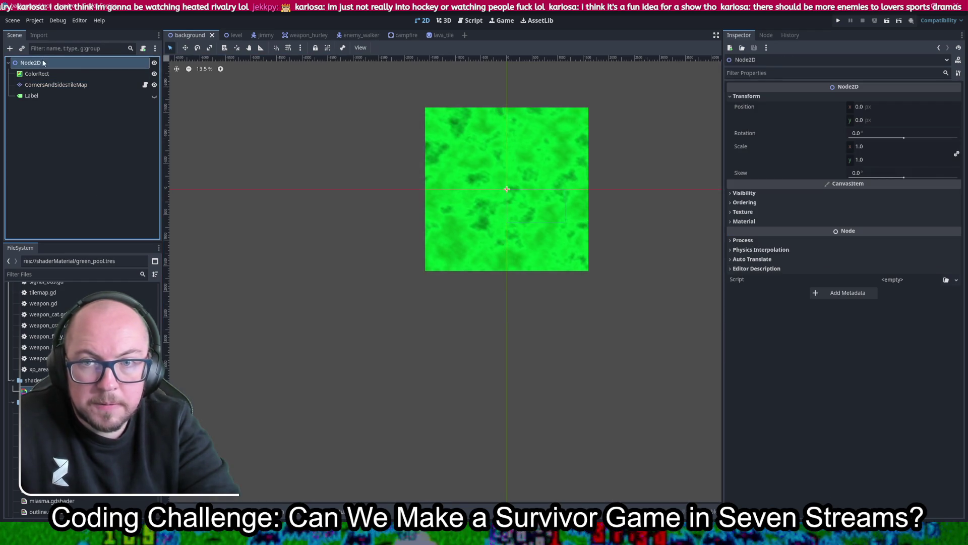
{"action": "left_click", "coordinate": [154, 73]}
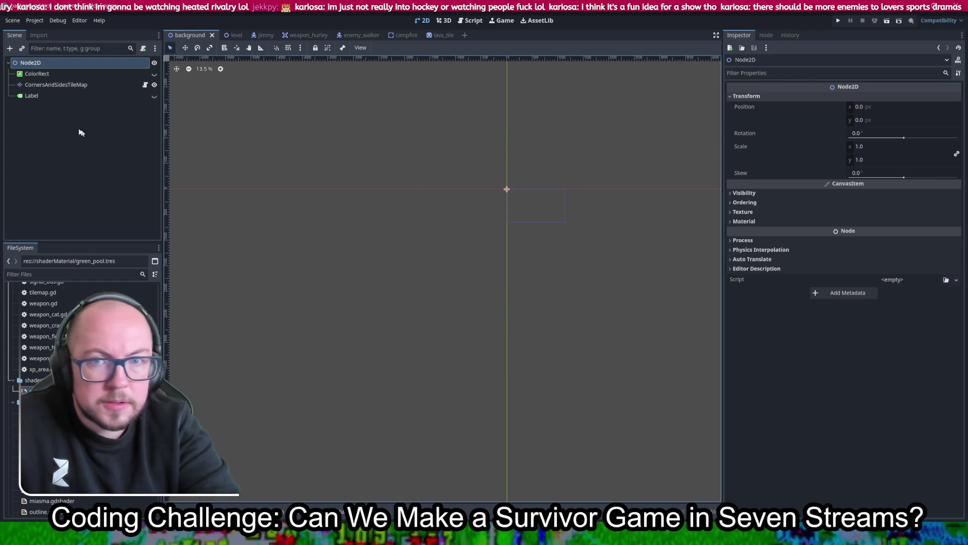
{"action": "left_click", "coordinate": [80, 85]}
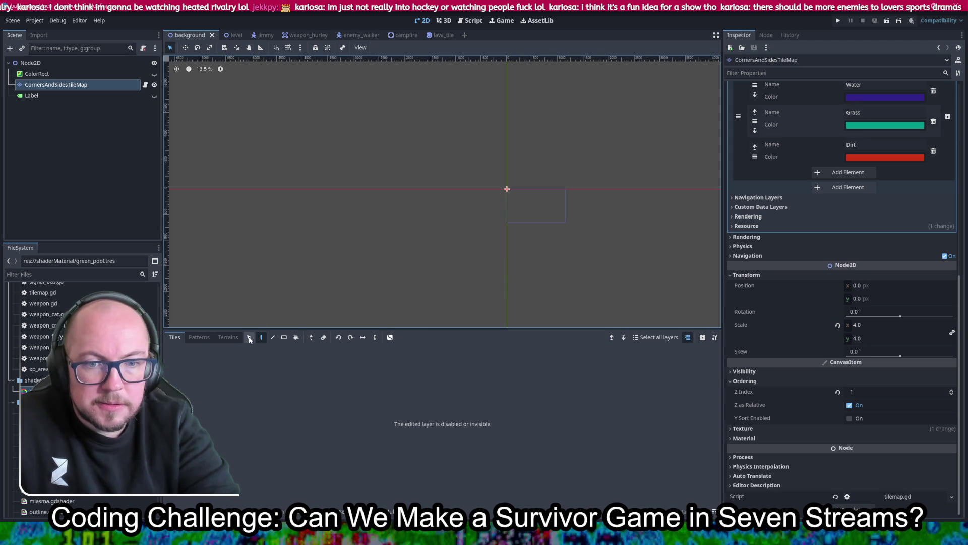
{"action": "left_click", "coordinate": [838, 21]}
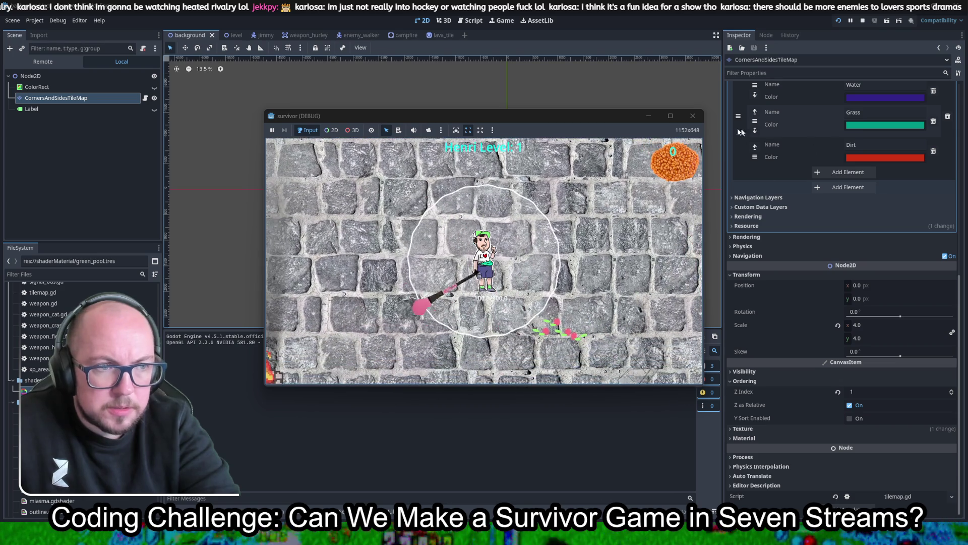
{"action": "key", "text": "F8"}
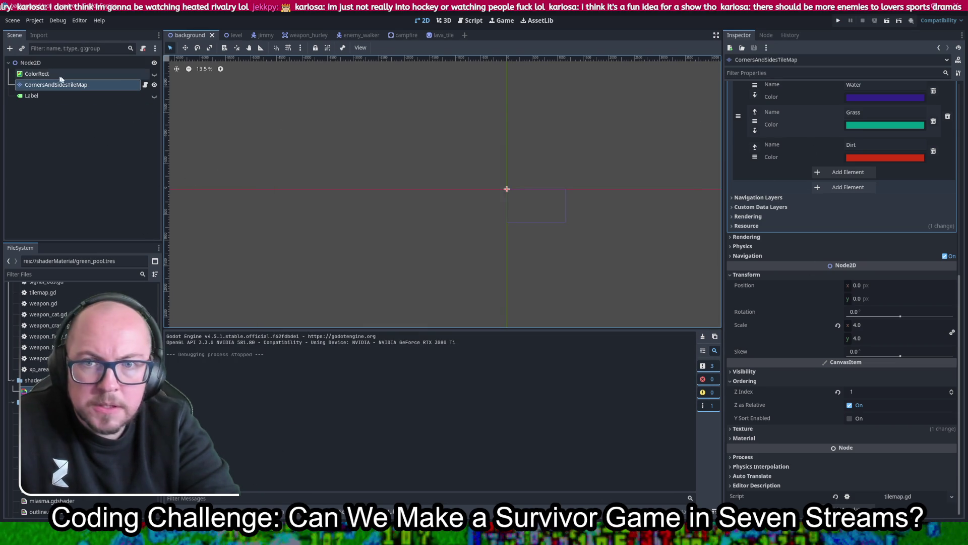
- Inspect the TileMap's Tile Set details and Tiles/Patterns tabs, then clear the scene selection
{"action": "scroll", "coordinate": [778, 211], "scroll_direction": "up", "scroll_amount": 3}
{"action": "scroll", "coordinate": [850, 172], "scroll_direction": "up", "scroll_amount": 7}
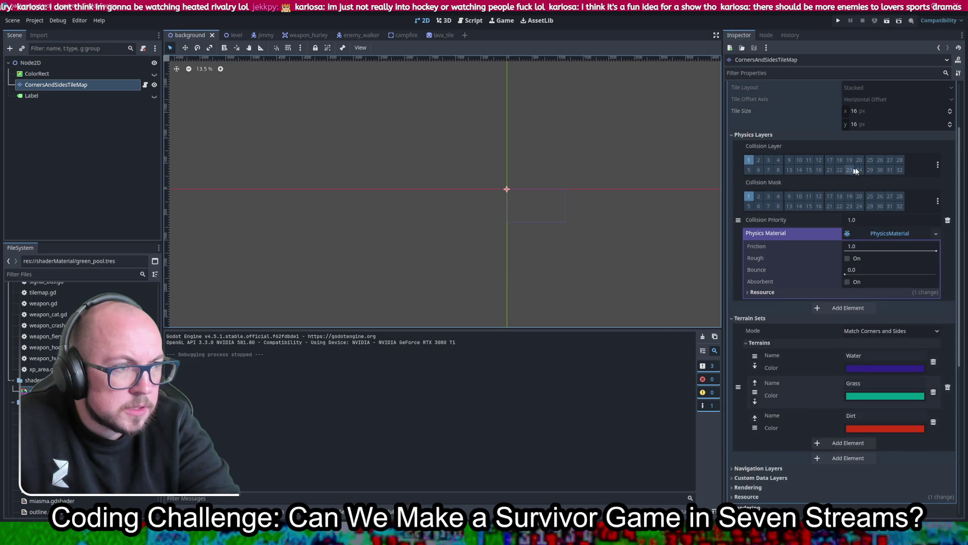
{"action": "left_click", "coordinate": [890, 141]}
{"action": "left_click", "coordinate": [889, 143]}
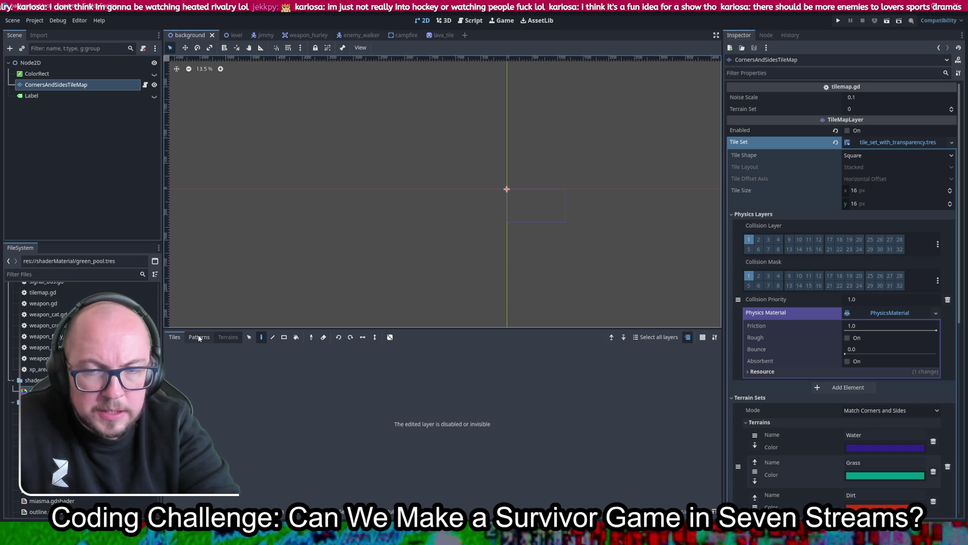
{"action": "left_click", "coordinate": [199, 337]}
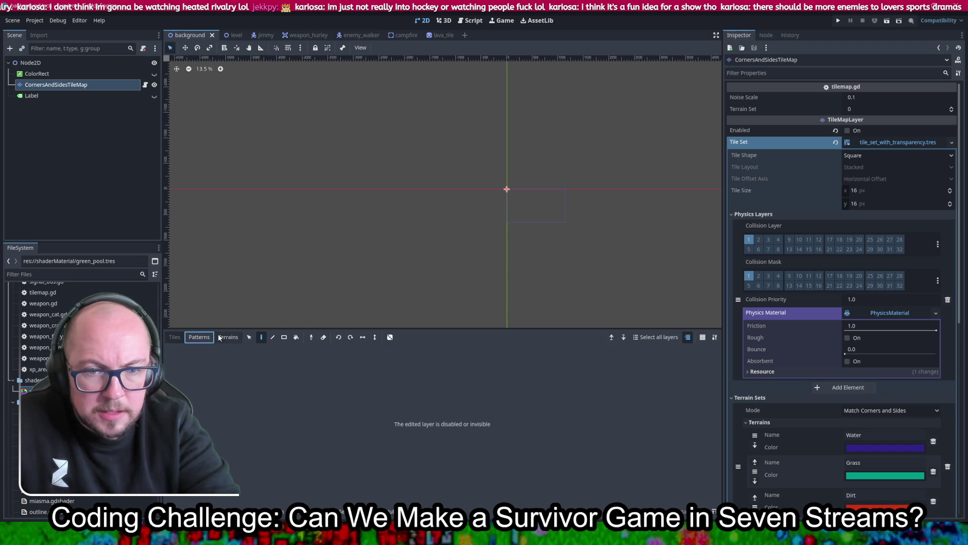
{"action": "left_click", "coordinate": [179, 341]}
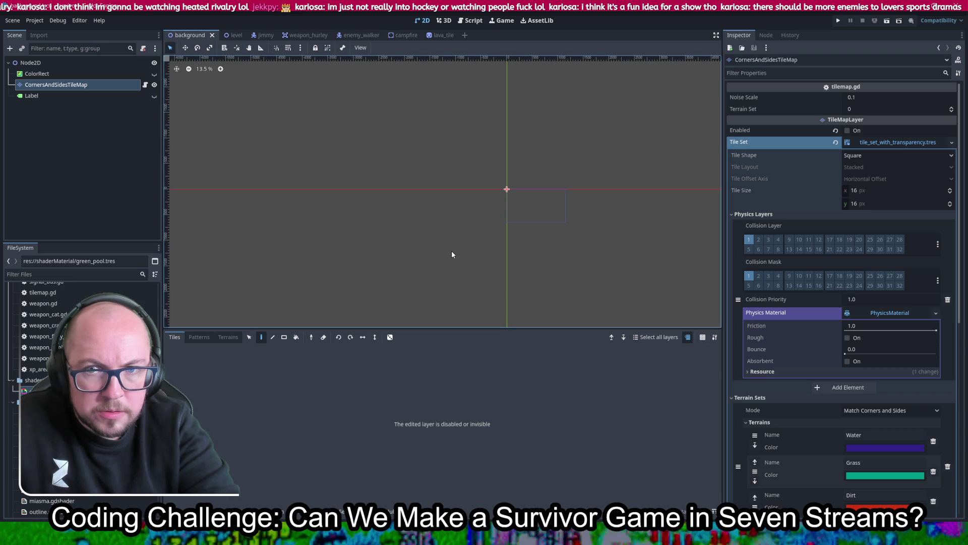
{"action": "left_click_drag", "start_coordinate": [545, 211], "coordinate": [507, 201]}
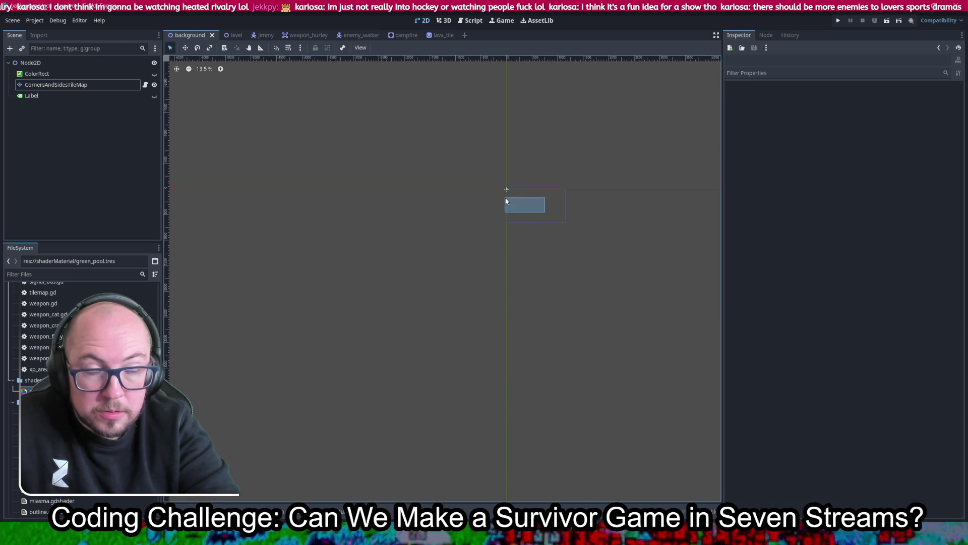
- Enable the CornersAndSidesTileMap layer, save the background scene, and run the project
{"action": "left_click", "coordinate": [155, 84]}
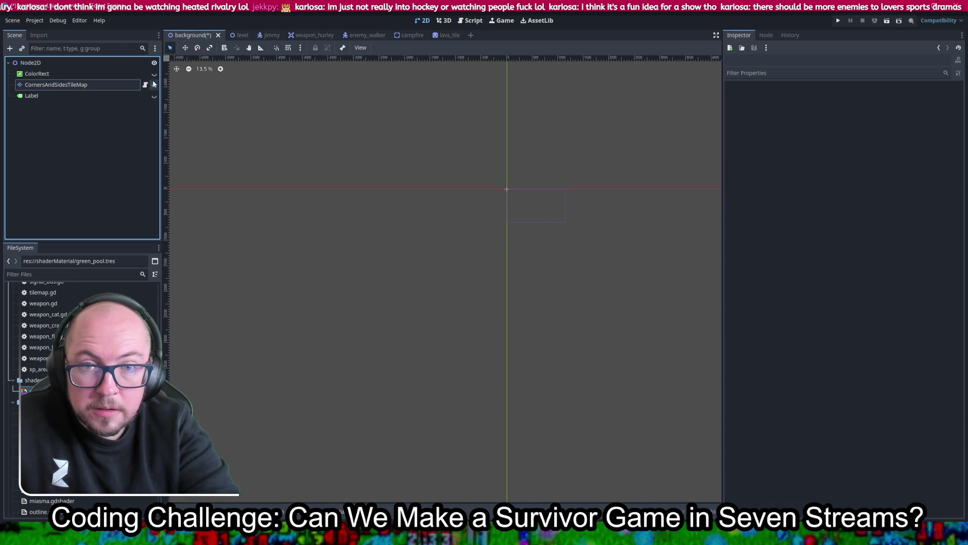
{"action": "left_click", "coordinate": [85, 85]}
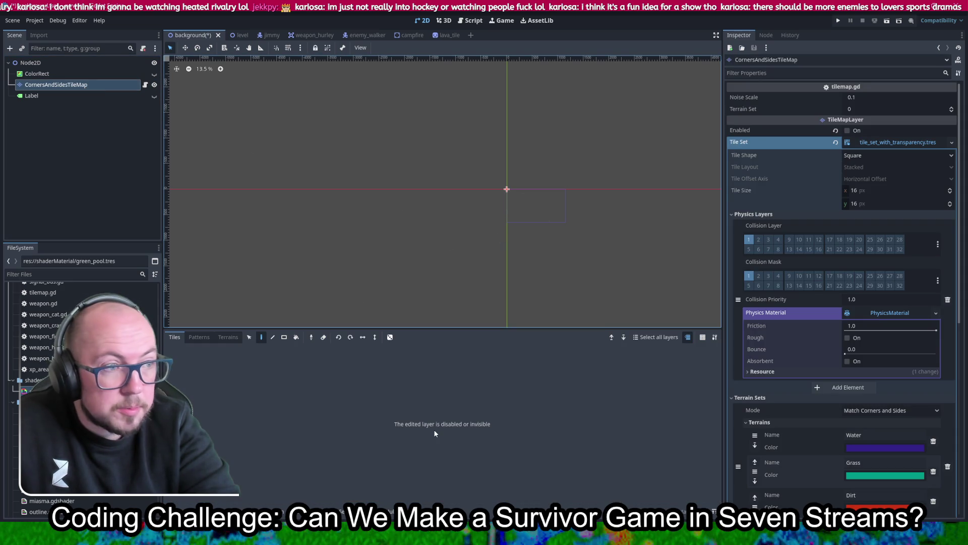
{"action": "left_click", "coordinate": [846, 130]}
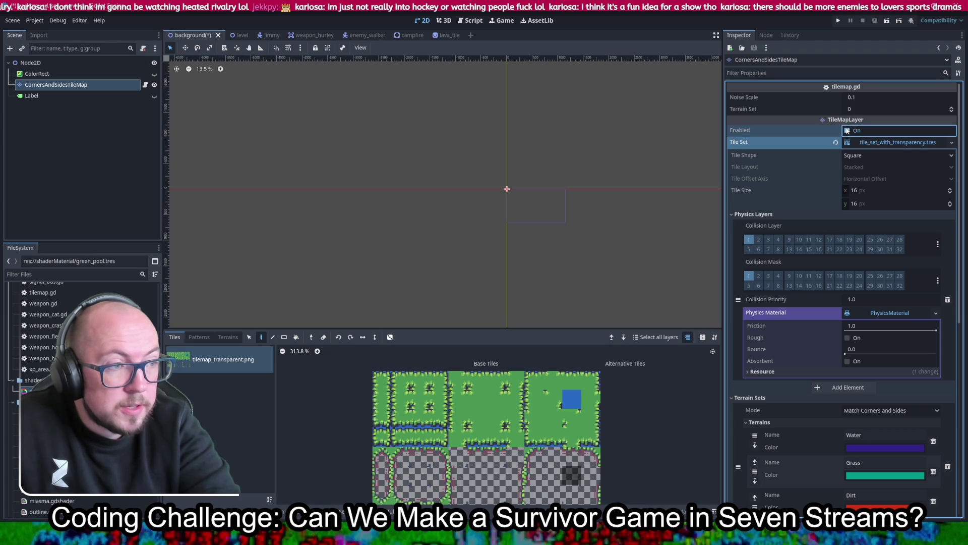
{"action": "key", "text": "ctrl+s"}
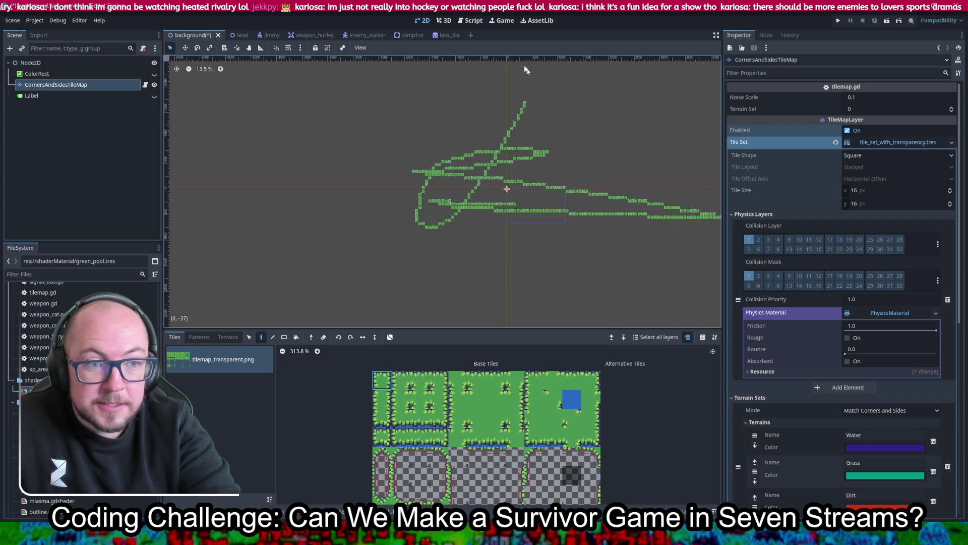
{"action": "key", "text": "ctrl+s"}
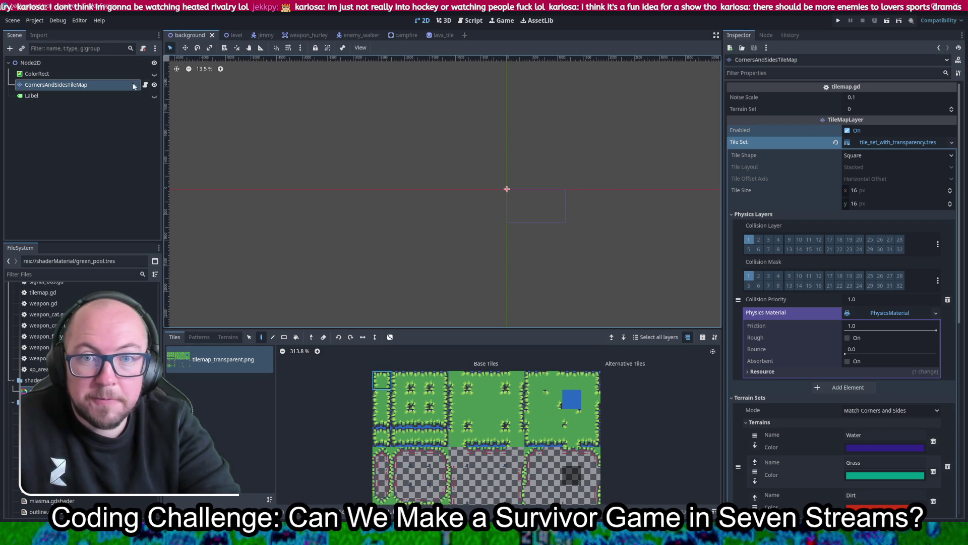
{"action": "left_click", "coordinate": [840, 20]}
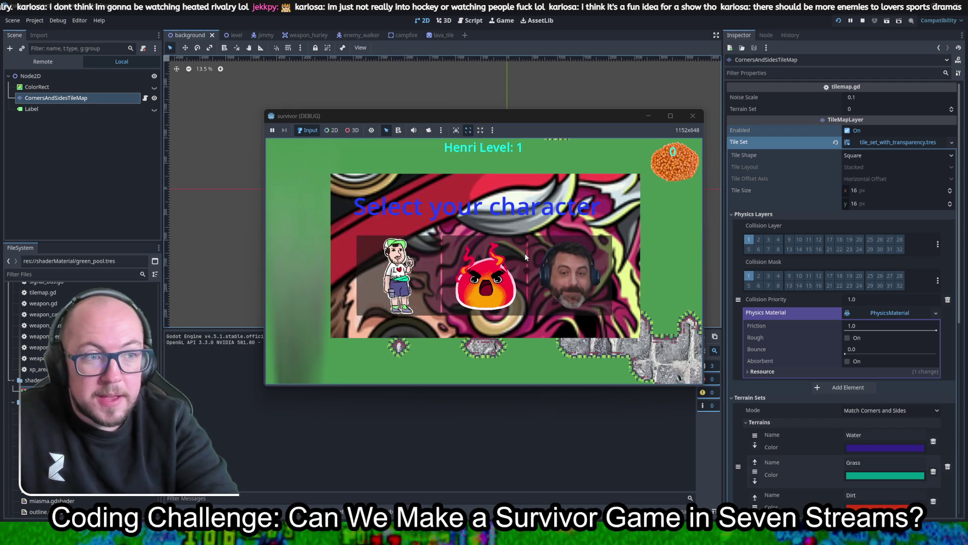
- Play briefly with WASD, take the movement speed upgrade, stop, and unhide the green ColorRect
{"action": "left_click", "coordinate": [430, 279]}
{"action": "key", "text": "s"}
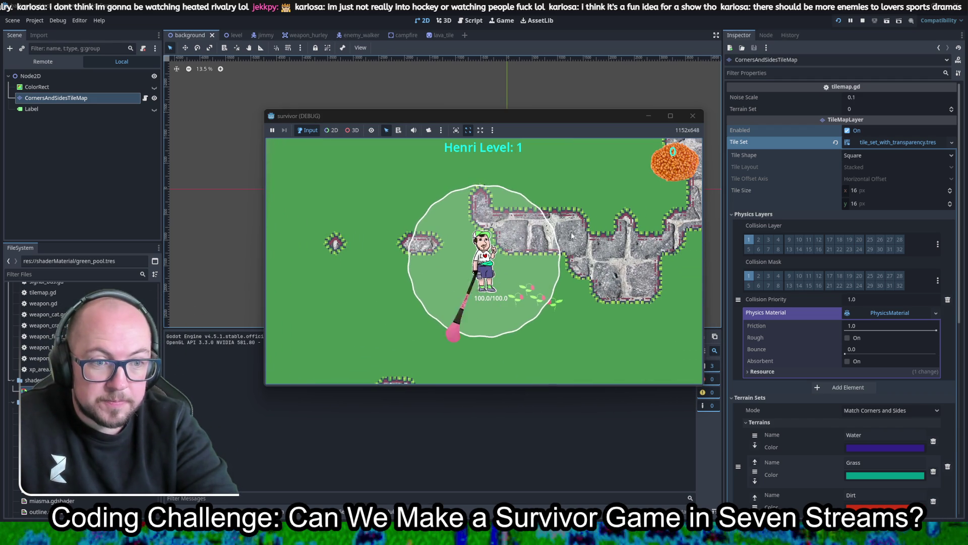
{"action": "key", "text": "a"}
{"action": "key", "text": "w"}
{"action": "key", "text": "w"}
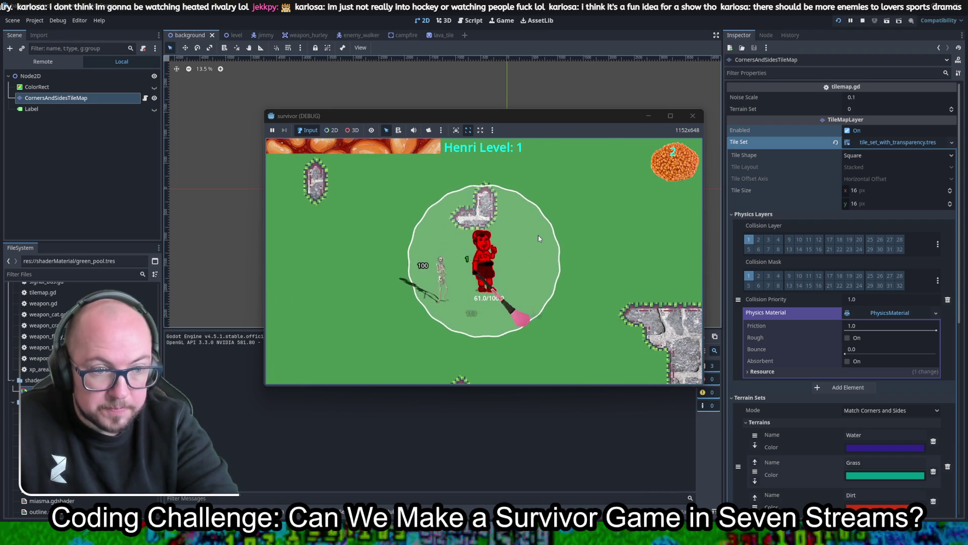
{"action": "left_click", "coordinate": [426, 261]}
{"action": "key", "text": "d"}
{"action": "key", "text": "d"}
{"action": "key", "text": "d"}
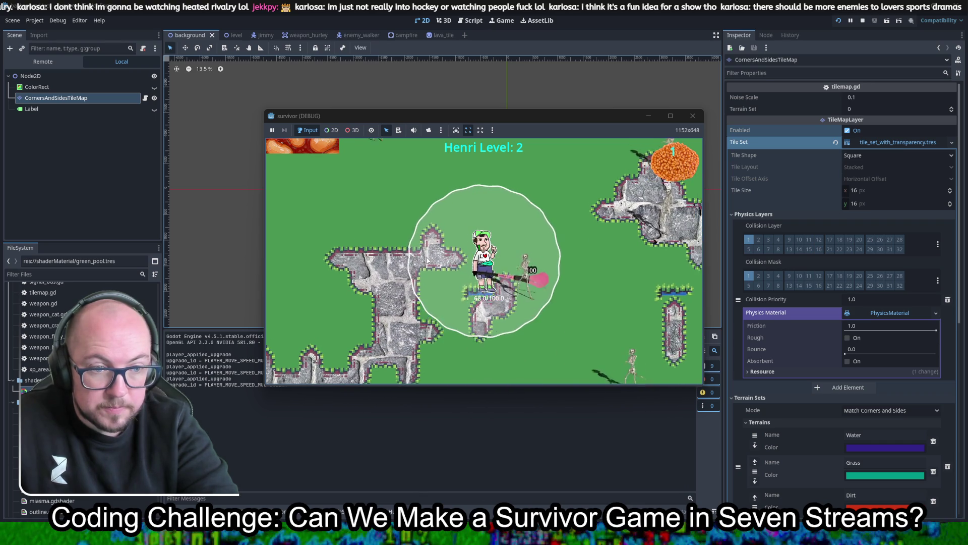
{"action": "key", "text": "F8"}
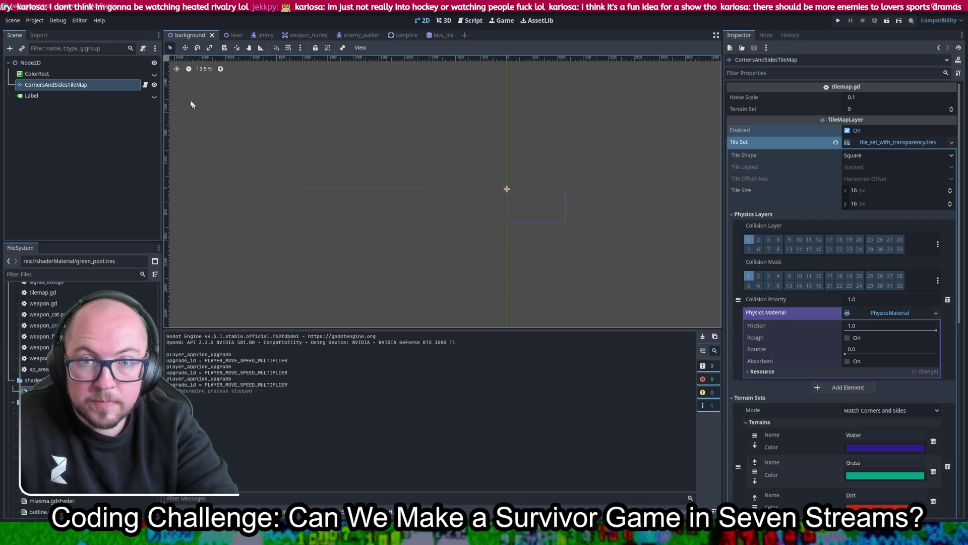
{"action": "left_click", "coordinate": [153, 74]}
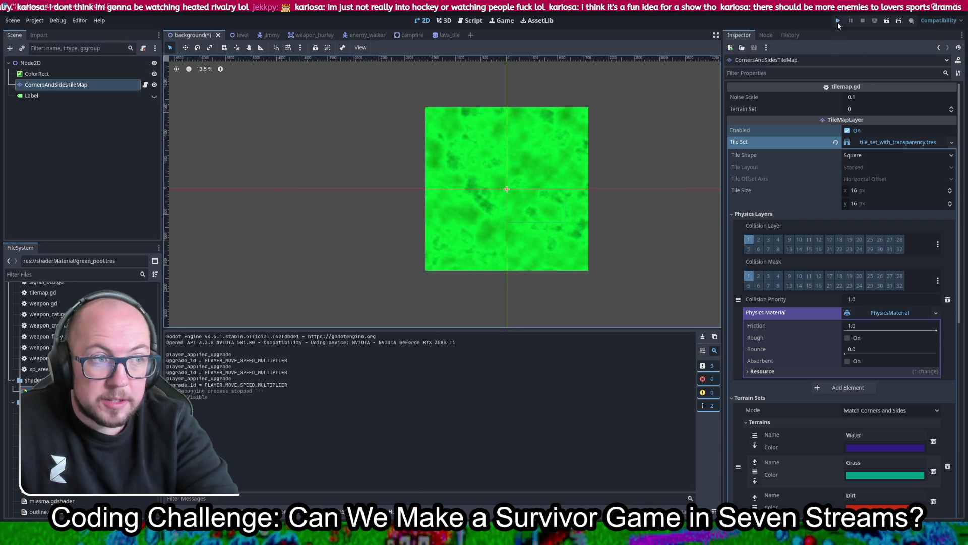
{"action": "left_click", "coordinate": [839, 21]}
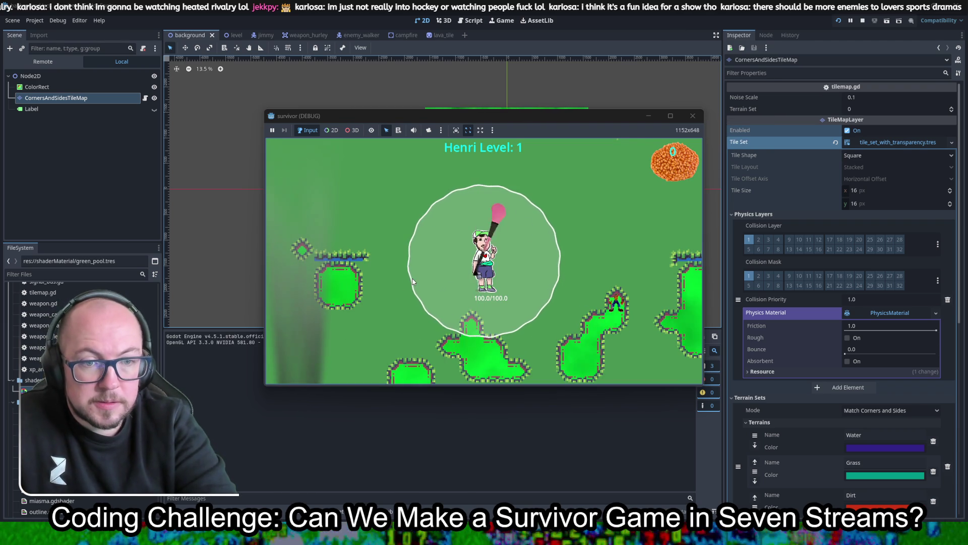
{"action": "key", "text": "w"}
{"action": "key", "text": "d"}
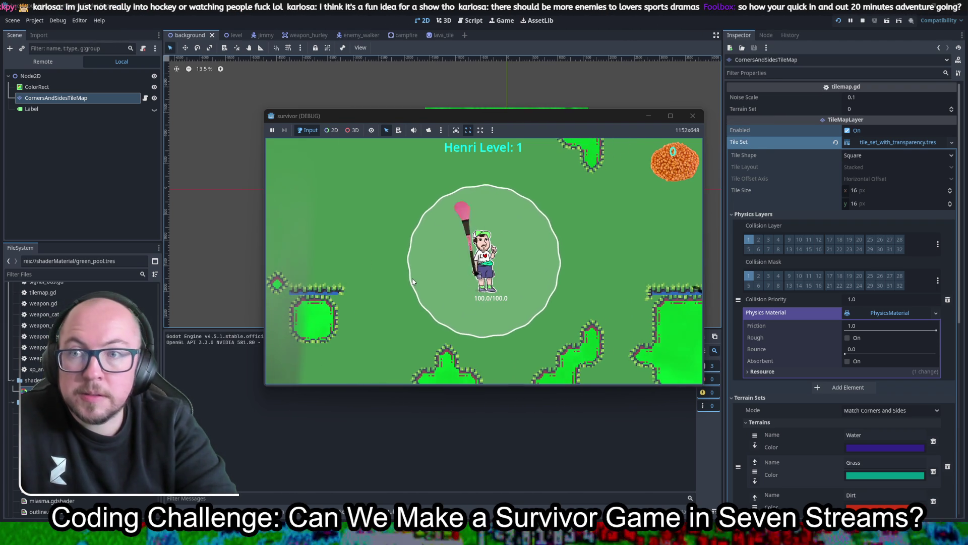
{"action": "key", "text": "w"}
{"action": "key", "text": "d"}
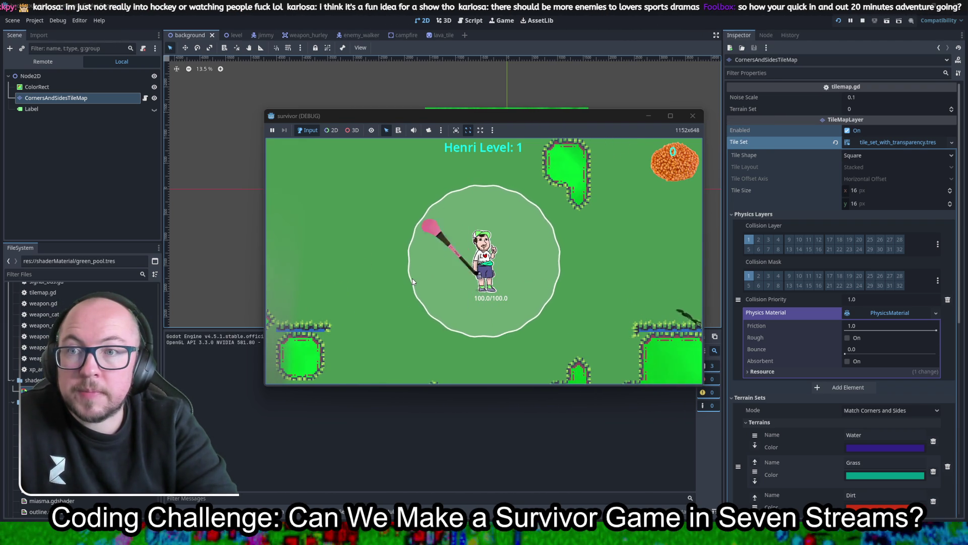
{"action": "key", "text": "d"}
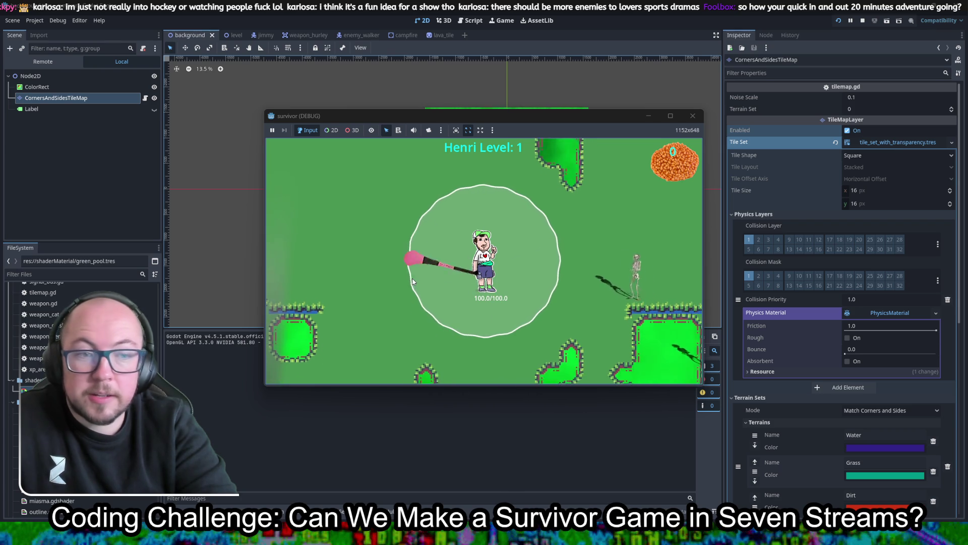
{"action": "key", "text": "a"}
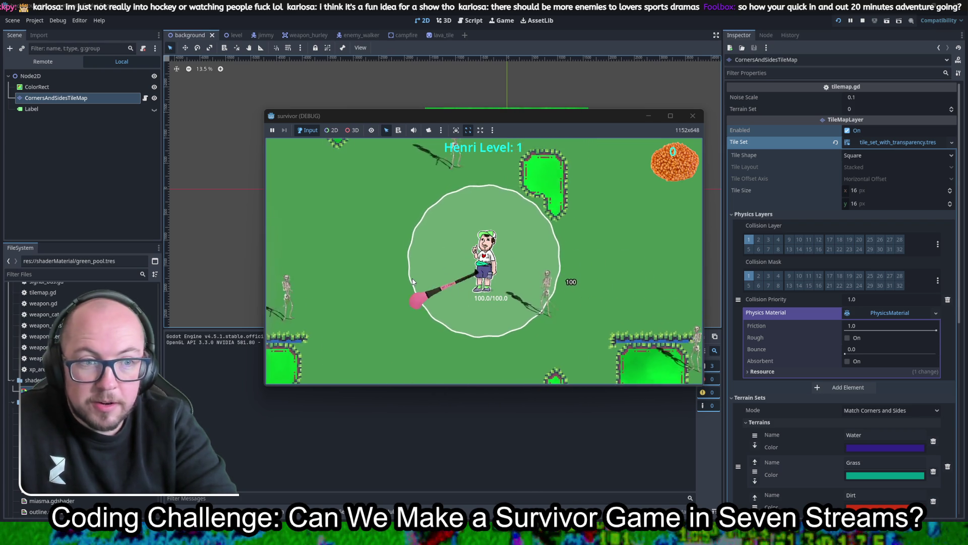
{"action": "key", "text": "s"}
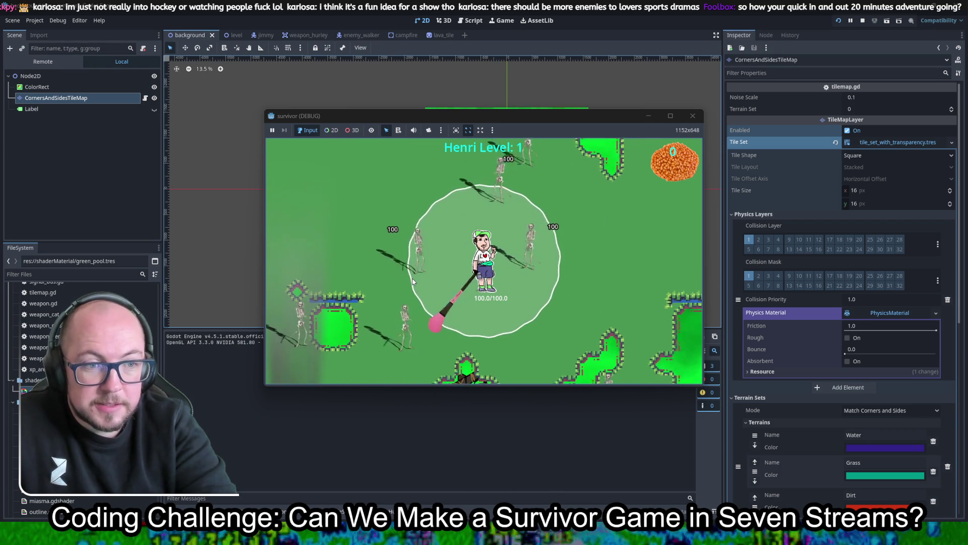
{"action": "key", "text": "d"}
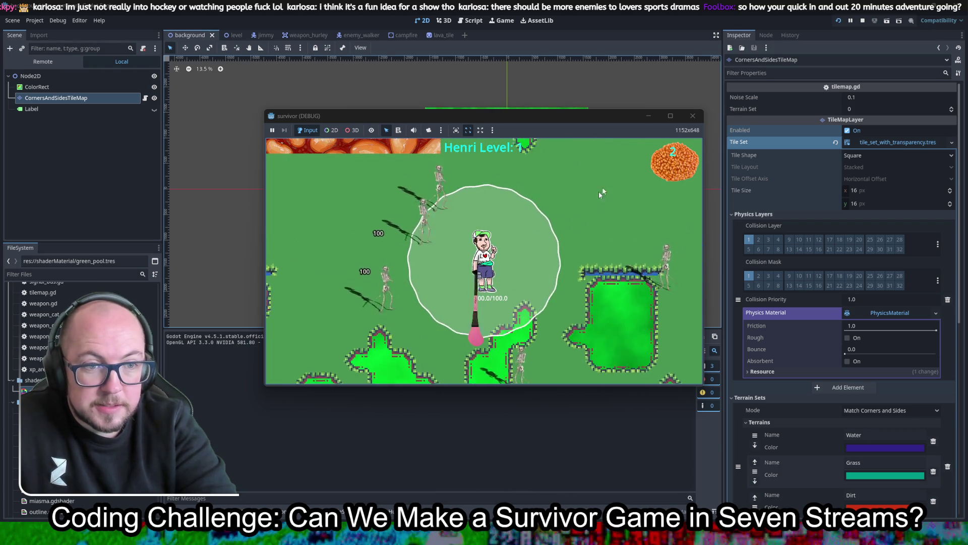
{"action": "left_click", "coordinate": [693, 115]}
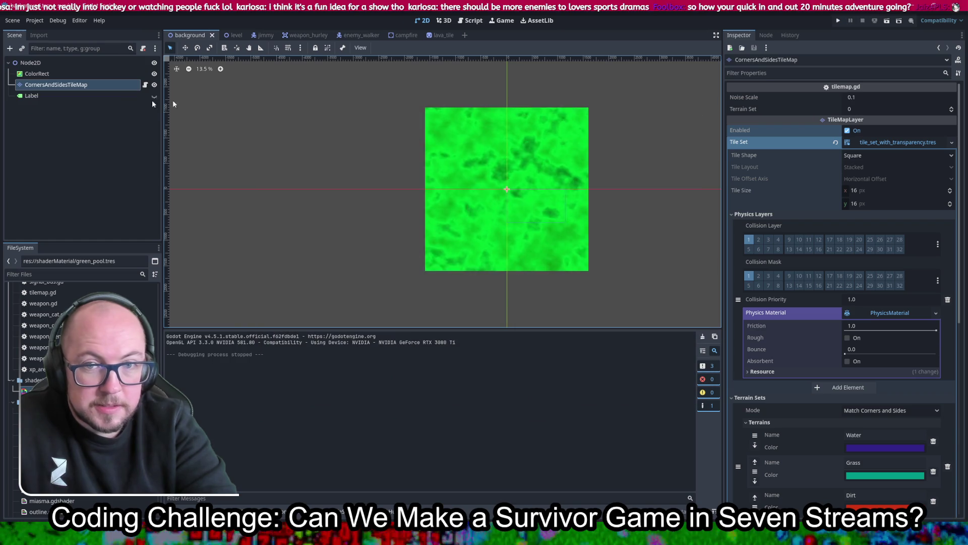
- Lower the CornersAndSidesTileMap's Z Index from 1 to 0
{"action": "left_click", "coordinate": [112, 93]}
{"action": "left_click", "coordinate": [104, 87]}
{"action": "left_click", "coordinate": [104, 87]}
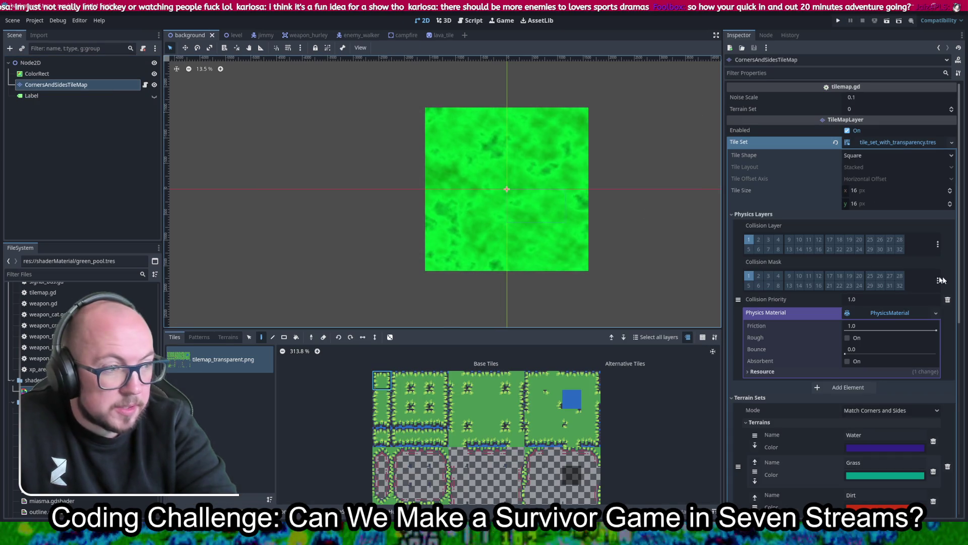
{"action": "scroll", "coordinate": [795, 219], "scroll_direction": "down", "scroll_amount": 3}
{"action": "scroll", "coordinate": [794, 218], "scroll_direction": "down", "scroll_amount": 4}
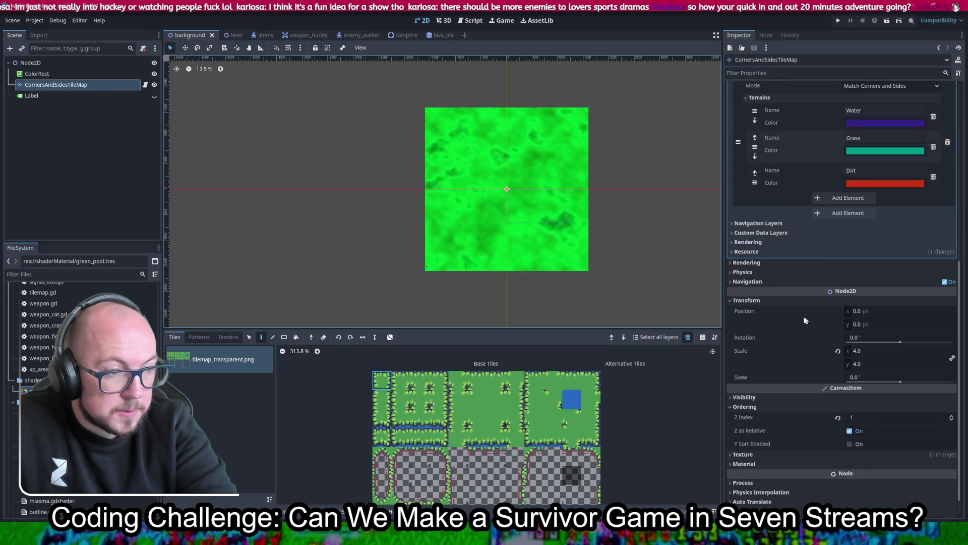
{"action": "left_click", "coordinate": [838, 417]}
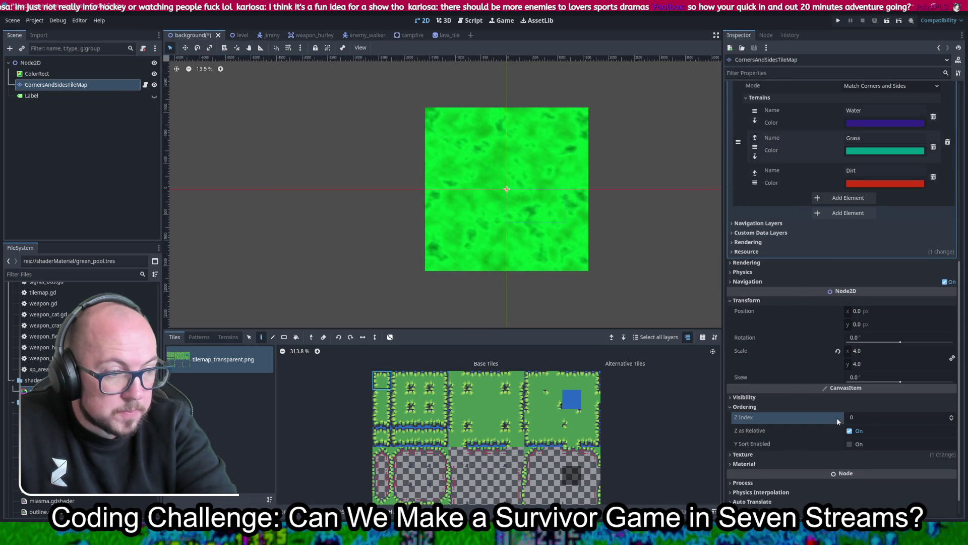
- Run the game and walk the player around fighting skeletons until leveling up
{"action": "left_click", "coordinate": [836, 21]}
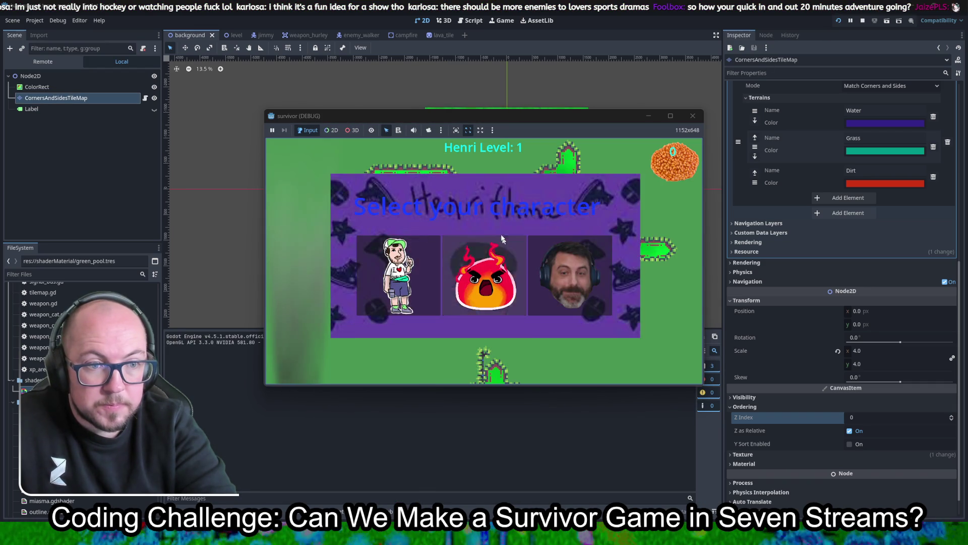
{"action": "key", "text": "w"}
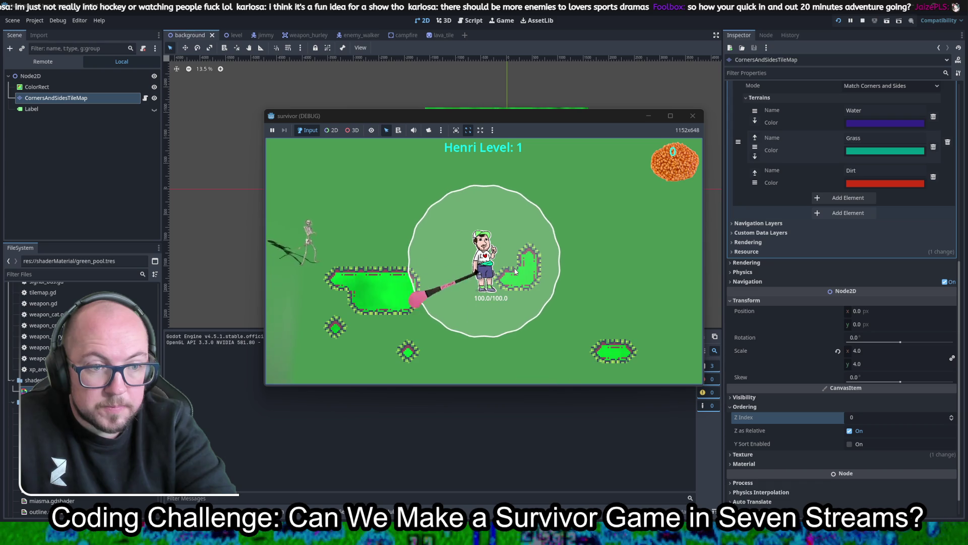
{"action": "key", "text": "w"}
{"action": "key", "text": "d"}
{"action": "key", "text": "s"}
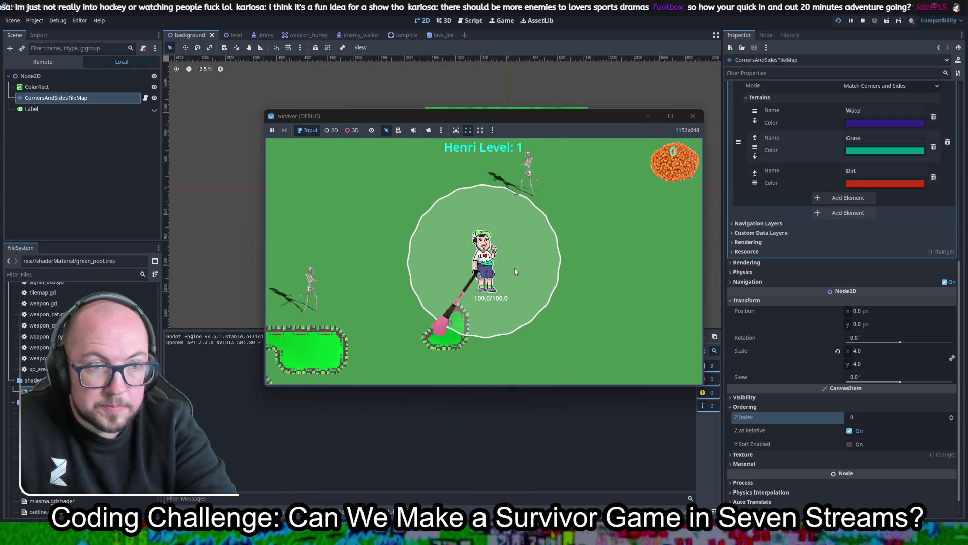
{"action": "key", "text": "s"}
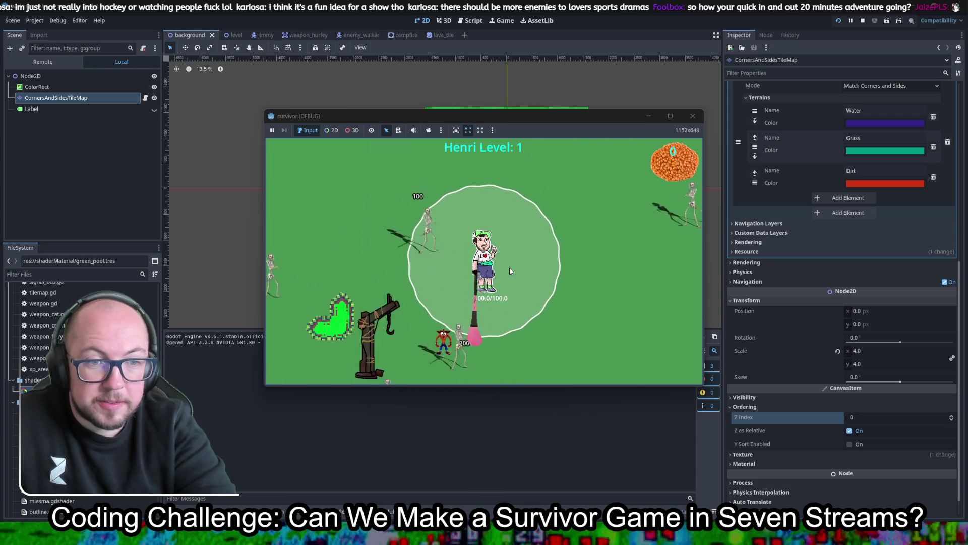
{"action": "key", "text": "w"}
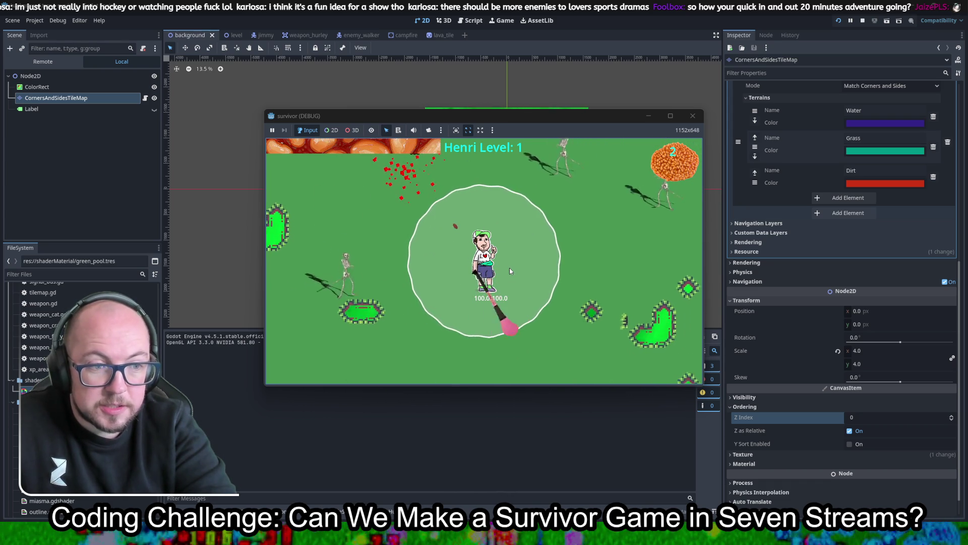
{"action": "key", "text": "s"}
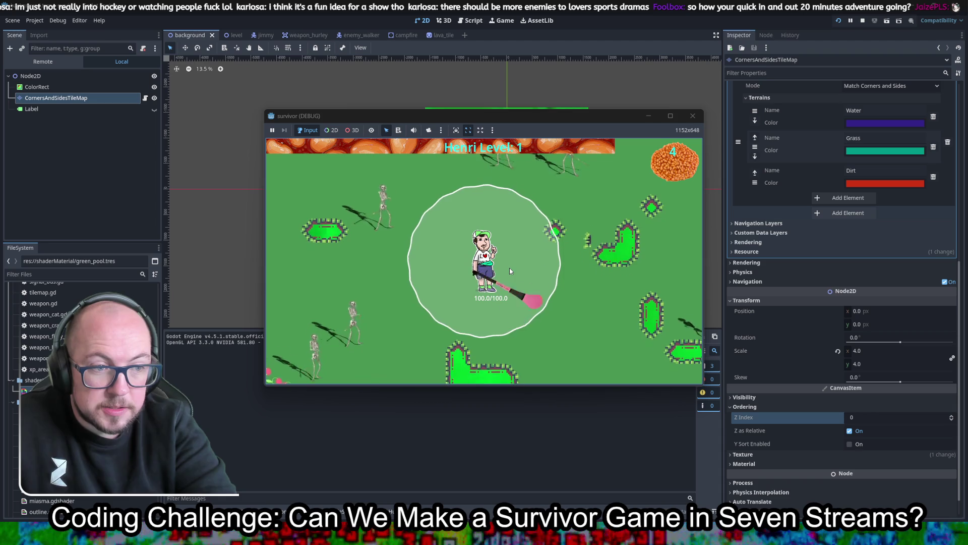
{"action": "key", "text": "s"}
{"action": "key", "text": "d"}
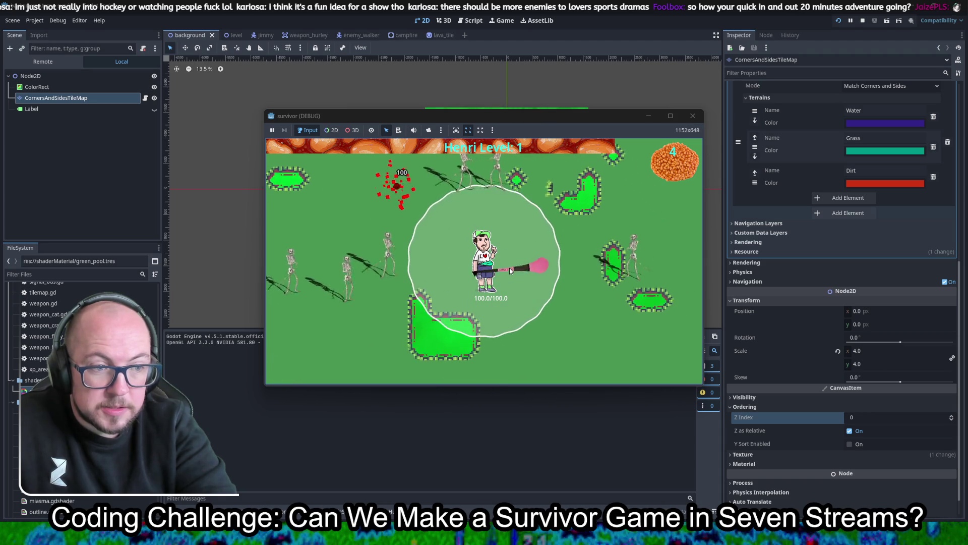
{"action": "key", "text": "s"}
{"action": "key", "text": "d"}
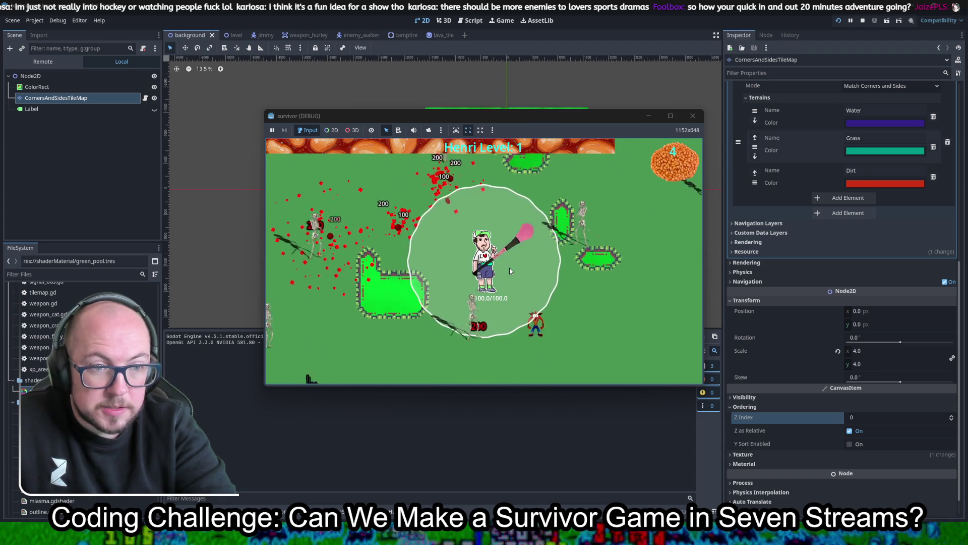
- Pick the Health Regen and Max HP +10 upgrades, then stop the game and return to Krita
{"action": "left_click", "coordinate": [382, 271]}
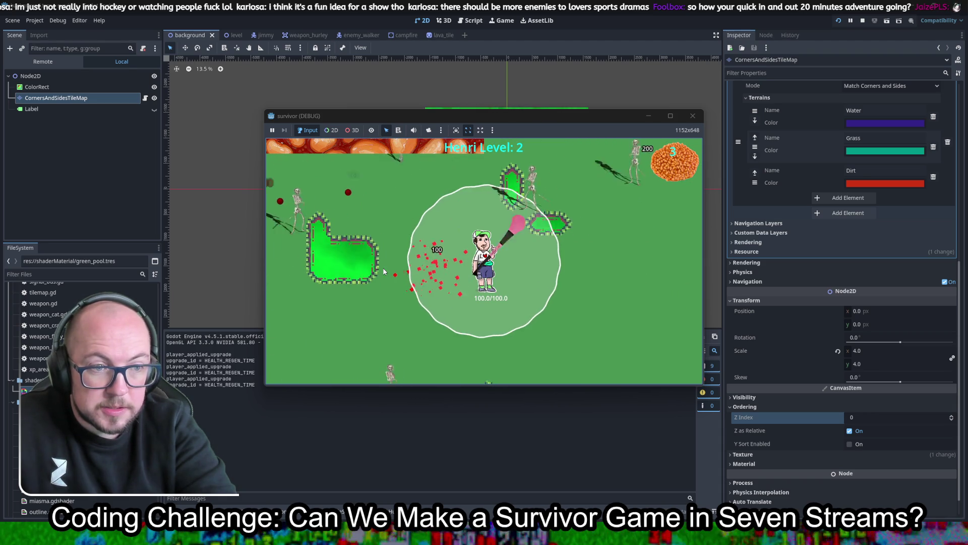
{"action": "key", "text": "d"}
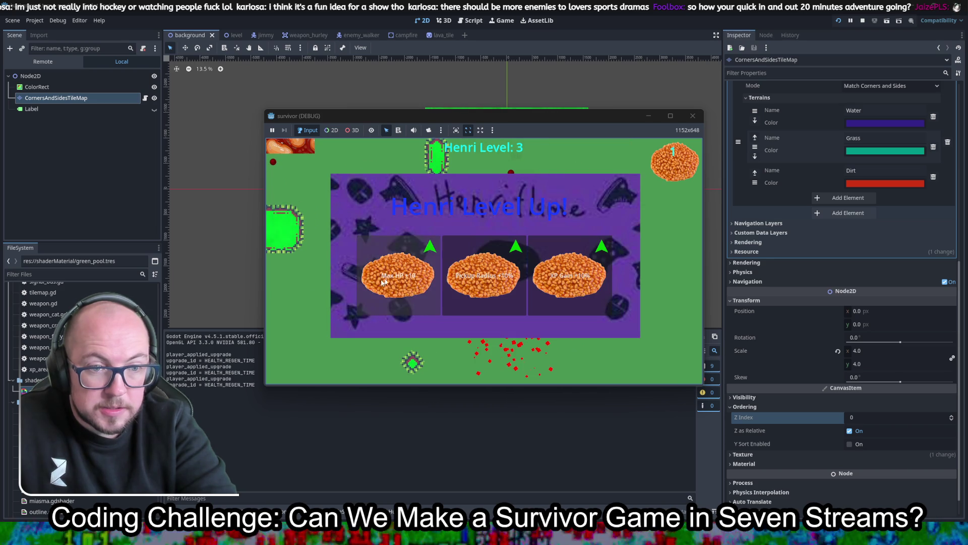
{"action": "left_click", "coordinate": [384, 272]}
{"action": "key", "text": "d"}
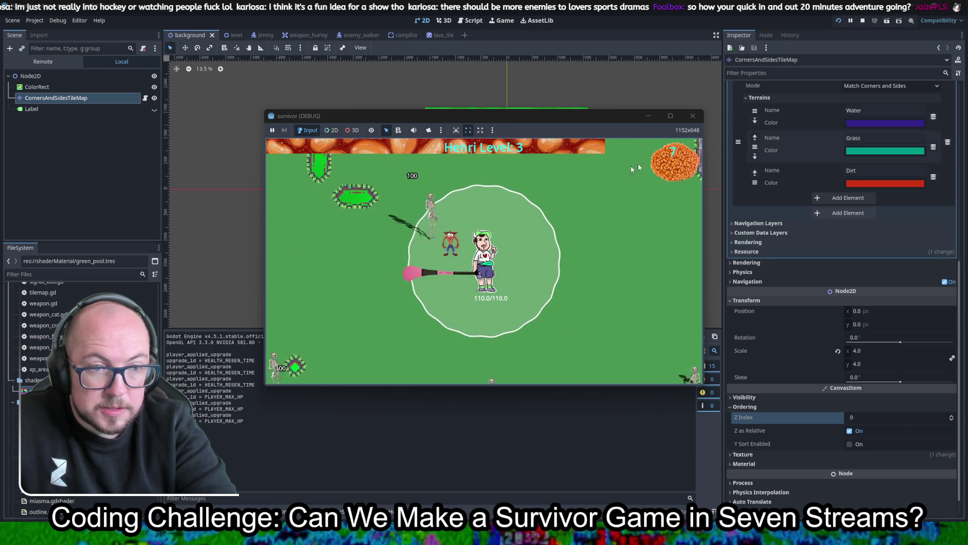
{"action": "left_click", "coordinate": [692, 116]}
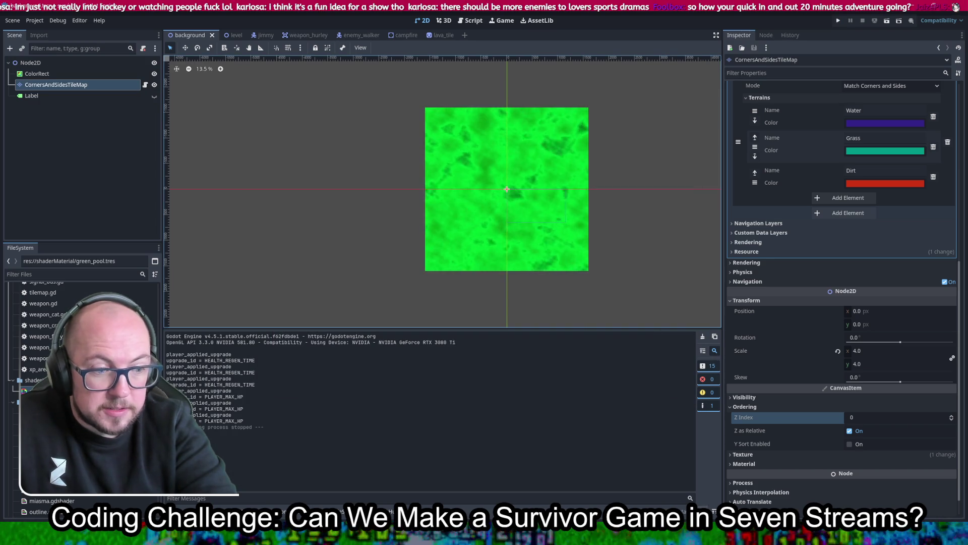
{"action": "key", "text": "alt+Tab"}
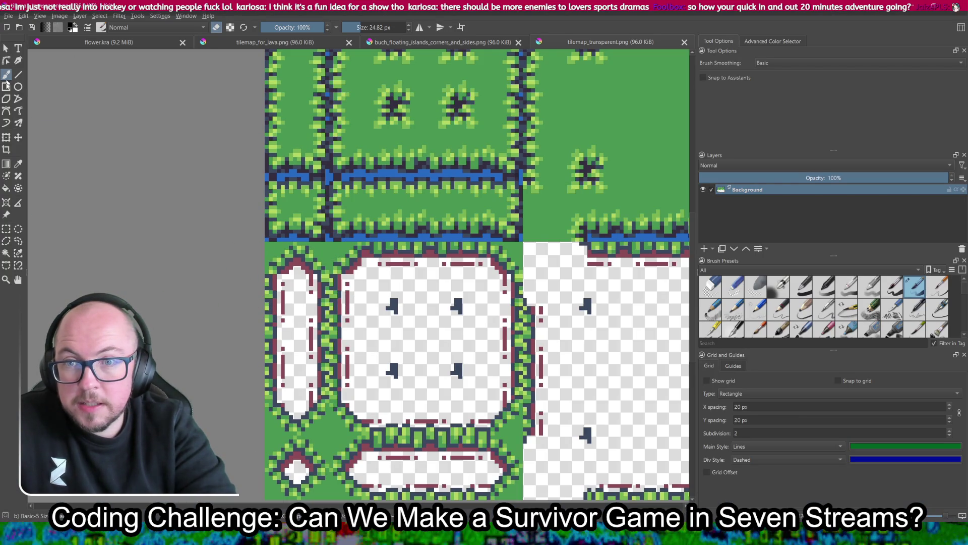
- Set the painting colour to the maroon red from Krita's recent colours
{"action": "left_click", "coordinate": [7, 188]}
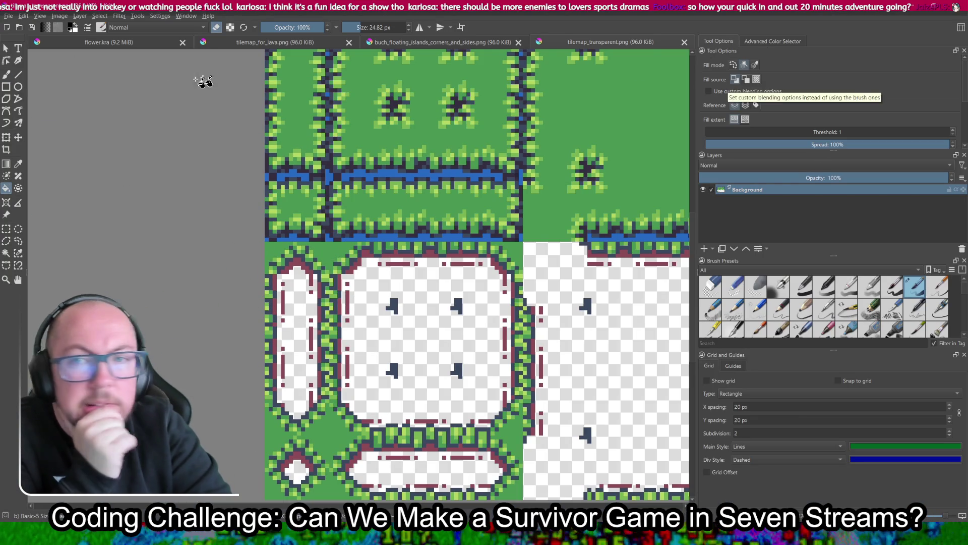
{"action": "key", "text": "ctrl+r"}
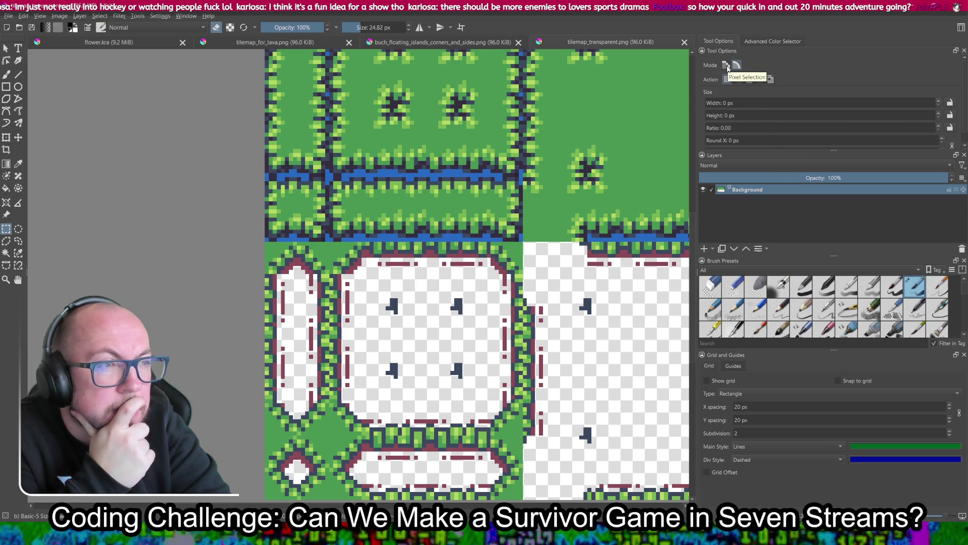
{"action": "left_click", "coordinate": [798, 43]}
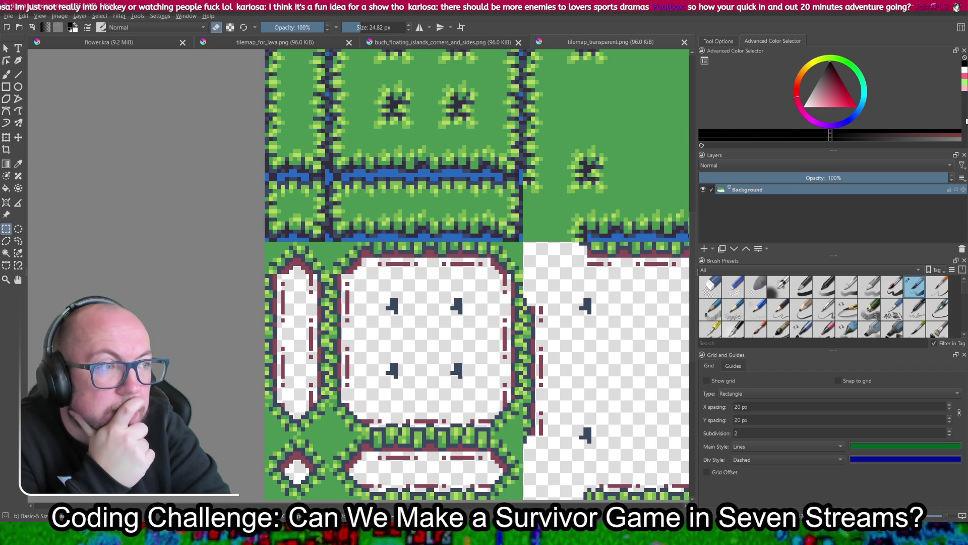
{"action": "left_click", "coordinate": [701, 146]}
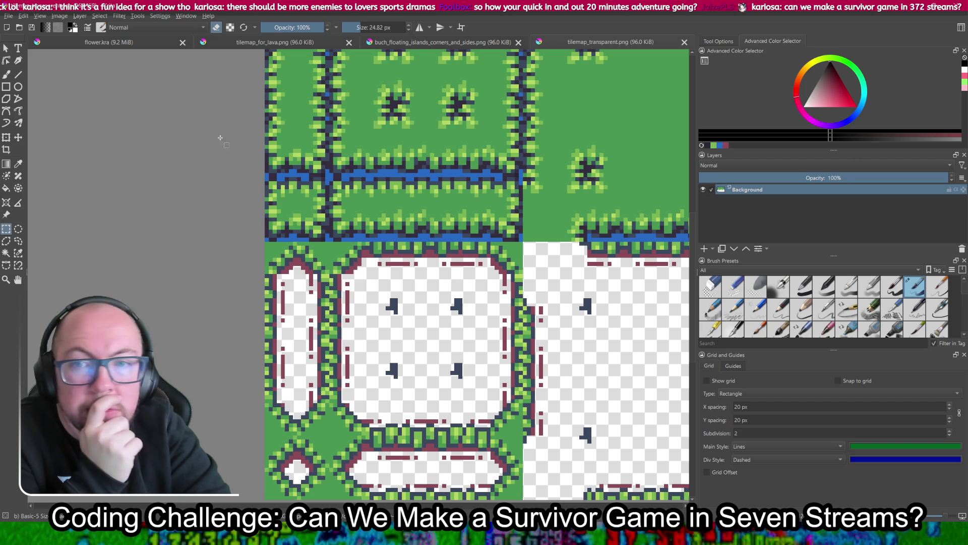
{"action": "left_click", "coordinate": [727, 146]}
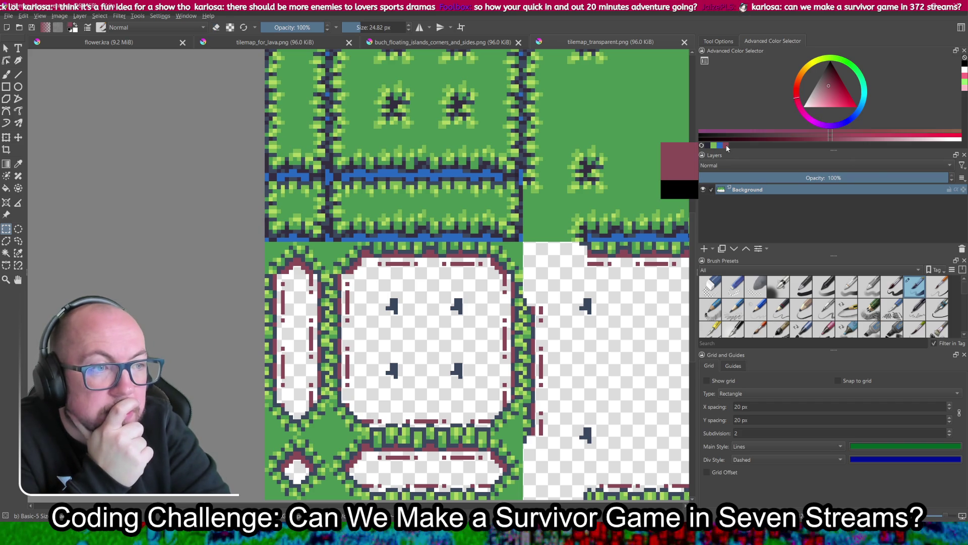
- Try rectangle selections over blocks of tiles, then clear the selection
{"action": "left_click", "coordinate": [349, 269]}
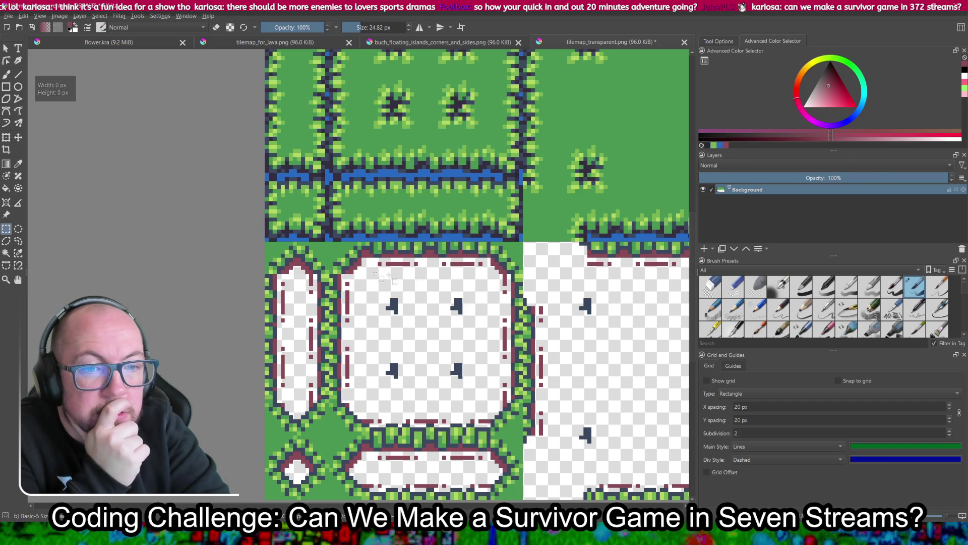
{"action": "mouse_move", "coordinate": [342, 273]}
{"action": "left_mouse_down"}
{"action": "mouse_move", "coordinate": [270, 121]}
{"action": "mouse_move", "coordinate": [243, 103]}
{"action": "left_mouse_up"}
{"action": "scroll", "coordinate": [603, 238], "scroll_direction": "down", "scroll_amount": 5}
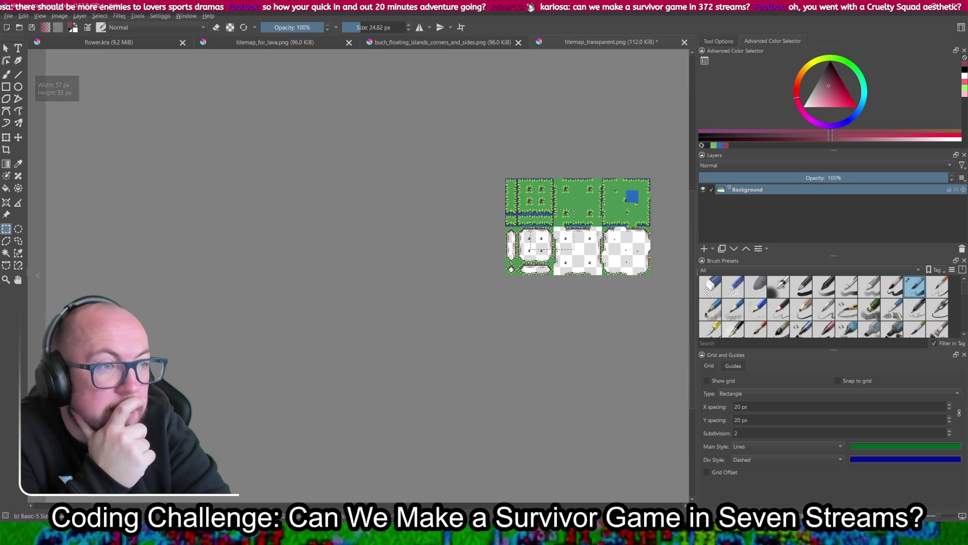
{"action": "scroll", "coordinate": [603, 238], "scroll_direction": "up", "scroll_amount": 3}
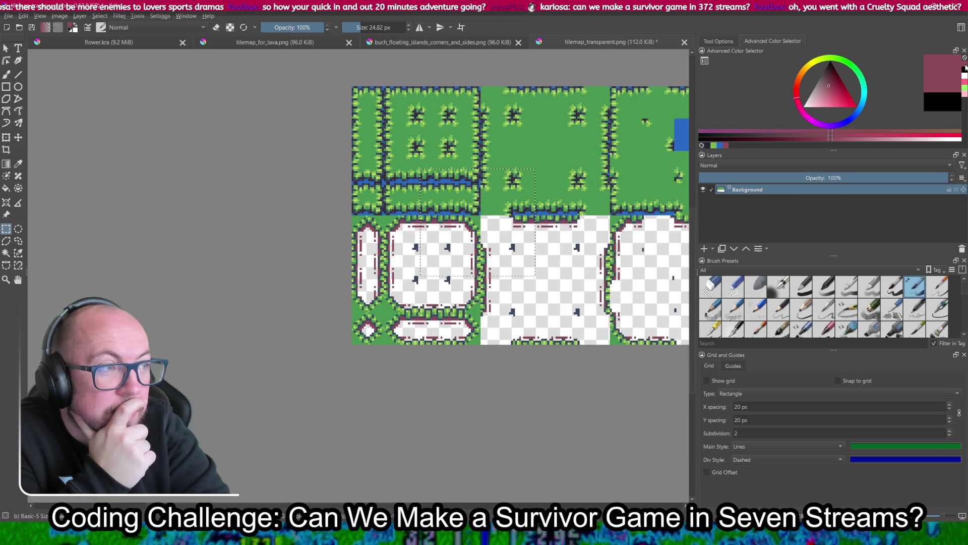
{"action": "left_click_drag", "start_coordinate": [309, 136], "coordinate": [491, 277]}
{"action": "left_click", "coordinate": [491, 277]}
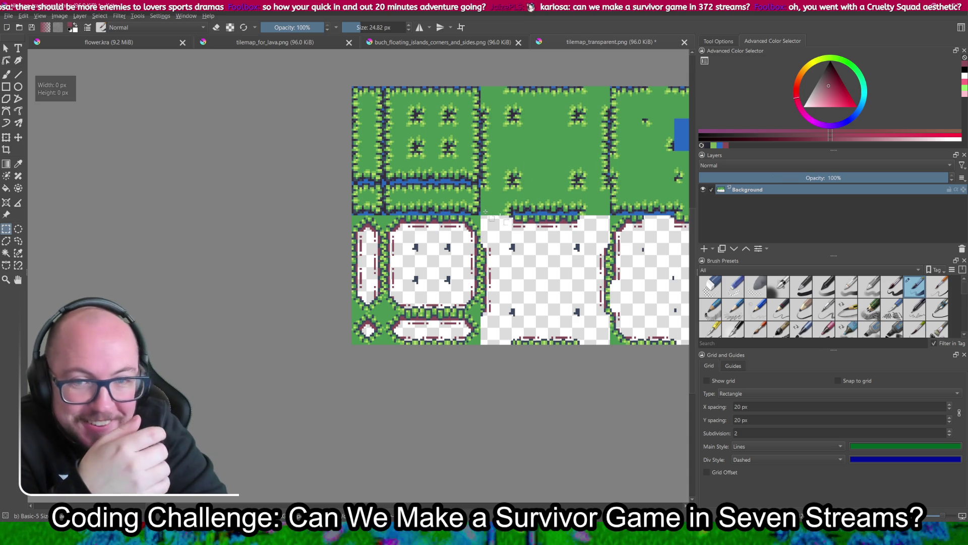
- Switch the Fill tool to erasing and clear the maroon strips along the tile's top edge
{"action": "left_click", "coordinate": [6, 187]}
{"action": "scroll", "coordinate": [443, 212], "scroll_direction": "up", "scroll_amount": 3}
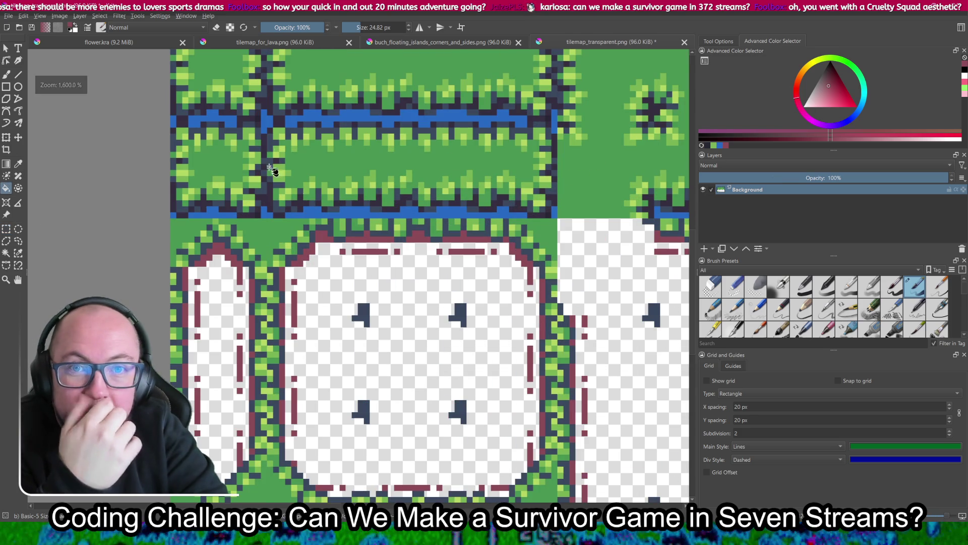
{"action": "left_click", "coordinate": [218, 28]}
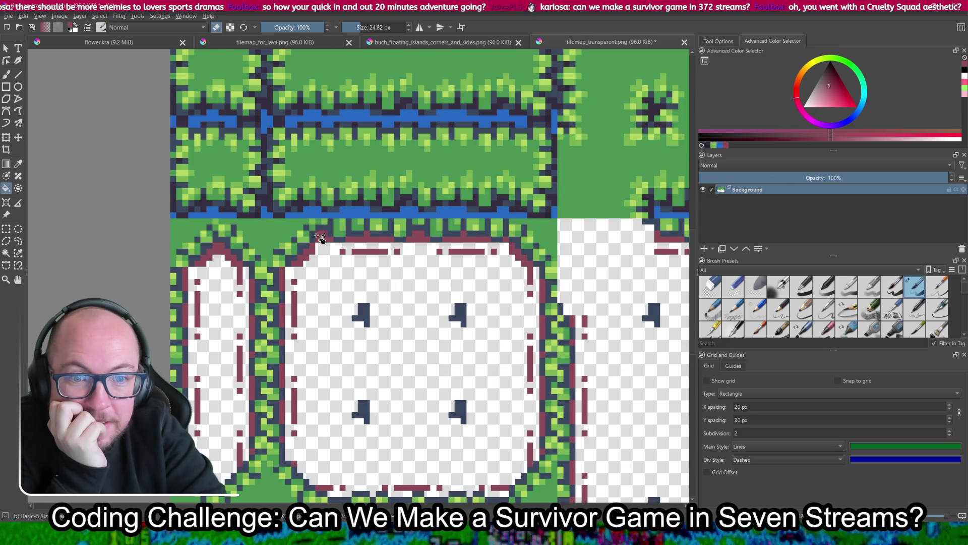
{"action": "left_click", "coordinate": [309, 259]}
{"action": "left_click", "coordinate": [362, 255]}
{"action": "left_click", "coordinate": [384, 237]}
{"action": "left_click", "coordinate": [418, 235]}
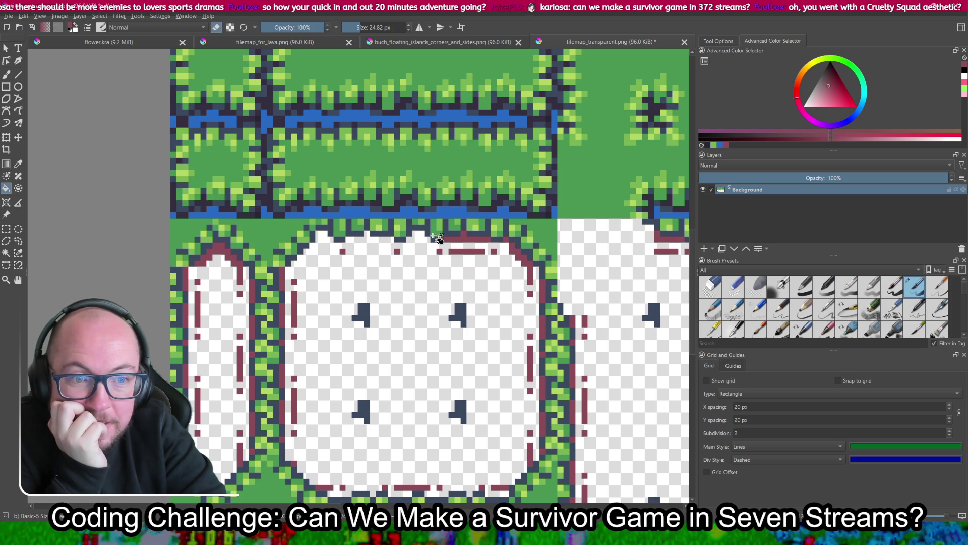
{"action": "left_click", "coordinate": [462, 239]}
{"action": "left_click", "coordinate": [463, 252]}
{"action": "left_click", "coordinate": [515, 256]}
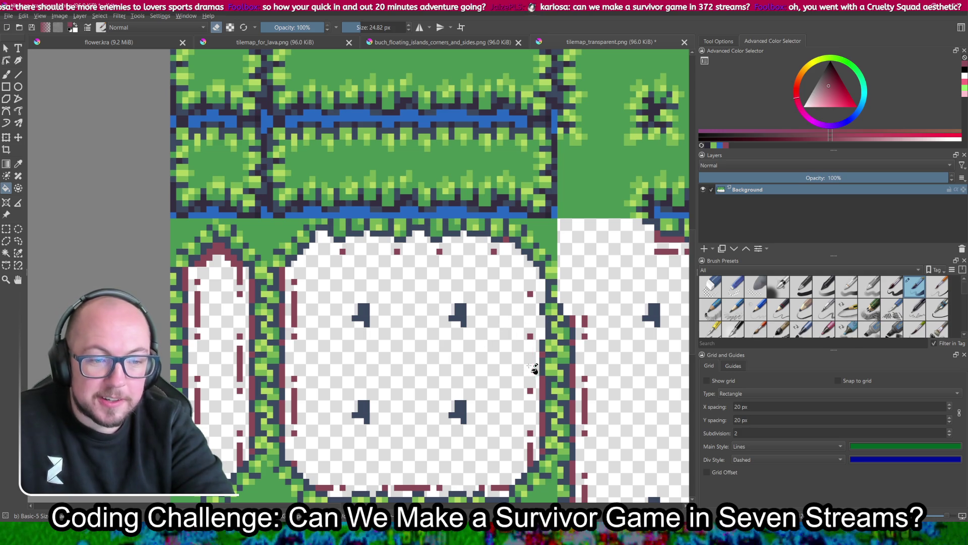
- Erase the dark-red strips along the inner left edges, then save tilemap_transparent.png as PNG
{"action": "scroll", "coordinate": [530, 370], "scroll_direction": "down", "scroll_amount": 1}
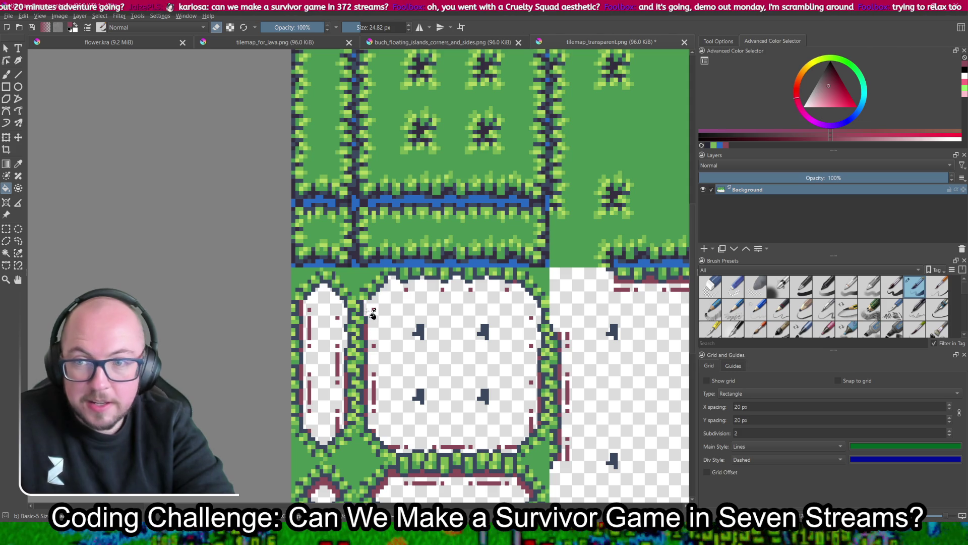
{"action": "scroll", "coordinate": [373, 312], "scroll_direction": "up", "scroll_amount": 5}
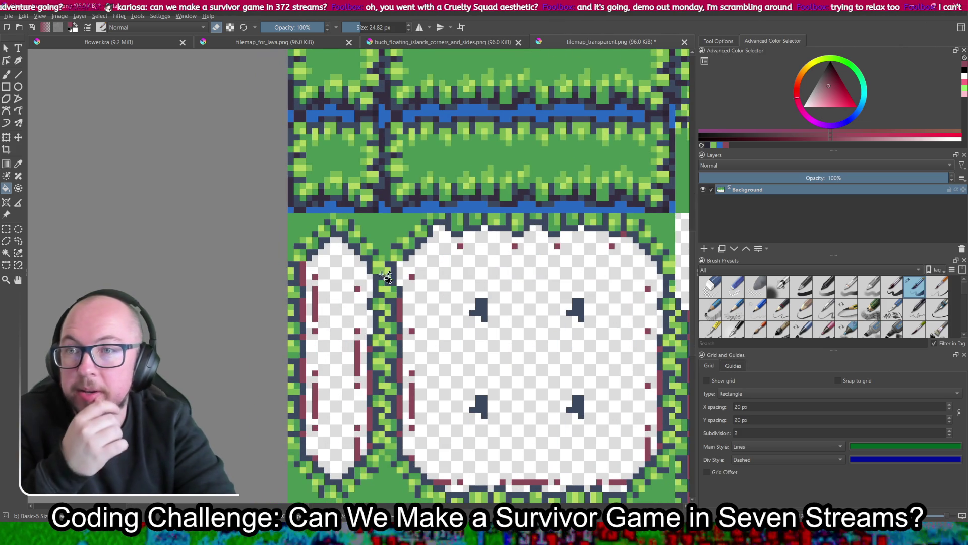
{"action": "scroll", "coordinate": [386, 280], "scroll_direction": "down", "scroll_amount": 2}
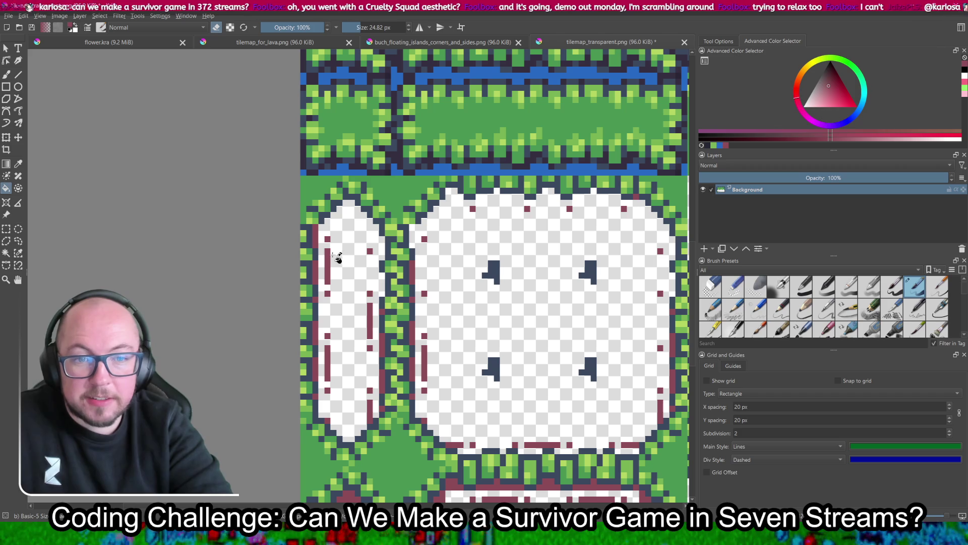
{"action": "left_click", "coordinate": [329, 258]}
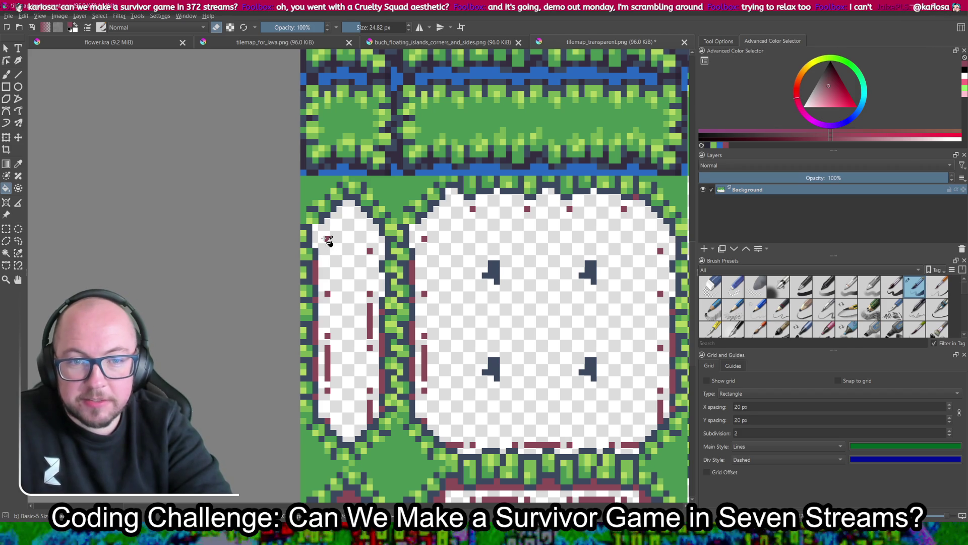
{"action": "left_click", "coordinate": [316, 286]}
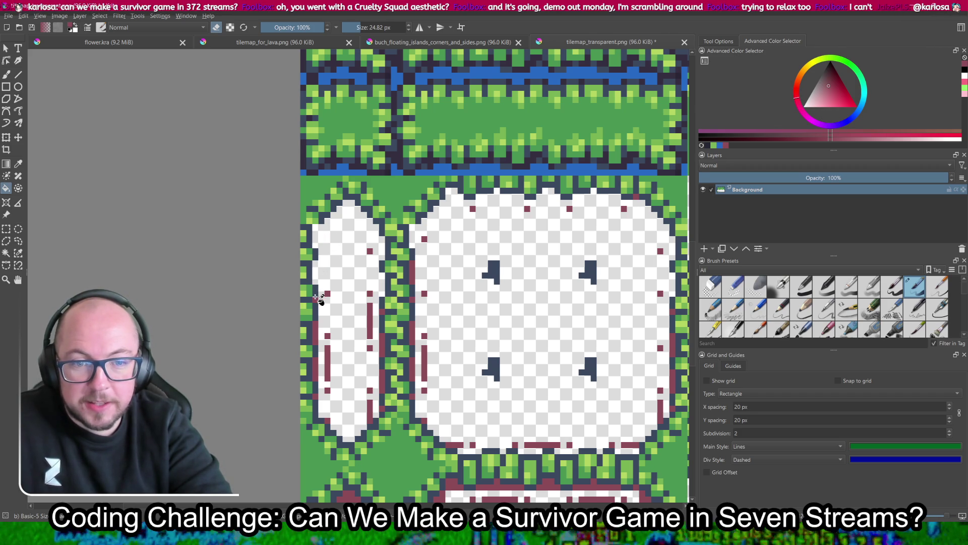
{"action": "left_click", "coordinate": [322, 337]}
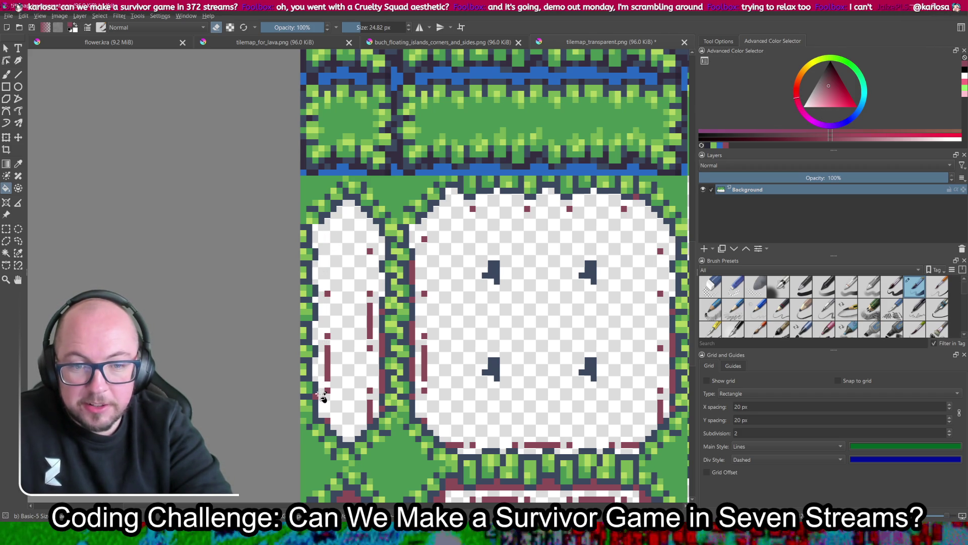
{"action": "left_click", "coordinate": [327, 363]}
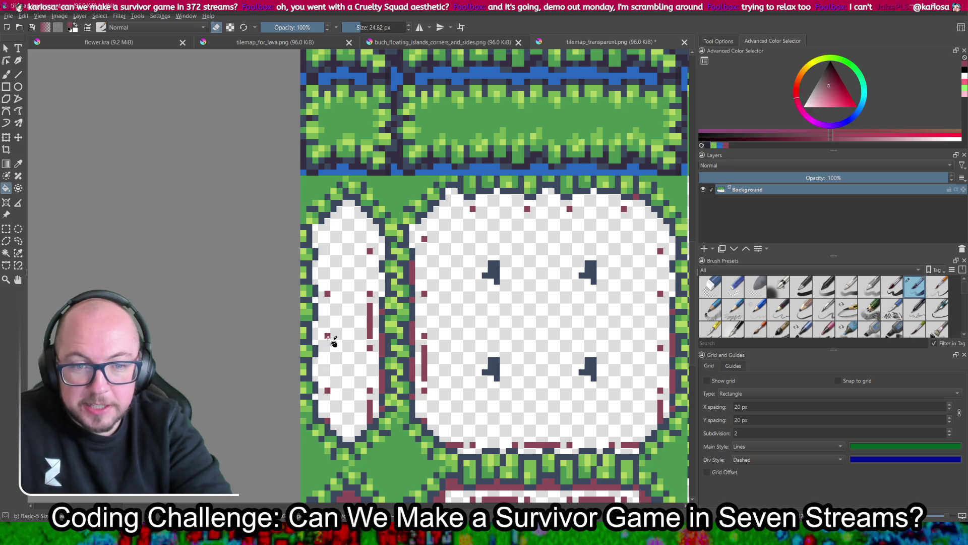
{"action": "left_click", "coordinate": [369, 325]}
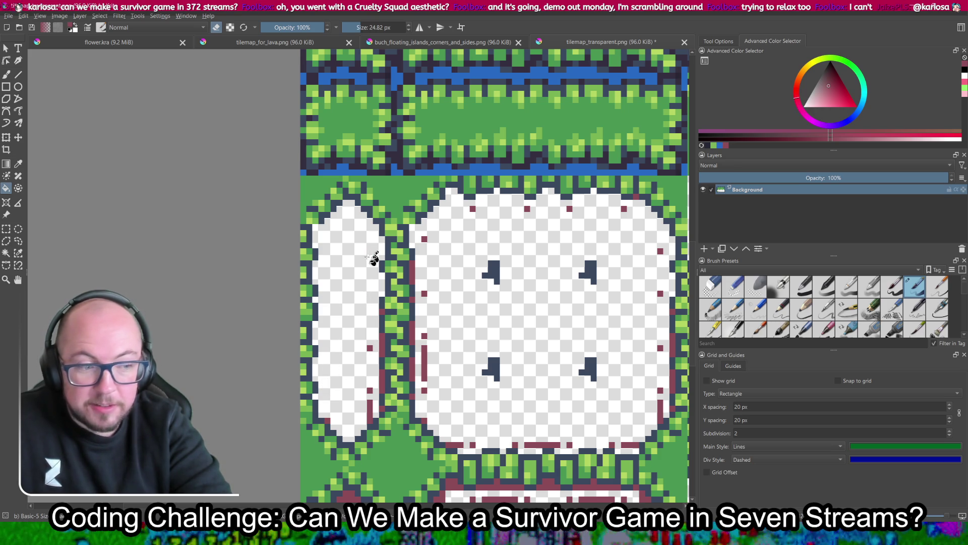
{"action": "scroll", "coordinate": [384, 321], "scroll_direction": "down", "scroll_amount": 2}
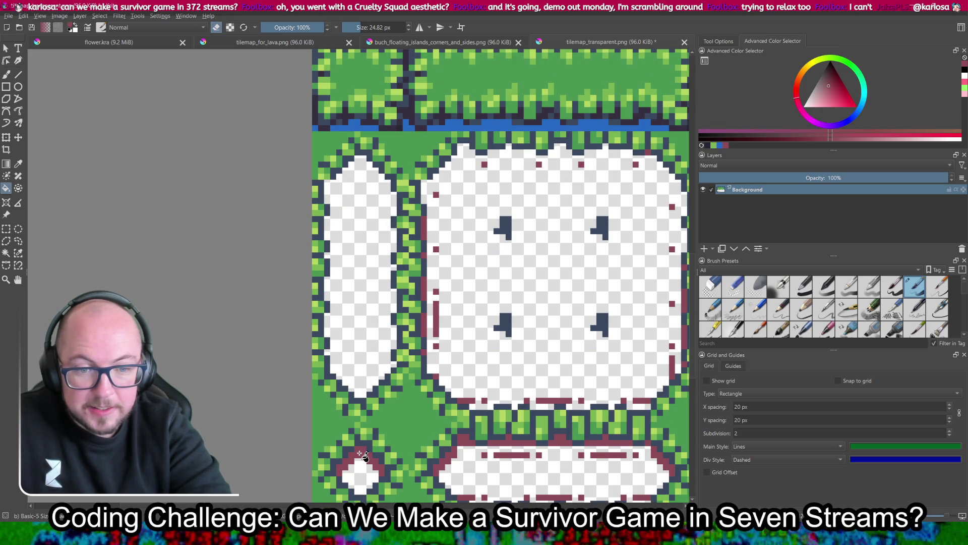
{"action": "scroll", "coordinate": [363, 456], "scroll_direction": "right", "scroll_amount": 5}
{"action": "left_click", "coordinate": [291, 286]}
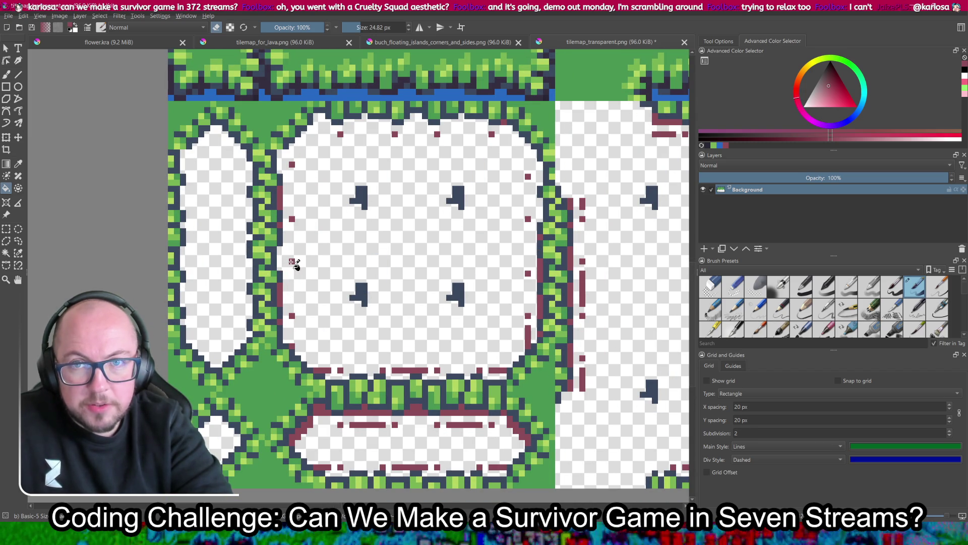
{"action": "key", "text": "ctrl+s"}
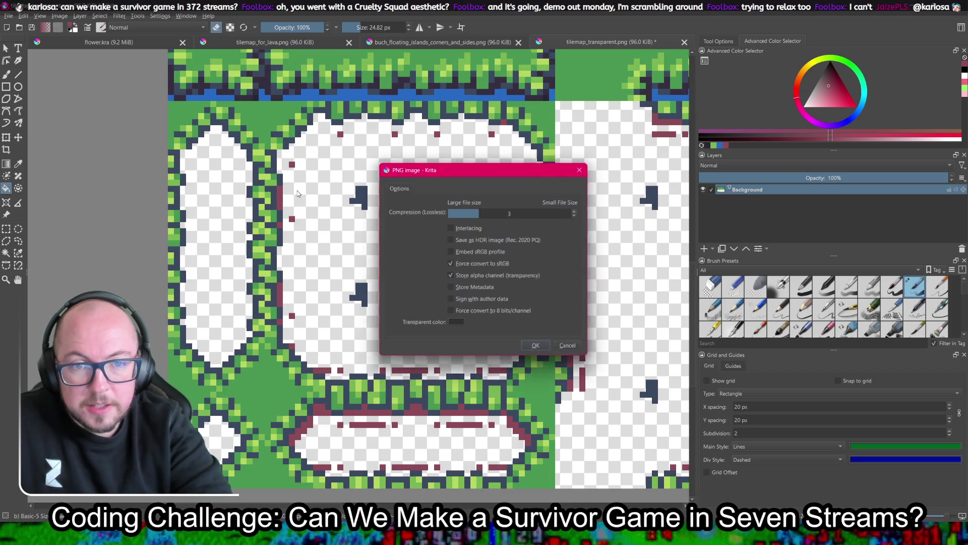
{"action": "left_click", "coordinate": [539, 348]}
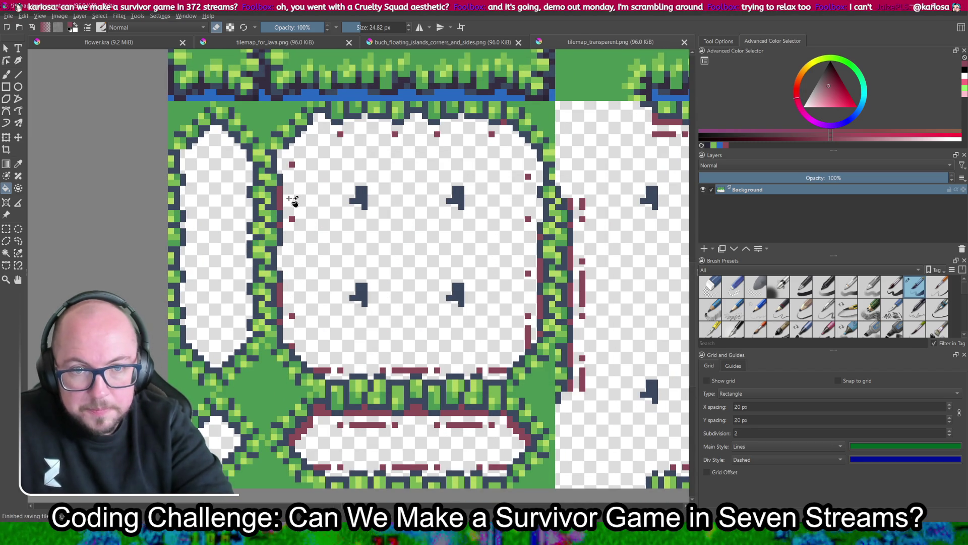
- Erase the remaining maroon pixels around the island edges and re-save the PNG
{"action": "left_click", "coordinate": [283, 199]}
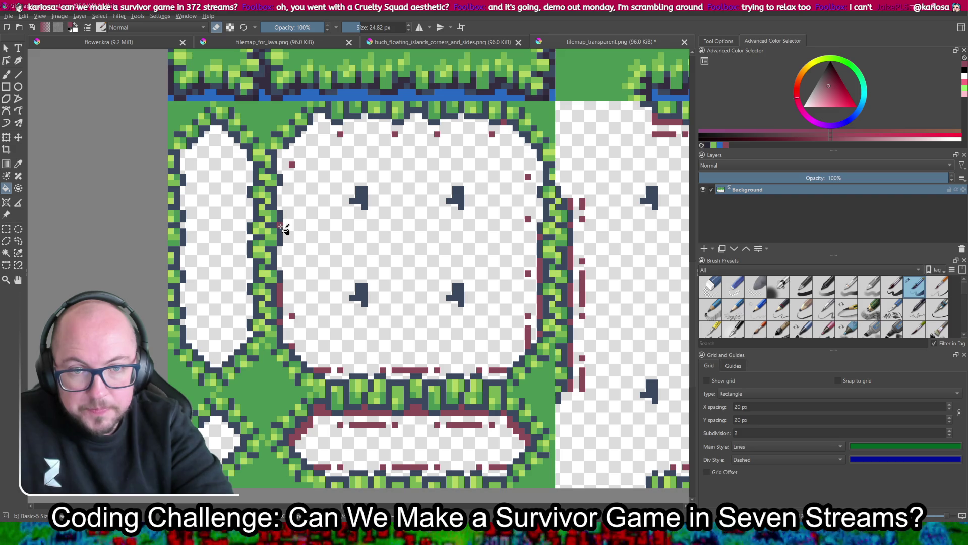
{"action": "left_click", "coordinate": [280, 300]}
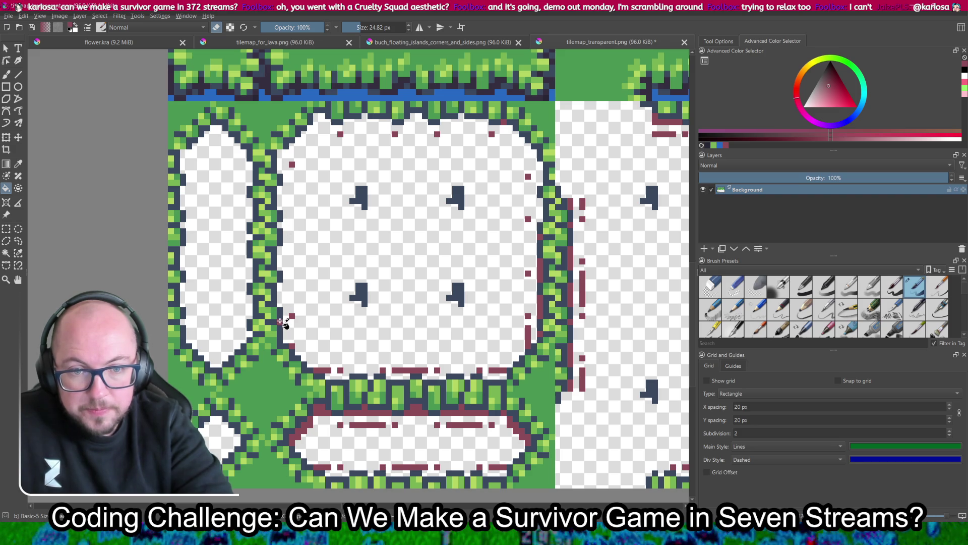
{"action": "left_click_drag", "start_coordinate": [328, 413], "coordinate": [295, 440]}
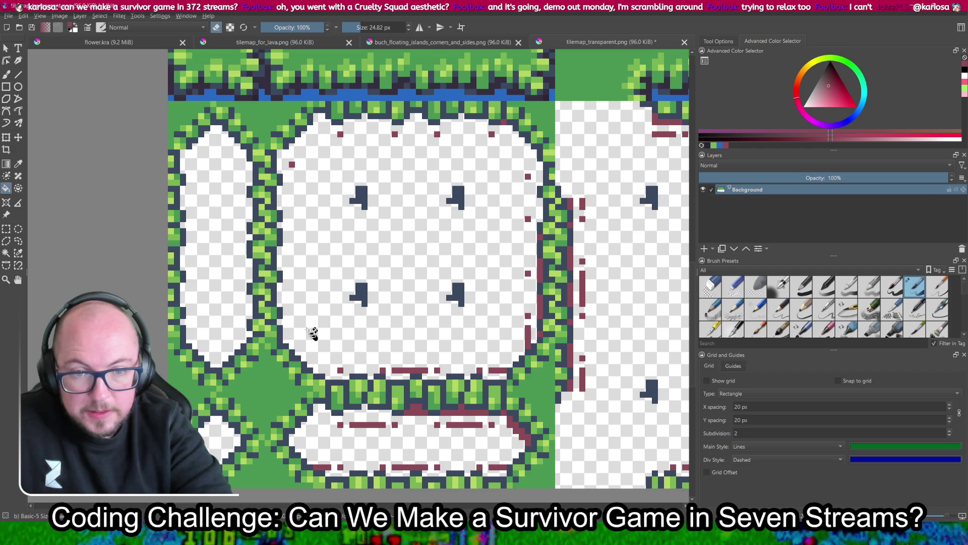
{"action": "mouse_move", "coordinate": [343, 373]}
{"action": "left_mouse_down"}
{"action": "mouse_move", "coordinate": [413, 373]}
{"action": "mouse_move", "coordinate": [386, 373]}
{"action": "left_mouse_up"}
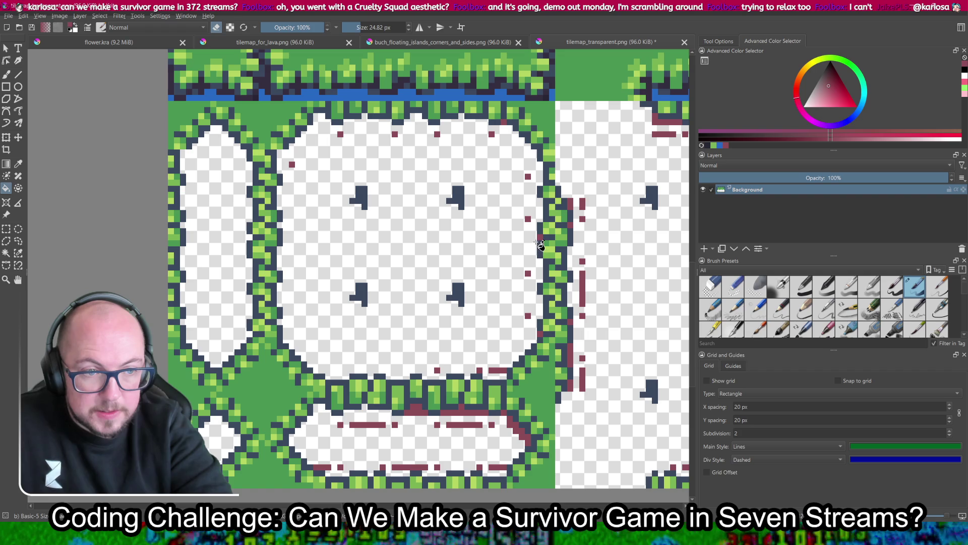
{"action": "left_click_drag", "start_coordinate": [578, 211], "coordinate": [582, 212]}
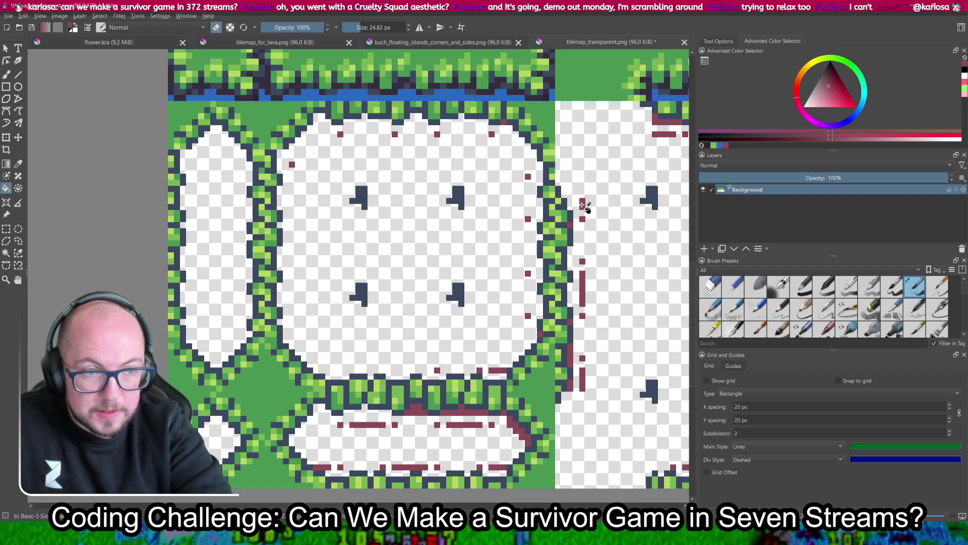
{"action": "left_click_drag", "start_coordinate": [585, 286], "coordinate": [584, 261]}
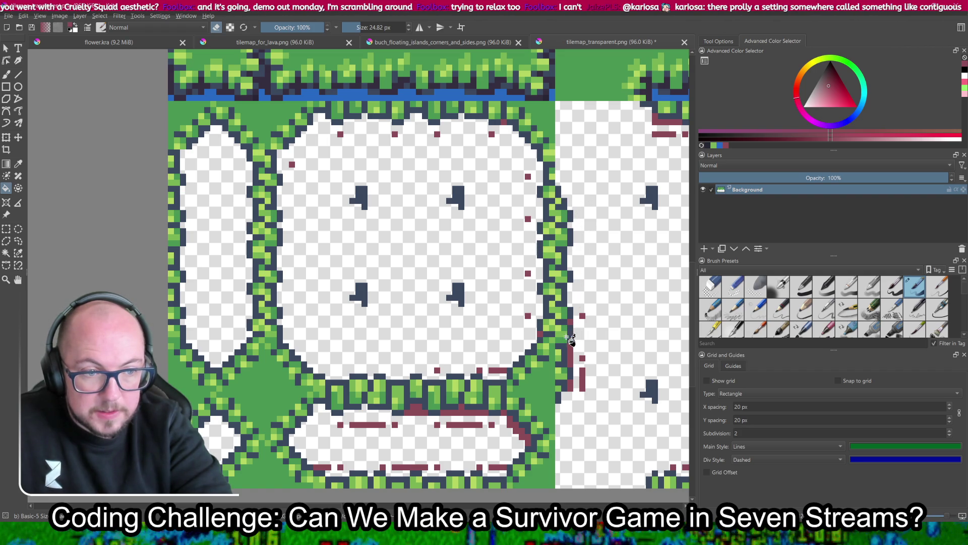
{"action": "left_click_drag", "start_coordinate": [581, 391], "coordinate": [582, 371]}
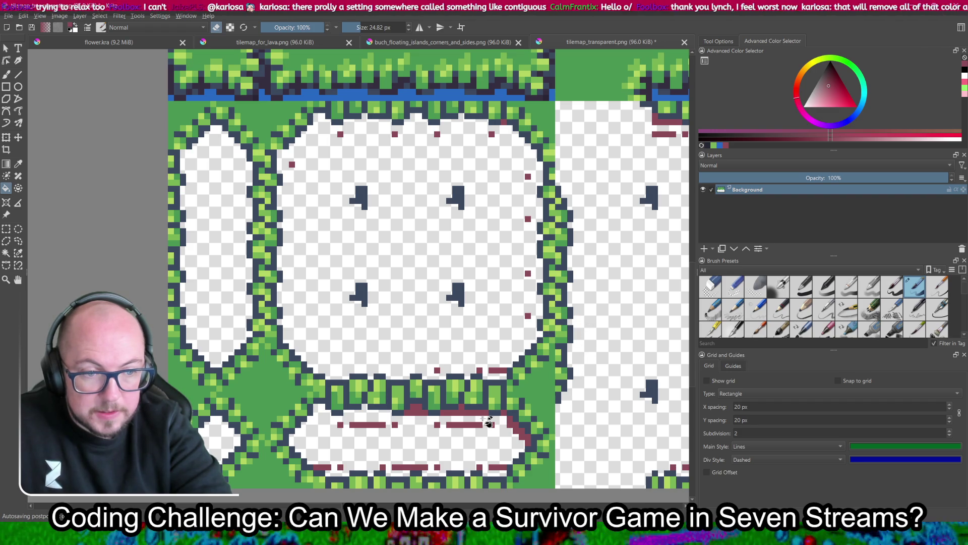
{"action": "mouse_move", "coordinate": [476, 425]}
{"action": "left_mouse_down"}
{"action": "mouse_move", "coordinate": [461, 416]}
{"action": "mouse_move", "coordinate": [440, 427]}
{"action": "mouse_move", "coordinate": [411, 418]}
{"action": "mouse_move", "coordinate": [352, 429]}
{"action": "mouse_move", "coordinate": [331, 467]}
{"action": "mouse_move", "coordinate": [318, 467]}
{"action": "left_mouse_up"}
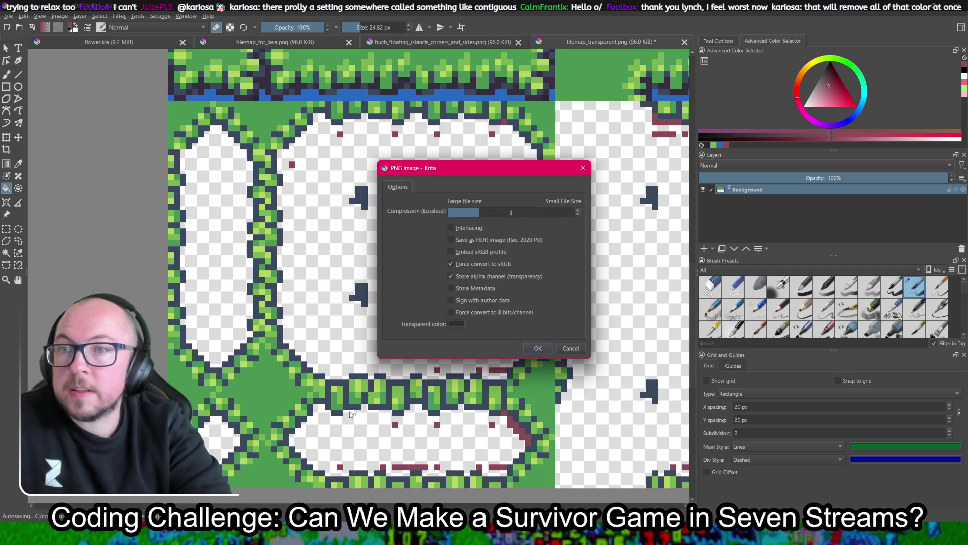
{"action": "left_click", "coordinate": [539, 348]}
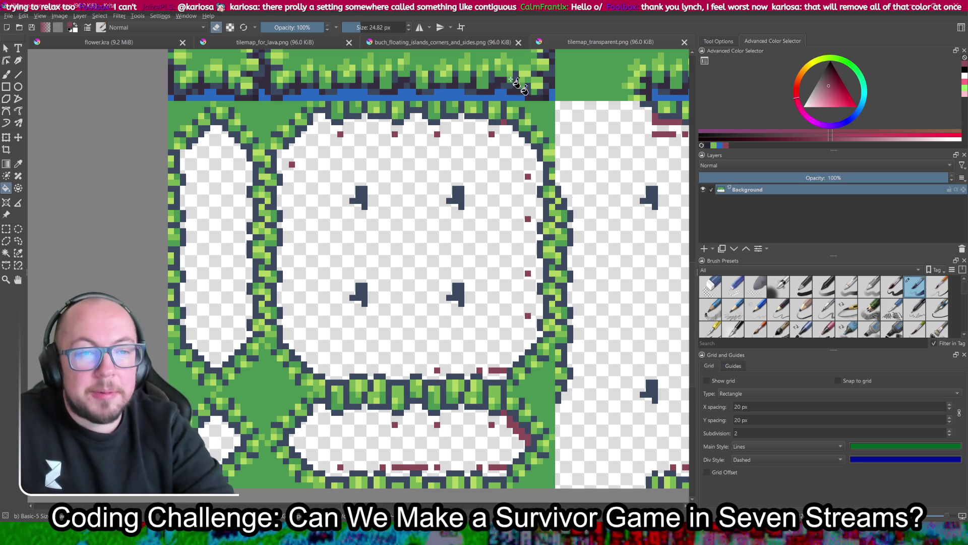
{"action": "scroll", "coordinate": [454, 293], "scroll_direction": "down", "scroll_amount": 5}
- At 3200% zoom, erase the first stray maroon tiles to transparency with the fill eraser
{"action": "scroll", "coordinate": [473, 261], "scroll_direction": "up", "scroll_amount": 6}
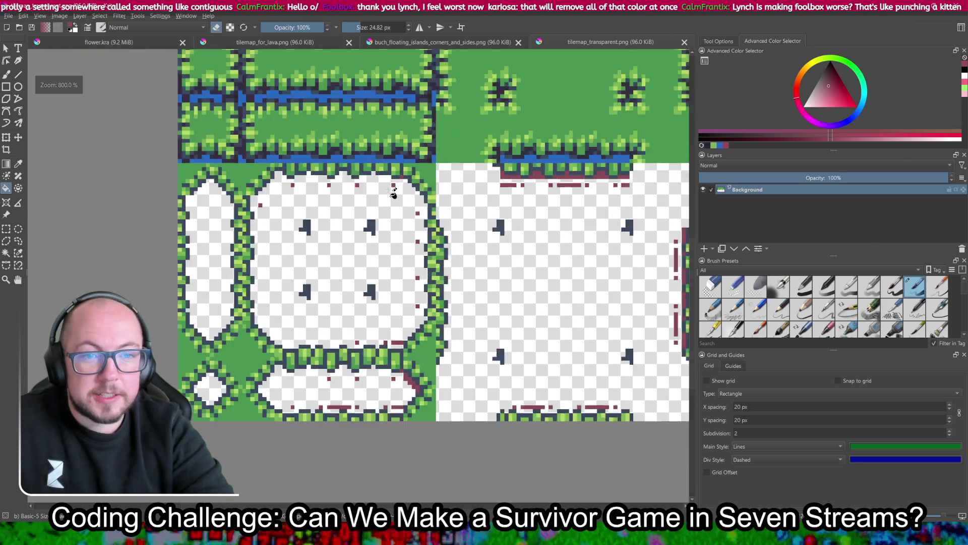
{"action": "left_click", "coordinate": [451, 148]}
{"action": "left_click", "coordinate": [418, 181]}
{"action": "left_click_drag", "start_coordinate": [273, 181], "coordinate": [426, 190]}
{"action": "left_click", "coordinate": [427, 191]}
{"action": "left_click", "coordinate": [315, 193]}
{"action": "left_click_drag", "start_coordinate": [205, 193], "coordinate": [358, 173]}
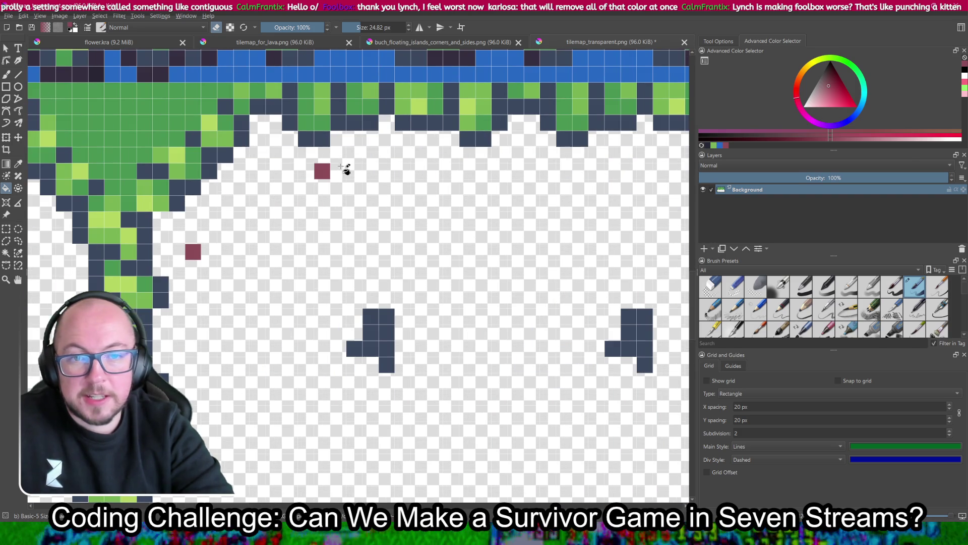
{"action": "left_click", "coordinate": [324, 170]}
{"action": "left_click", "coordinate": [192, 252]}
- Clear the maroon tiles near the dark border and beside the island's right column
{"action": "left_click_drag", "start_coordinate": [217, 434], "coordinate": [228, 268]}
{"action": "left_click_drag", "start_coordinate": [394, 434], "coordinate": [393, 282]}
{"action": "mouse_move", "coordinate": [408, 456]}
{"action": "left_mouse_down"}
{"action": "mouse_move", "coordinate": [379, 276]}
{"action": "mouse_move", "coordinate": [263, 270]}
{"action": "left_mouse_up"}
{"action": "left_click", "coordinate": [446, 300]}
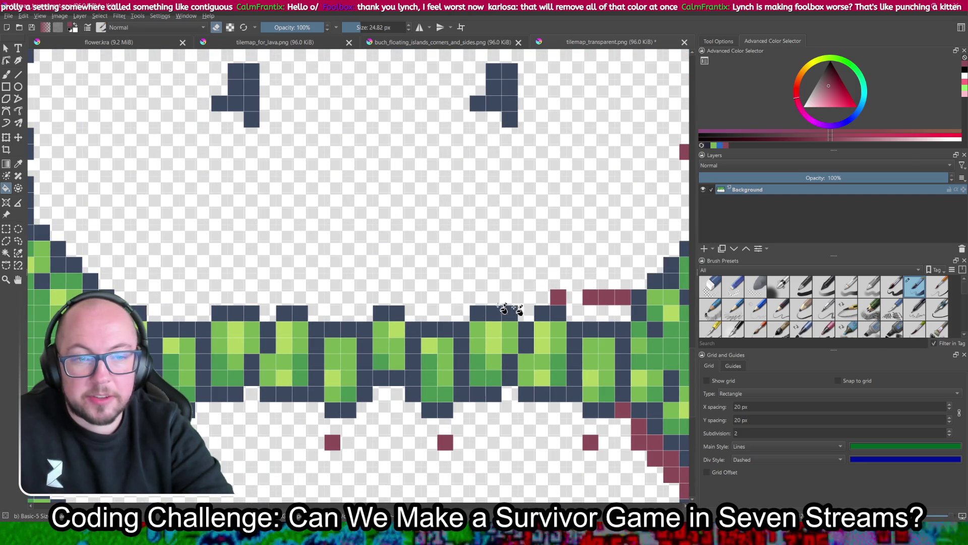
{"action": "left_click", "coordinate": [558, 298]}
{"action": "left_click_drag", "start_coordinate": [605, 292], "coordinate": [416, 283]}
{"action": "left_click", "coordinate": [496, 211]}
{"action": "mouse_move", "coordinate": [518, 189]}
{"action": "left_mouse_down"}
{"action": "mouse_move", "coordinate": [478, 209]}
{"action": "mouse_move", "coordinate": [463, 298]}
{"action": "left_mouse_up"}
{"action": "left_click", "coordinate": [457, 196]}
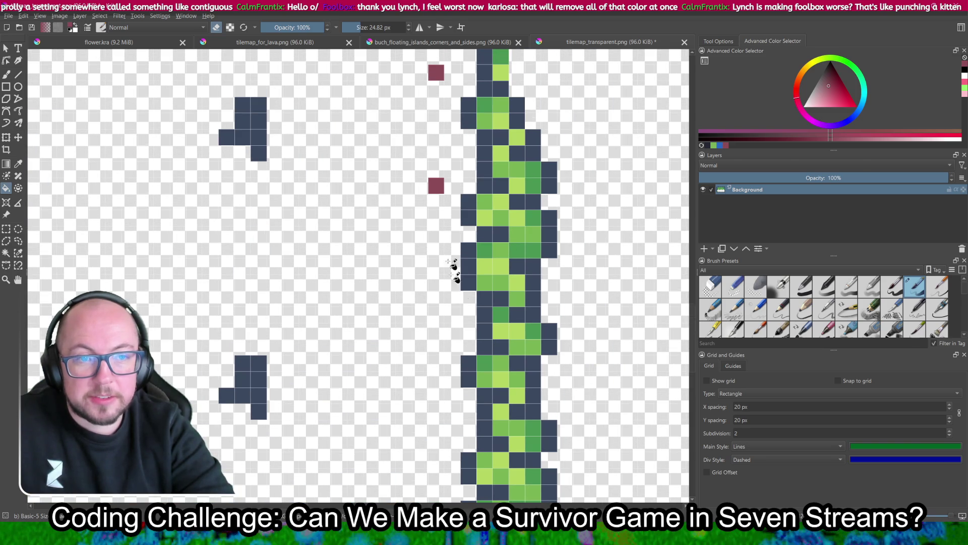
{"action": "left_click", "coordinate": [441, 190]}
{"action": "mouse_move", "coordinate": [448, 150]}
{"action": "left_mouse_down"}
{"action": "mouse_move", "coordinate": [438, 257]}
{"action": "mouse_move", "coordinate": [555, 232]}
{"action": "mouse_move", "coordinate": [474, 151]}
{"action": "left_mouse_up"}
{"action": "left_click", "coordinate": [428, 183]}
- Erase the long maroon bar and bottom-edge tiles along the lake, plus the diagonal run by the slope
{"action": "left_click_drag", "start_coordinate": [412, 358], "coordinate": [382, 242]}
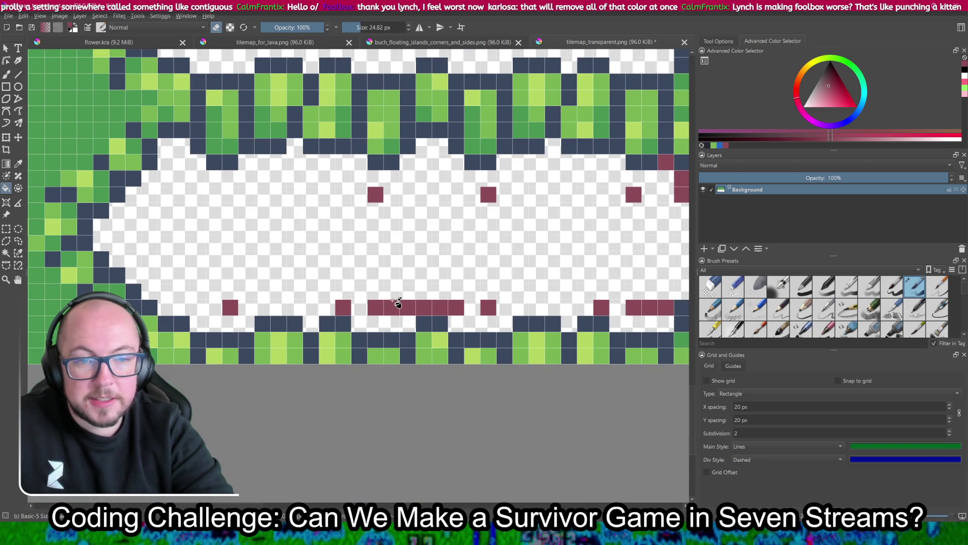
{"action": "left_click", "coordinate": [397, 308]}
{"action": "left_click", "coordinate": [375, 195]}
{"action": "left_click", "coordinate": [346, 307]}
{"action": "left_click", "coordinate": [232, 309]}
{"action": "left_click_drag", "start_coordinate": [510, 295], "coordinate": [302, 303]}
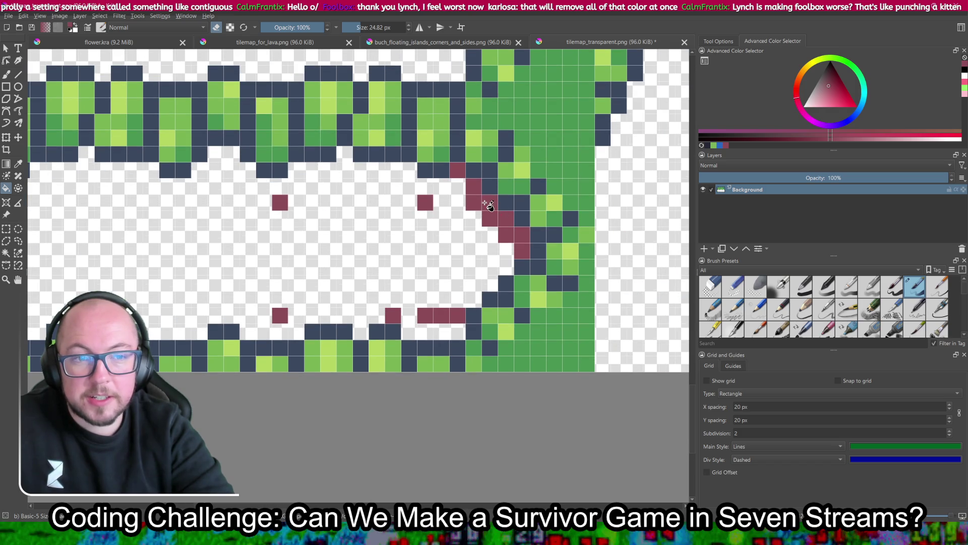
{"action": "left_click", "coordinate": [487, 205]}
{"action": "left_click", "coordinate": [438, 314]}
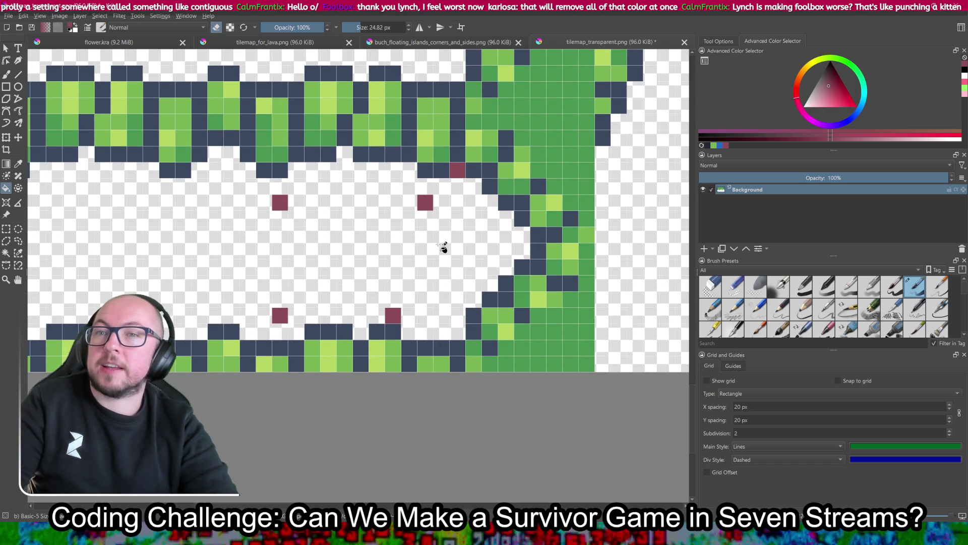
- Remove the maroon tiles below the top border and in the upper and lower rows
{"action": "left_click", "coordinate": [459, 171]}
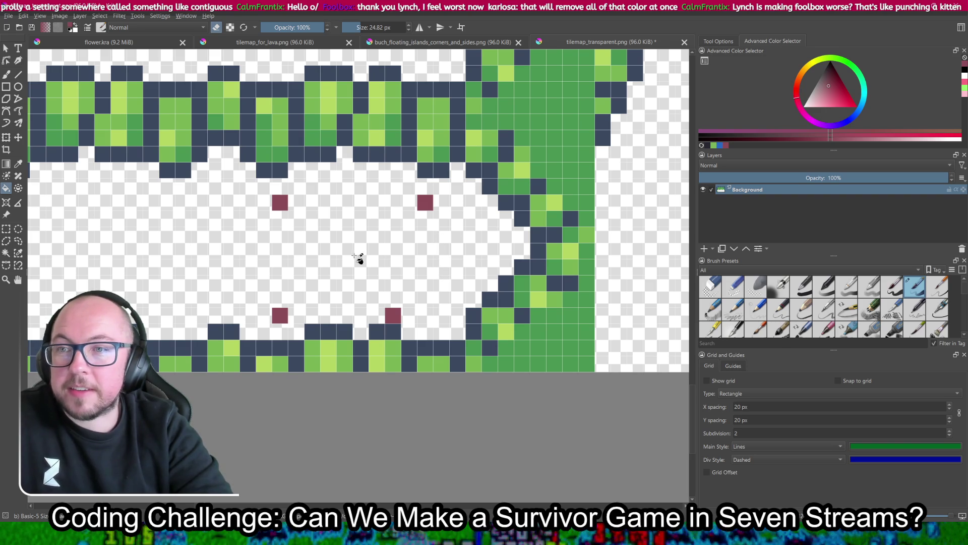
{"action": "left_click", "coordinate": [280, 202]}
{"action": "left_click", "coordinate": [280, 315]}
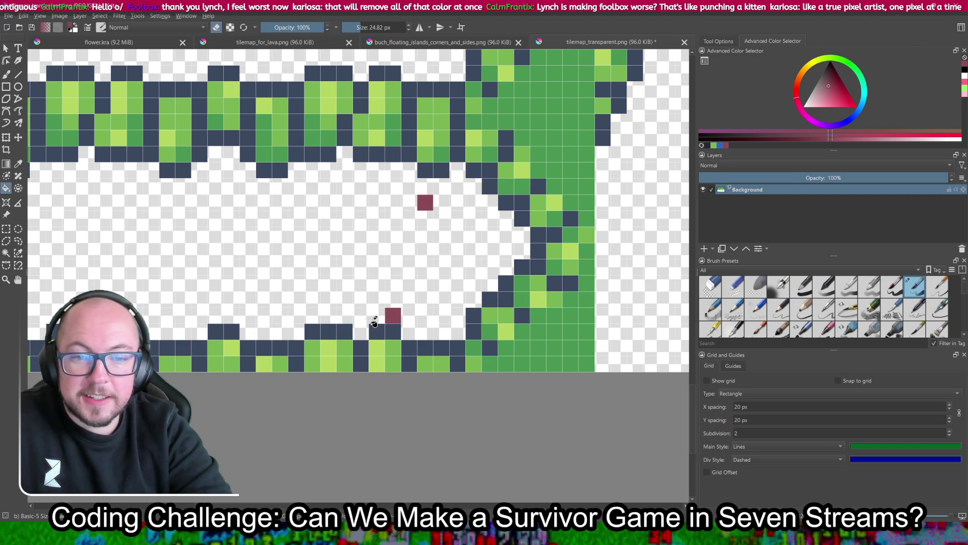
{"action": "left_click", "coordinate": [393, 316]}
{"action": "left_click", "coordinate": [425, 202]}
- Further right, erase the maroon tiles and strips sitting above the grass edge
{"action": "scroll", "coordinate": [511, 216], "scroll_direction": "right", "scroll_amount": 10}
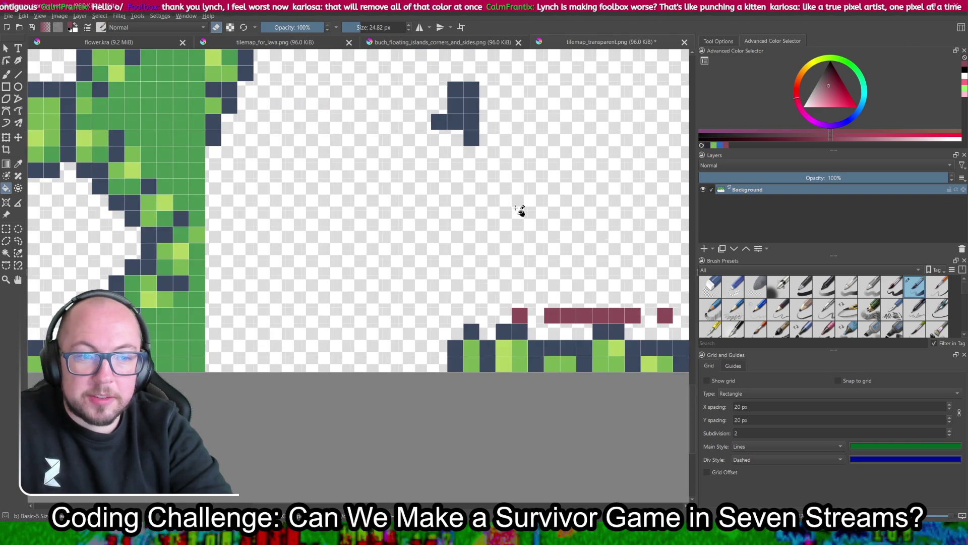
{"action": "left_click", "coordinate": [311, 288]}
{"action": "left_click", "coordinate": [378, 288]}
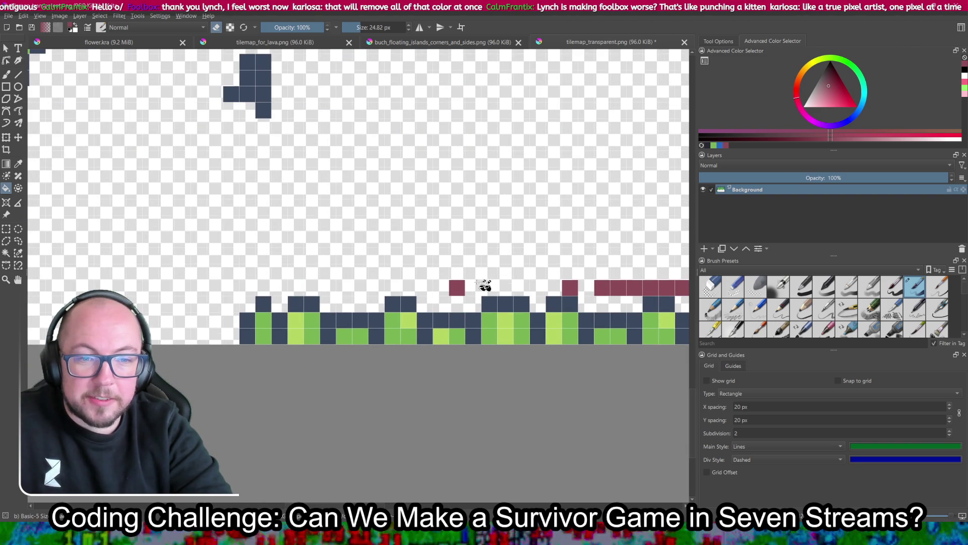
{"action": "left_click", "coordinate": [463, 292]}
{"action": "scroll", "coordinate": [517, 242], "scroll_direction": "right", "scroll_amount": 10}
{"action": "left_click", "coordinate": [356, 256]}
{"action": "left_click", "coordinate": [443, 256]}
{"action": "left_click", "coordinate": [500, 257]}
{"action": "scroll", "coordinate": [500, 202], "scroll_direction": "down", "scroll_amount": 3}
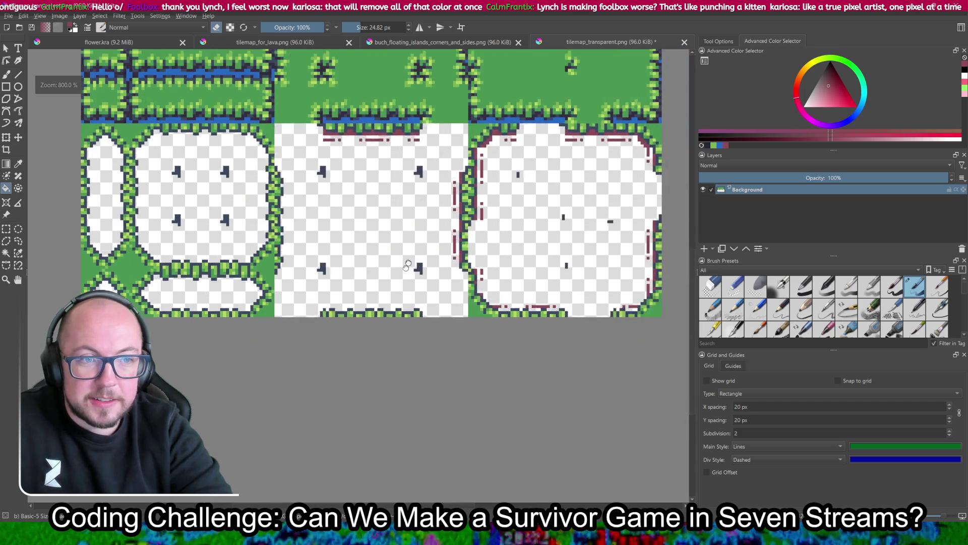
- Erase the maroon strips, small tile and blocks in the current view to transparency
{"action": "scroll", "coordinate": [217, 232], "scroll_direction": "up", "scroll_amount": 5}
{"action": "left_click", "coordinate": [217, 224]}
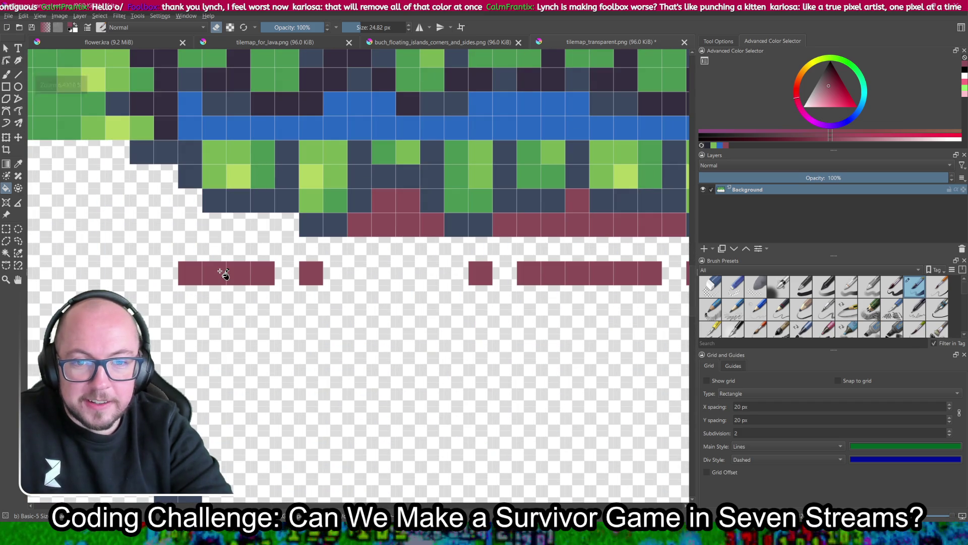
{"action": "left_click", "coordinate": [224, 273]}
{"action": "left_click", "coordinate": [311, 275]}
{"action": "left_click", "coordinate": [421, 226]}
{"action": "left_click", "coordinate": [482, 275]}
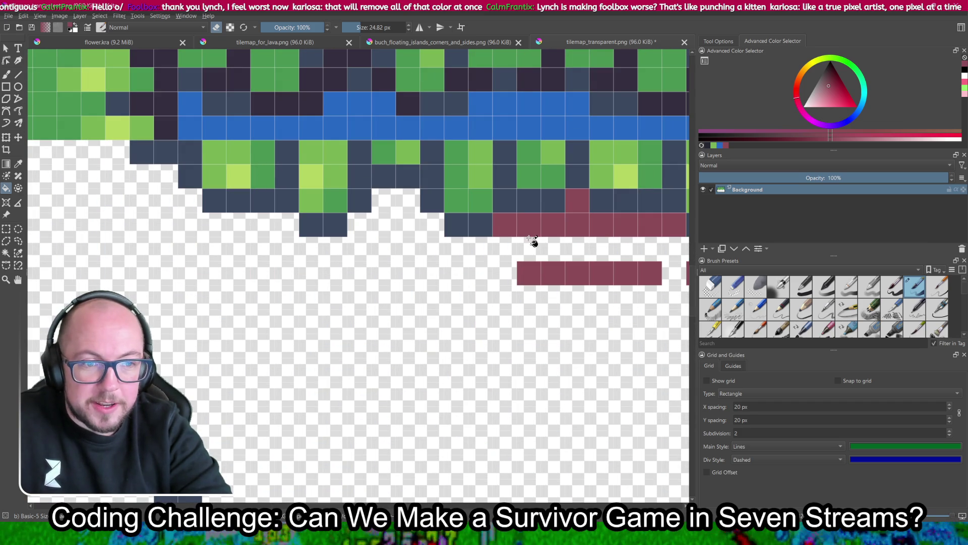
{"action": "left_click", "coordinate": [529, 226]}
- Clear the remaining maroon strips and blocks further along, including the upper-right ones
{"action": "left_click_drag", "start_coordinate": [534, 225], "coordinate": [204, 203]}
{"action": "left_click", "coordinate": [241, 251]}
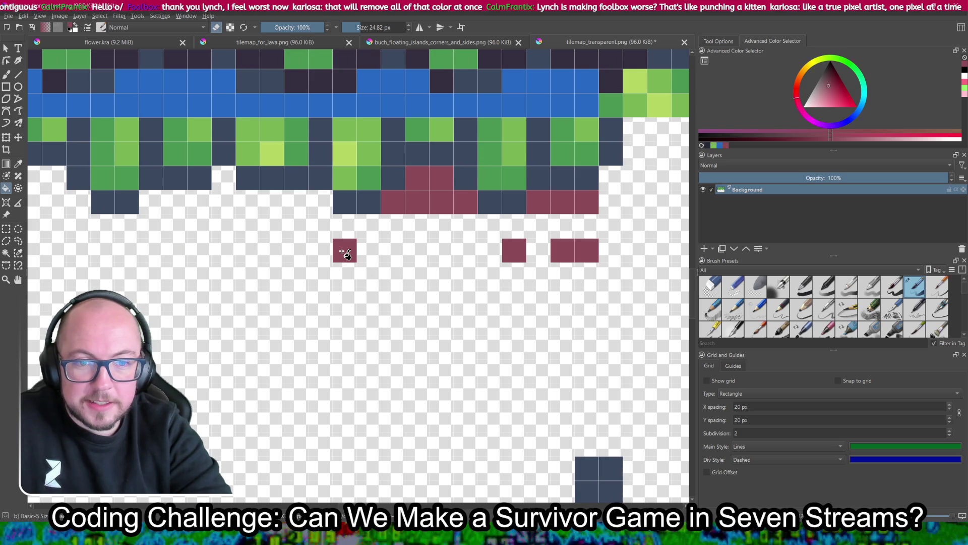
{"action": "left_click", "coordinate": [345, 249]}
{"action": "left_click", "coordinate": [428, 192]}
{"action": "left_click", "coordinate": [512, 250]}
{"action": "left_click", "coordinate": [562, 204]}
{"action": "left_click", "coordinate": [575, 250]}
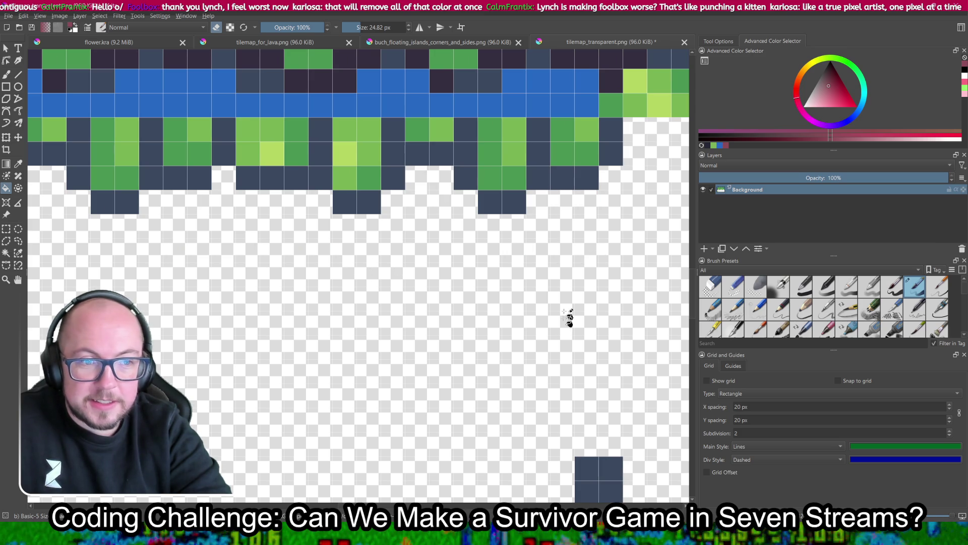
- Erase the maroon tiles and strips beside the vertical grass strip
{"action": "scroll", "coordinate": [454, 278], "scroll_direction": "down", "scroll_amount": 3}
{"action": "left_click_drag", "start_coordinate": [454, 280], "coordinate": [355, 201]}
{"action": "scroll", "coordinate": [355, 200], "scroll_direction": "down", "scroll_amount": 2}
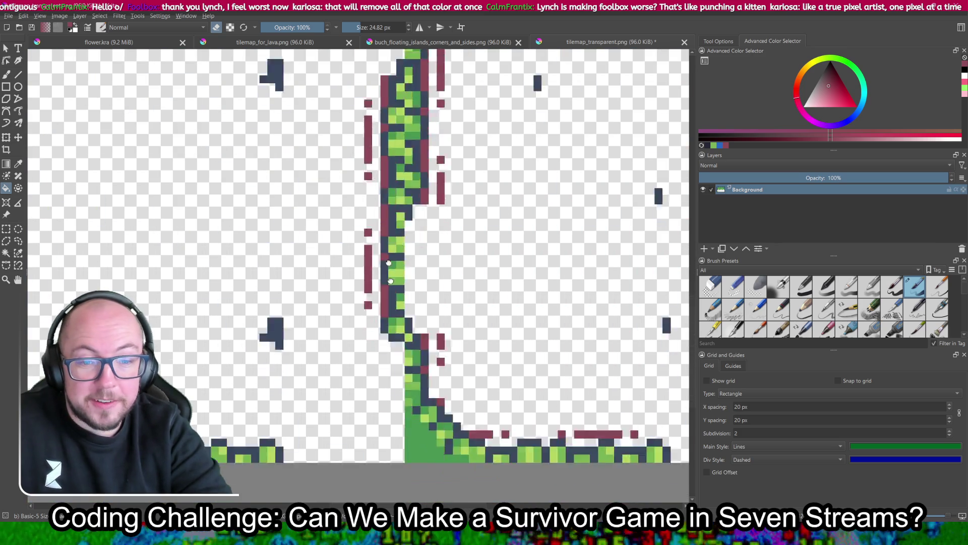
{"action": "scroll", "coordinate": [372, 374], "scroll_direction": "up", "scroll_amount": 5}
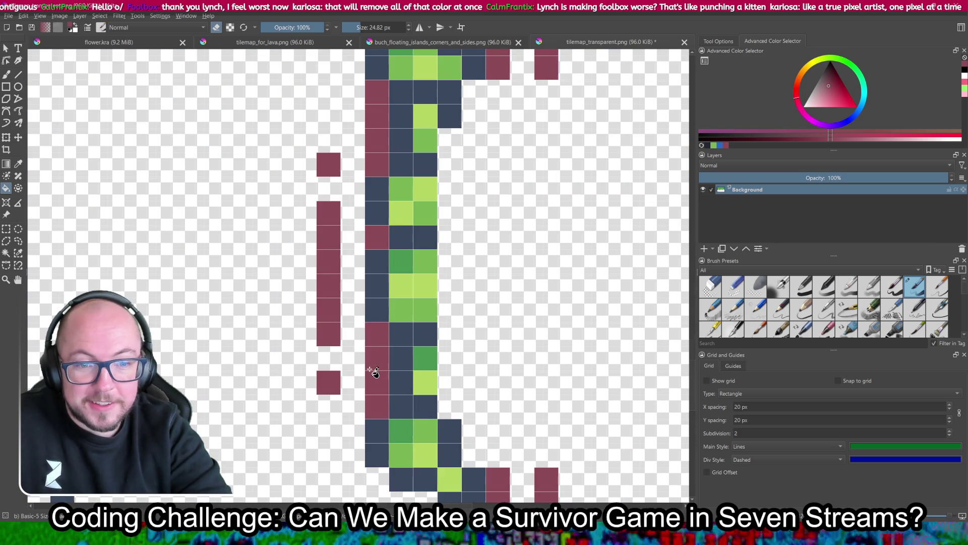
{"action": "left_click", "coordinate": [335, 379]}
{"action": "left_click", "coordinate": [333, 238]}
{"action": "left_click", "coordinate": [336, 171]}
{"action": "left_click", "coordinate": [379, 144]}
{"action": "left_click", "coordinate": [379, 236]}
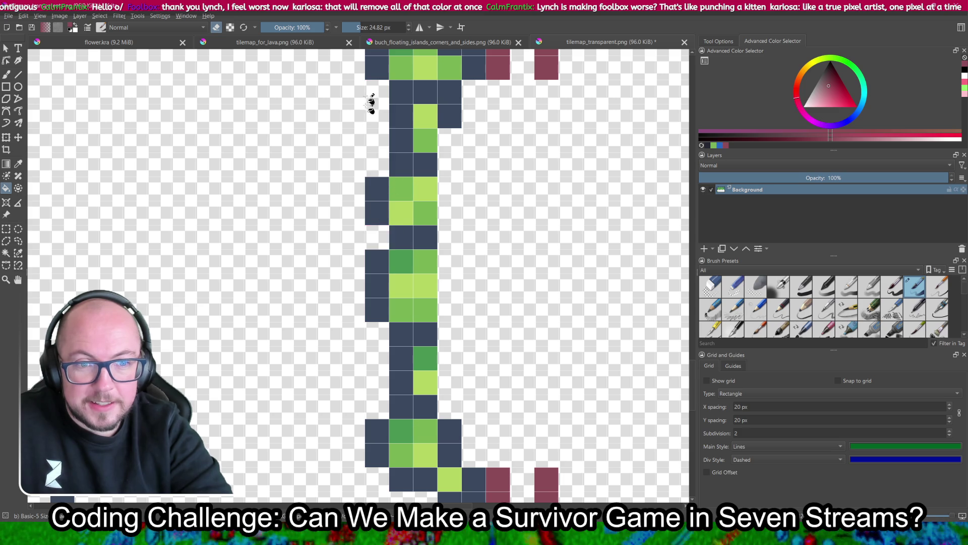
- Clear the maroon areas in the column left of the grass strip
{"action": "scroll", "coordinate": [370, 130], "scroll_direction": "up", "scroll_amount": 5}
{"action": "left_click", "coordinate": [322, 333]}
{"action": "left_click", "coordinate": [328, 161]}
{"action": "left_click", "coordinate": [323, 116]}
{"action": "left_click", "coordinate": [371, 187]}
{"action": "left_click", "coordinate": [374, 329]}
- Erase the maroon edge and tile groups around the grass corner
{"action": "scroll", "coordinate": [358, 357], "scroll_direction": "up", "scroll_amount": 5}
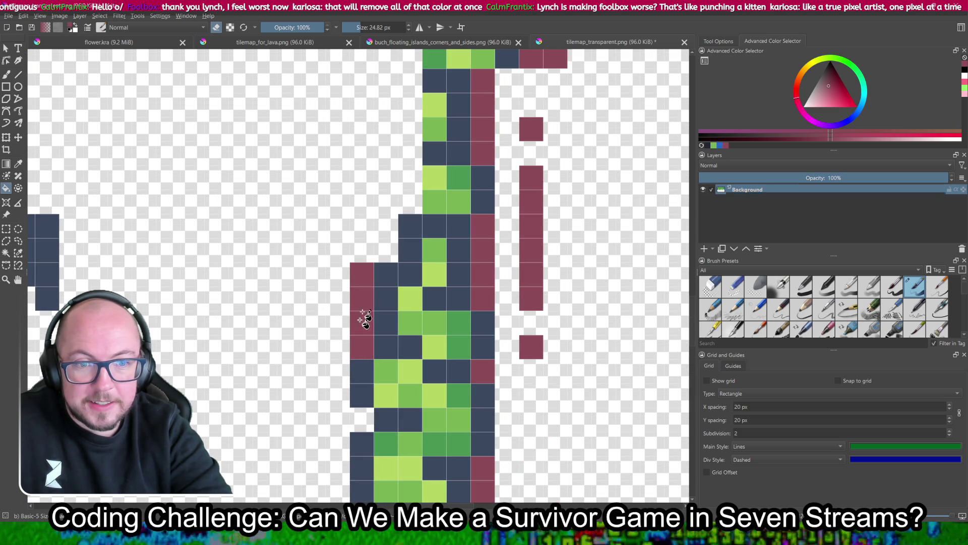
{"action": "scroll", "coordinate": [359, 328], "scroll_direction": "down", "scroll_amount": 8}
{"action": "scroll", "coordinate": [334, 244], "scroll_direction": "up", "scroll_amount": 2}
{"action": "scroll", "coordinate": [334, 244], "scroll_direction": "up", "scroll_amount": 4}
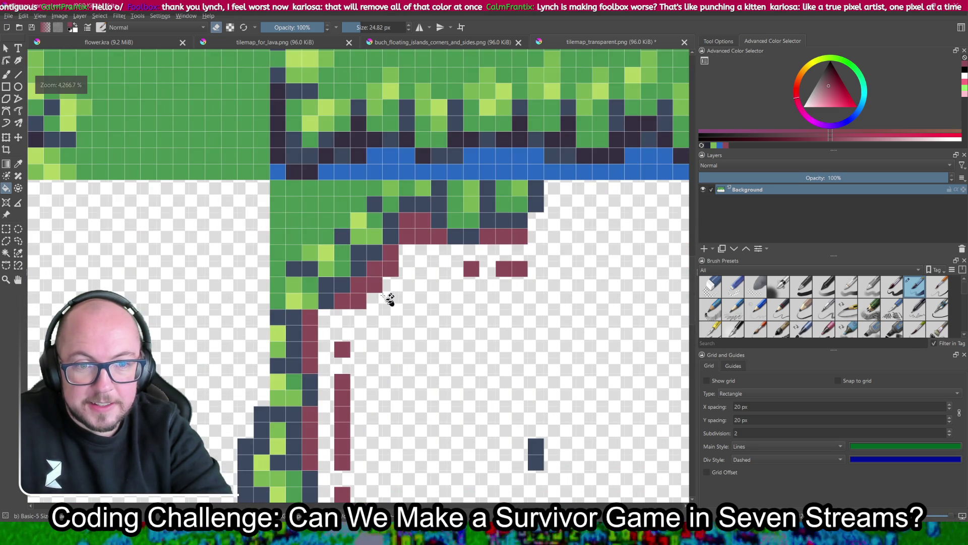
{"action": "left_click", "coordinate": [396, 264]}
{"action": "left_click", "coordinate": [507, 233]}
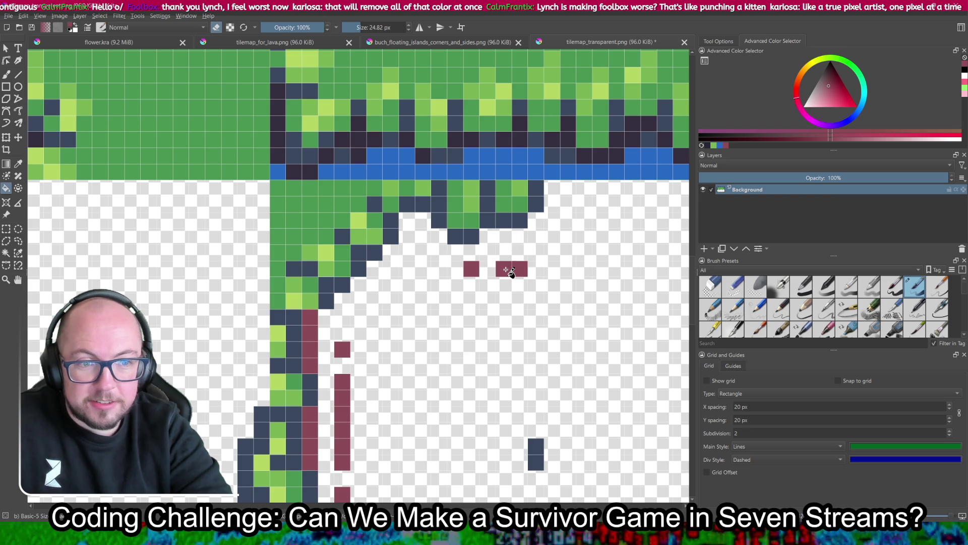
{"action": "left_click", "coordinate": [512, 269]}
{"action": "left_click", "coordinate": [471, 268]}
- Remove the maroon pixel groups along the lower grass strip
{"action": "left_click_drag", "start_coordinate": [395, 374], "coordinate": [424, 306]}
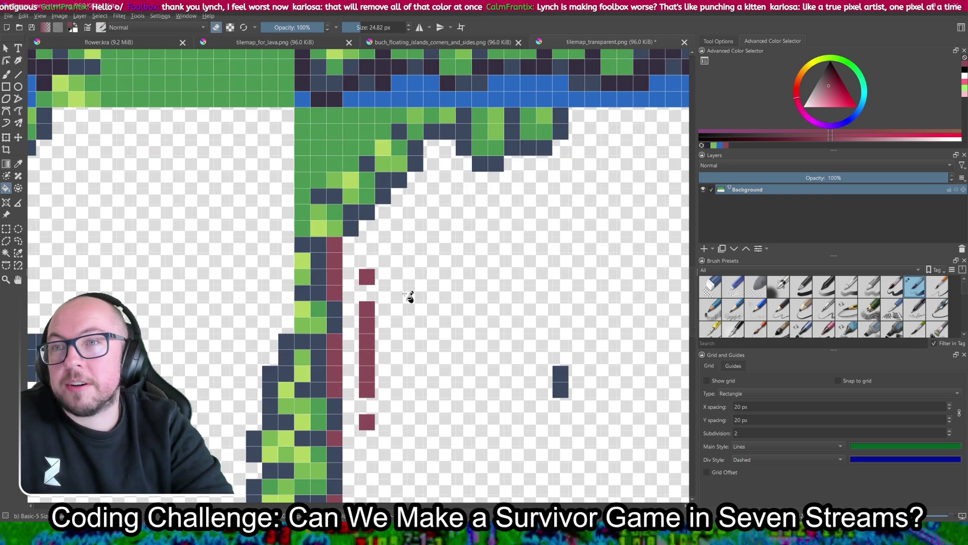
{"action": "left_click_drag", "start_coordinate": [426, 335], "coordinate": [426, 272]}
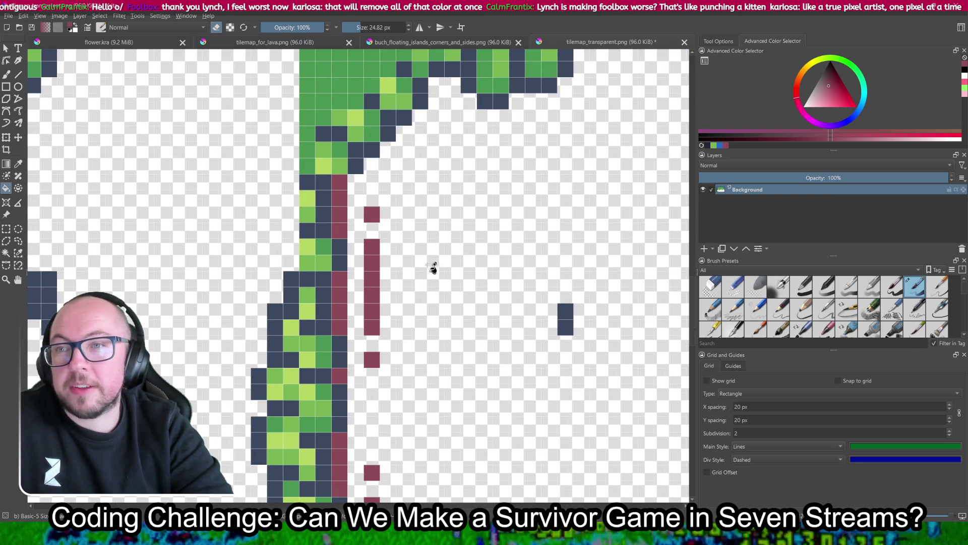
{"action": "left_click", "coordinate": [339, 217]}
{"action": "left_click", "coordinate": [371, 214]}
{"action": "left_click", "coordinate": [371, 252]}
{"action": "left_click", "coordinate": [341, 303]}
{"action": "mouse_move", "coordinate": [381, 340]}
{"action": "left_mouse_down"}
{"action": "mouse_move", "coordinate": [385, 302]}
{"action": "mouse_move", "coordinate": [359, 276]}
{"action": "left_mouse_up"}
- Erase the maroon column, square and bar, undoing an accidental erase of grass tiles
{"action": "left_click", "coordinate": [305, 267]}
{"action": "key", "text": "ctrl+z"}
{"action": "left_click", "coordinate": [317, 271]}
{"action": "left_click", "coordinate": [350, 295]}
{"action": "left_click", "coordinate": [350, 335]}
{"action": "left_click", "coordinate": [322, 370]}
{"action": "scroll", "coordinate": [325, 372], "scroll_direction": "down", "scroll_amount": 10}
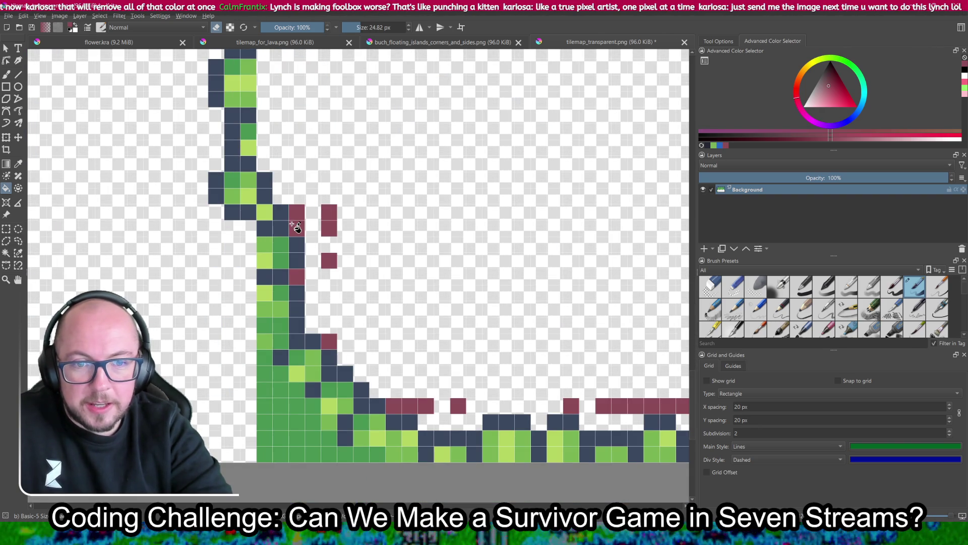
- Clear the maroon columns, square and stair tile further down
{"action": "left_click", "coordinate": [300, 223]}
{"action": "left_click", "coordinate": [301, 277]}
{"action": "left_click", "coordinate": [333, 222]}
{"action": "left_click", "coordinate": [331, 261]}
{"action": "left_click", "coordinate": [334, 344]}
{"action": "scroll", "coordinate": [303, 282], "scroll_direction": "down", "scroll_amount": 3}
- Erase the row of maroon tile groups just above the ground
{"action": "scroll", "coordinate": [303, 282], "scroll_direction": "right", "scroll_amount": 4}
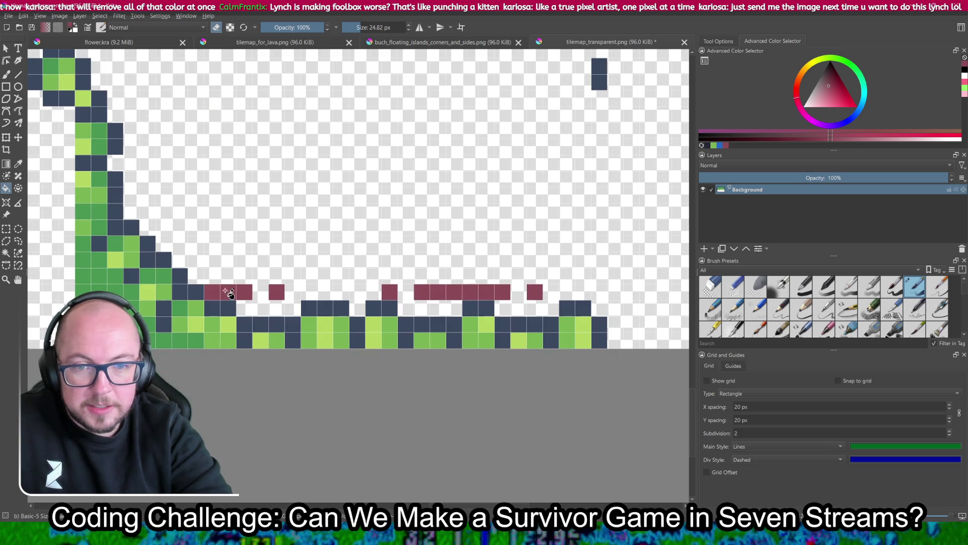
{"action": "left_click", "coordinate": [229, 293]}
{"action": "left_click", "coordinate": [276, 293]}
{"action": "left_click", "coordinate": [391, 294]}
{"action": "left_click", "coordinate": [441, 293]}
{"action": "left_click", "coordinate": [529, 295]}
- Remove the maroon tiles at the bottom edge and the right maroon column pieces
{"action": "scroll", "coordinate": [581, 190], "scroll_direction": "down", "scroll_amount": 5}
{"action": "scroll", "coordinate": [393, 234], "scroll_direction": "up", "scroll_amount": 4}
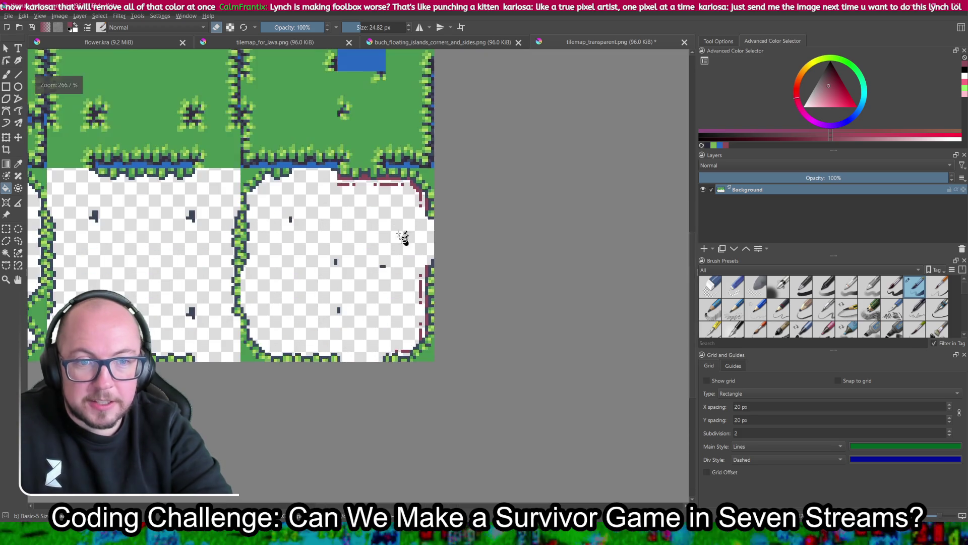
{"action": "scroll", "coordinate": [401, 225], "scroll_direction": "up", "scroll_amount": 3}
{"action": "scroll", "coordinate": [394, 225], "scroll_direction": "down", "scroll_amount": 3}
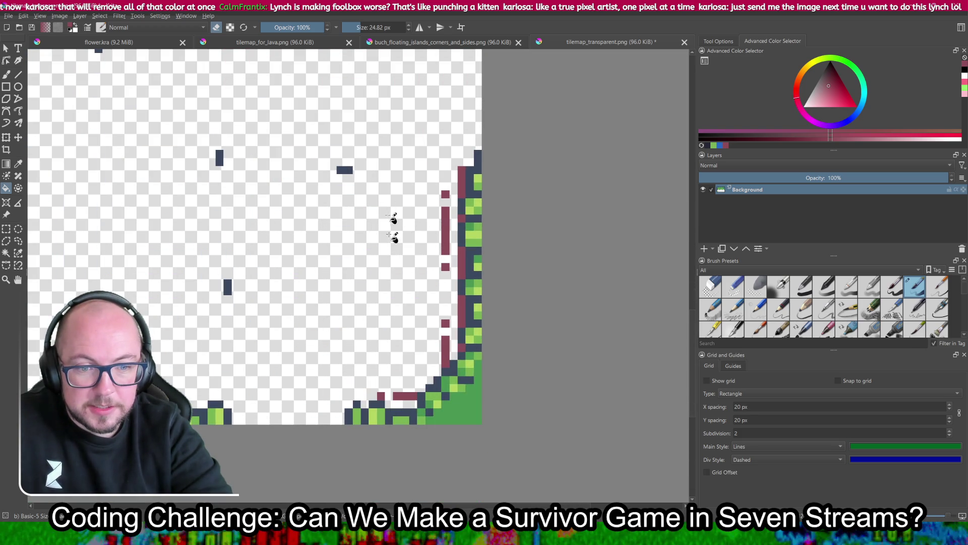
{"action": "left_click", "coordinate": [381, 397]}
{"action": "left_click", "coordinate": [403, 397]}
{"action": "left_click", "coordinate": [446, 353]}
{"action": "left_click", "coordinate": [446, 323]}
{"action": "left_click", "coordinate": [463, 312]}
{"action": "left_click", "coordinate": [464, 353]}
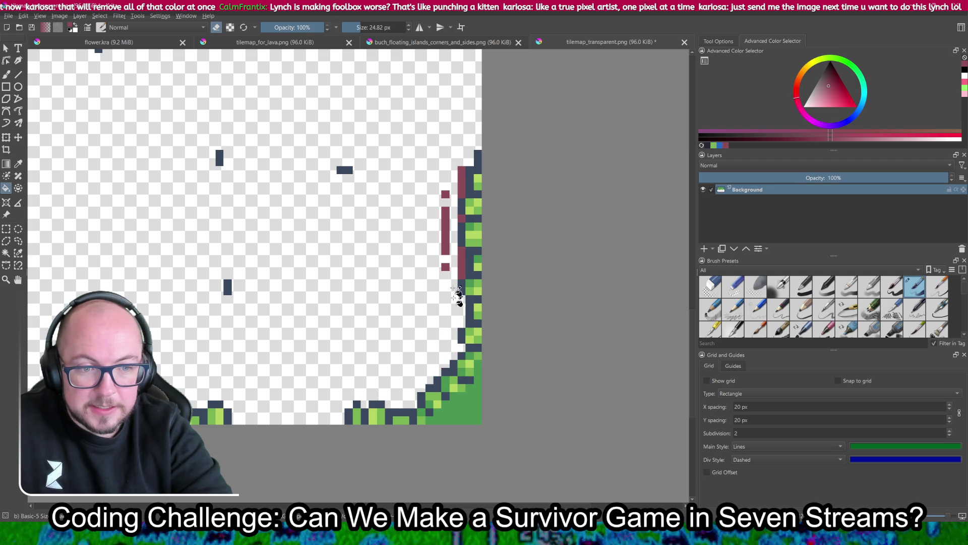
- Erase the vertical maroon columns by the grass edge and the diagonal maroon staircase
{"action": "scroll", "coordinate": [449, 322], "scroll_direction": "up", "scroll_amount": 2}
{"action": "left_click", "coordinate": [424, 297]}
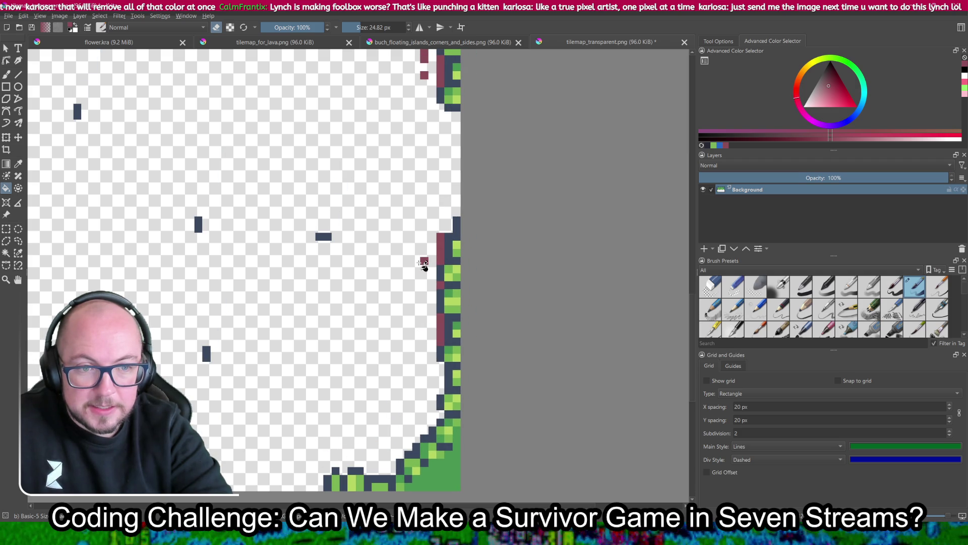
{"action": "left_click", "coordinate": [442, 246]}
{"action": "left_click", "coordinate": [441, 285]}
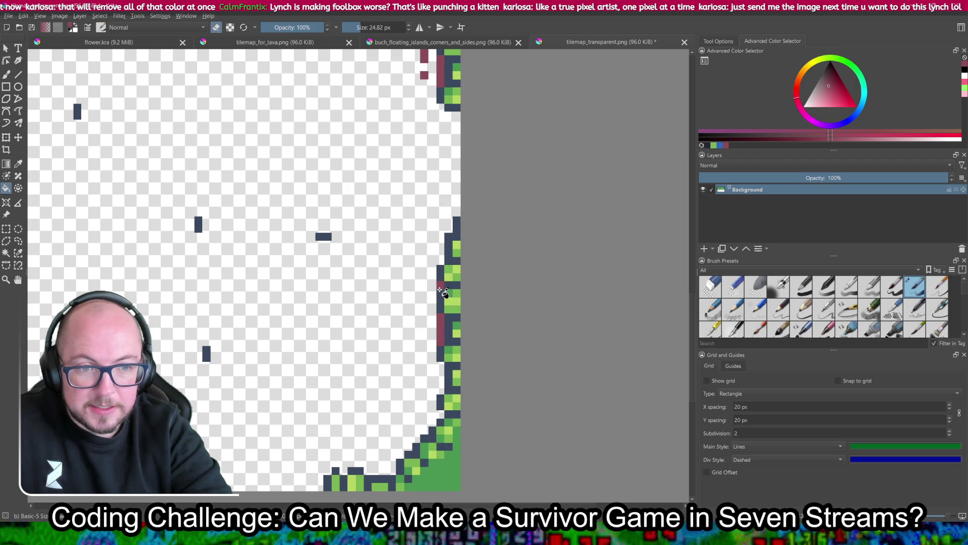
{"action": "left_click", "coordinate": [442, 330]}
{"action": "scroll", "coordinate": [434, 326], "scroll_direction": "up", "scroll_amount": 6}
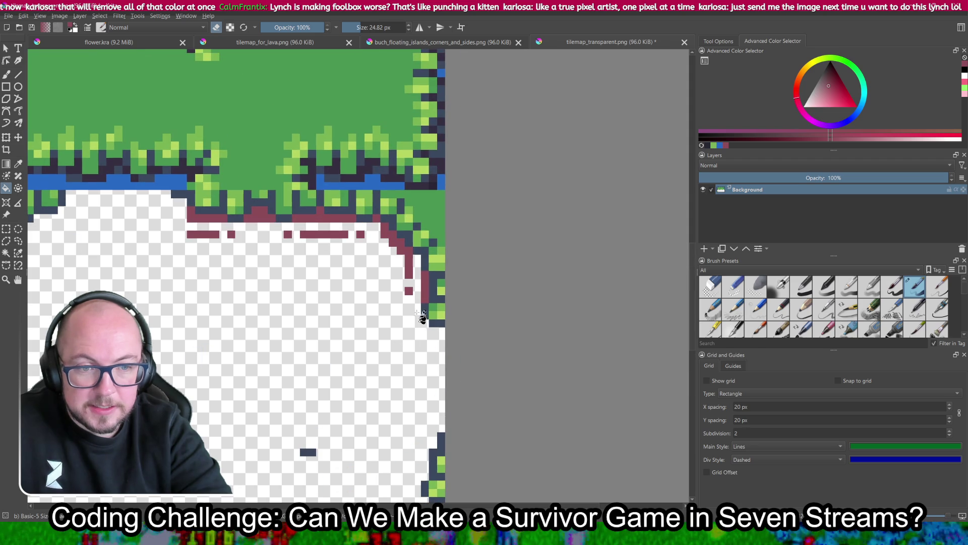
{"action": "left_click", "coordinate": [426, 283]}
{"action": "left_click", "coordinate": [408, 291]}
{"action": "left_click", "coordinate": [409, 262]}
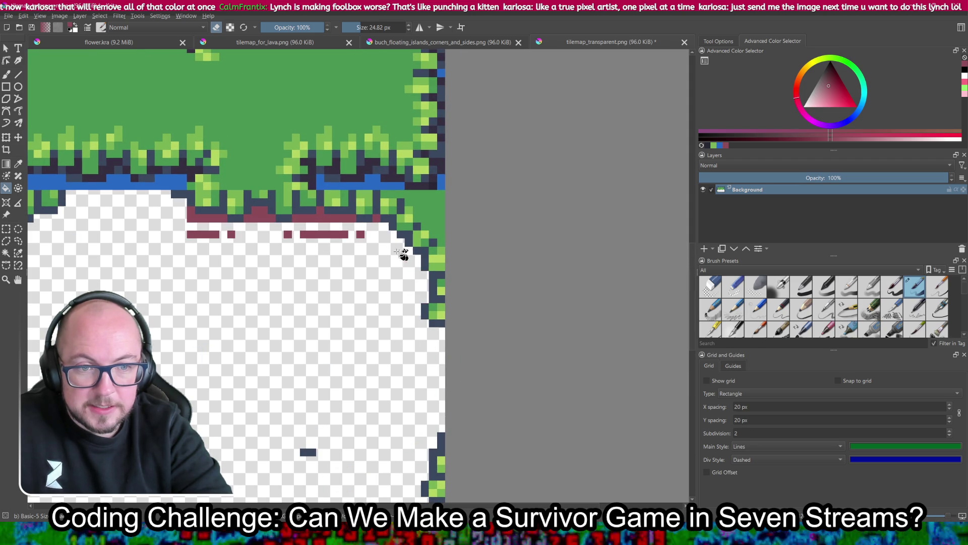
- Clear the last maroon bars under the grass, then save tilemap_transparent.png as PNG
{"action": "mouse_move", "coordinate": [340, 236]}
{"action": "left_mouse_down"}
{"action": "mouse_move", "coordinate": [336, 223]}
{"action": "mouse_move", "coordinate": [361, 236]}
{"action": "left_mouse_up"}
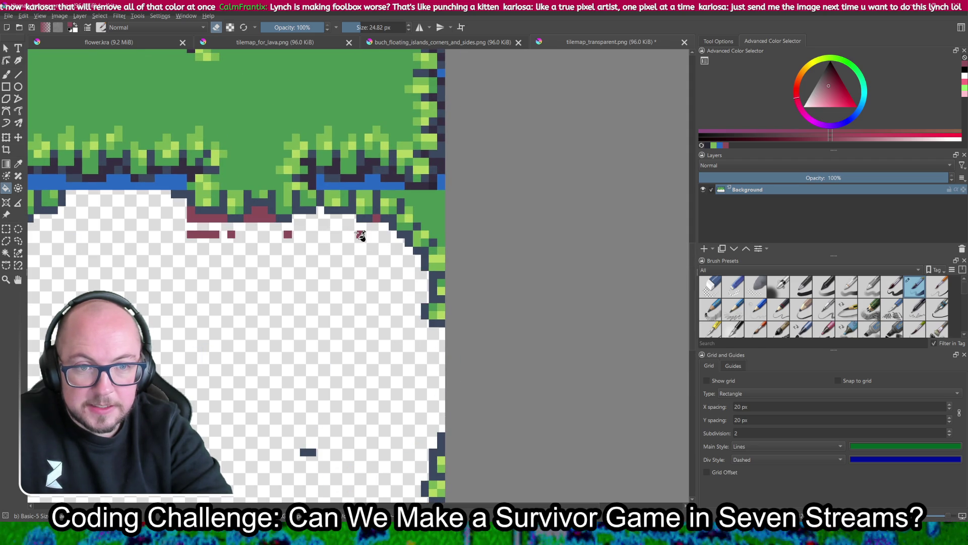
{"action": "left_click", "coordinate": [361, 234]}
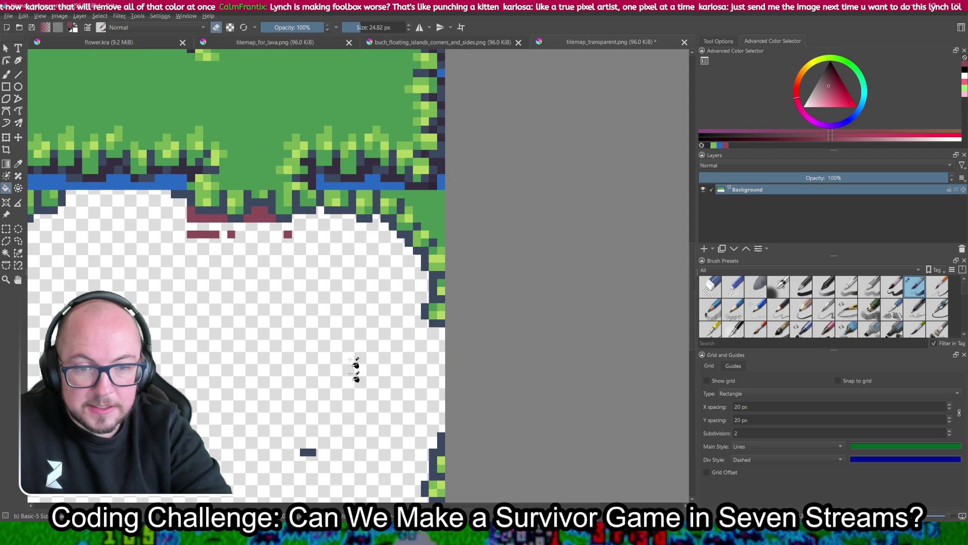
{"action": "left_click", "coordinate": [288, 235]}
{"action": "left_click", "coordinate": [267, 218]}
{"action": "left_click", "coordinate": [212, 219]}
{"action": "left_click", "coordinate": [209, 235]}
{"action": "left_click", "coordinate": [231, 234]}
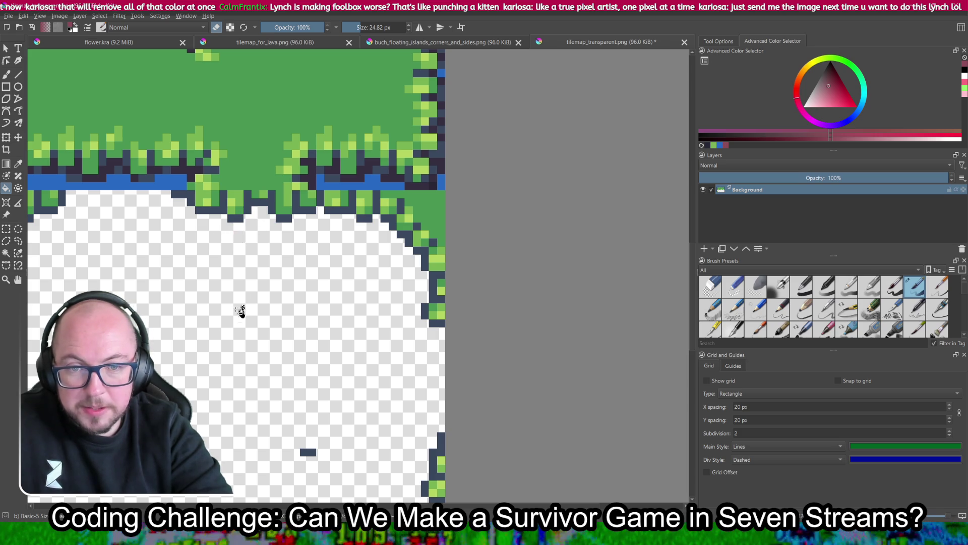
{"action": "scroll", "coordinate": [242, 288], "scroll_direction": "down", "scroll_amount": 5}
{"action": "key", "text": "ctrl+s"}
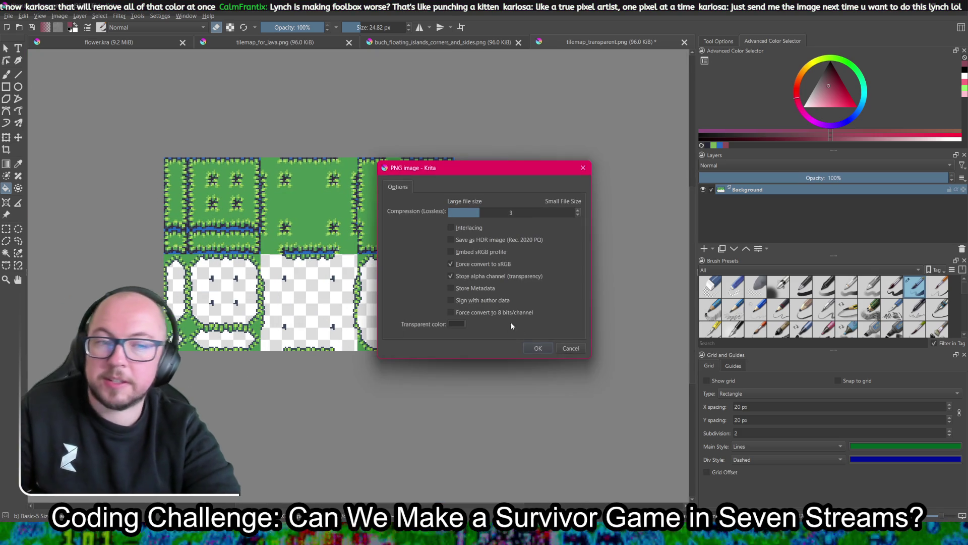
{"action": "left_click", "coordinate": [538, 349]}
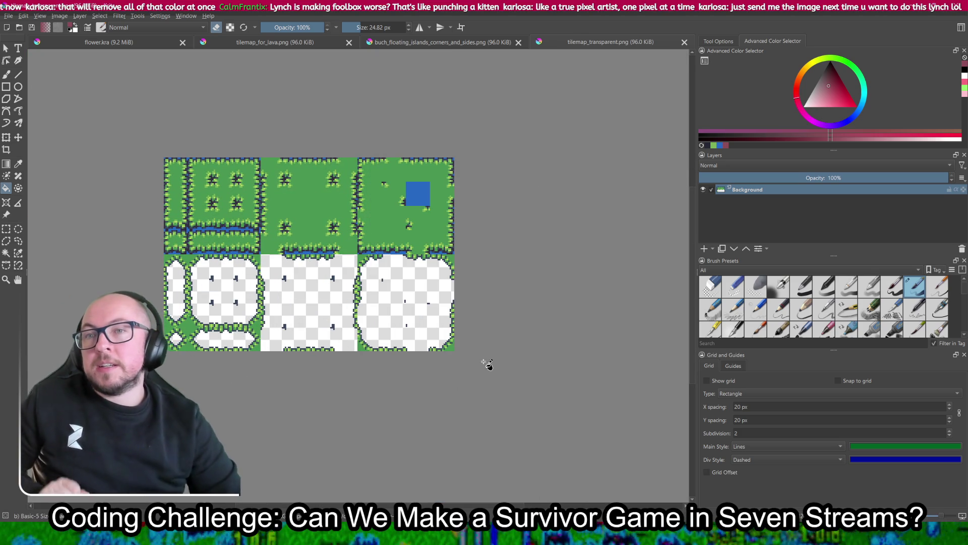
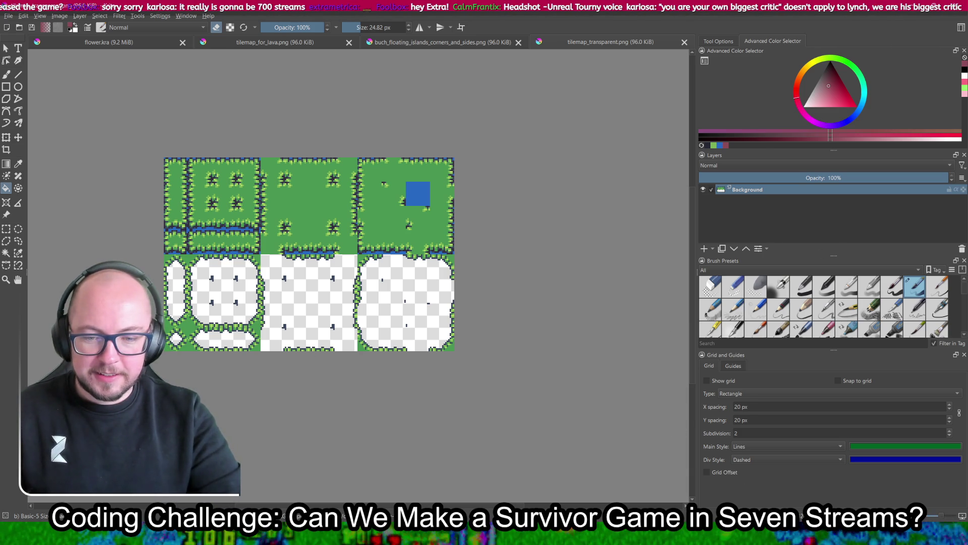
- Return to Godot and launch the survivor game to its character selection screen
{"action": "key", "text": "alt+Tab"}
{"action": "left_click", "coordinate": [838, 19]}
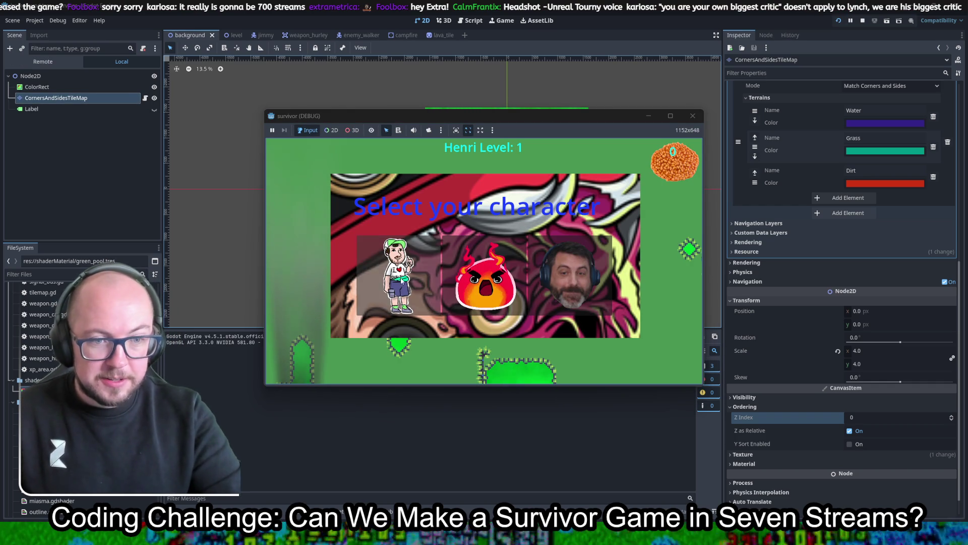
- Playtest briefly as Henri, close the game, and select ColorRect to view its green_pool shader
{"action": "left_click", "coordinate": [398, 274]}
{"action": "key", "text": "s"}
{"action": "key", "text": "d"}
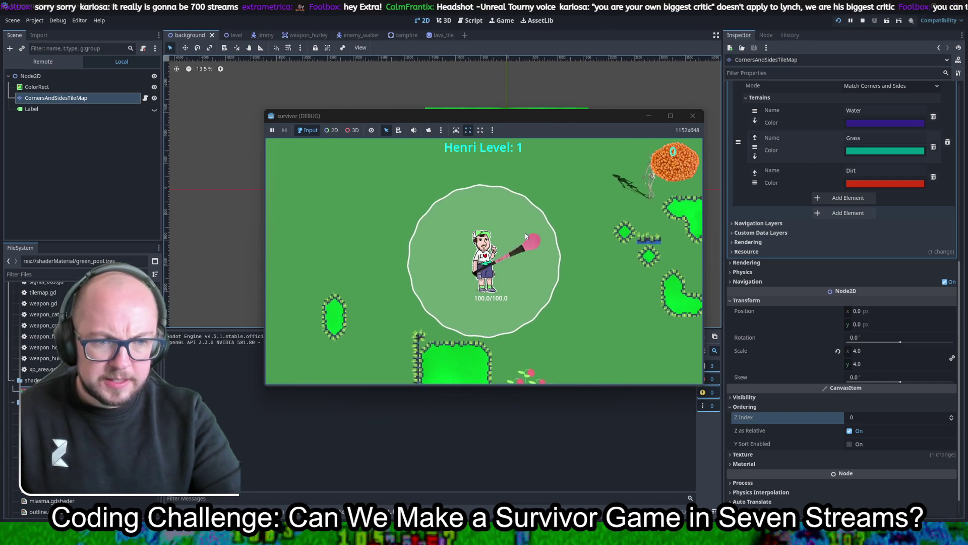
{"action": "key", "text": "s"}
{"action": "key", "text": "d"}
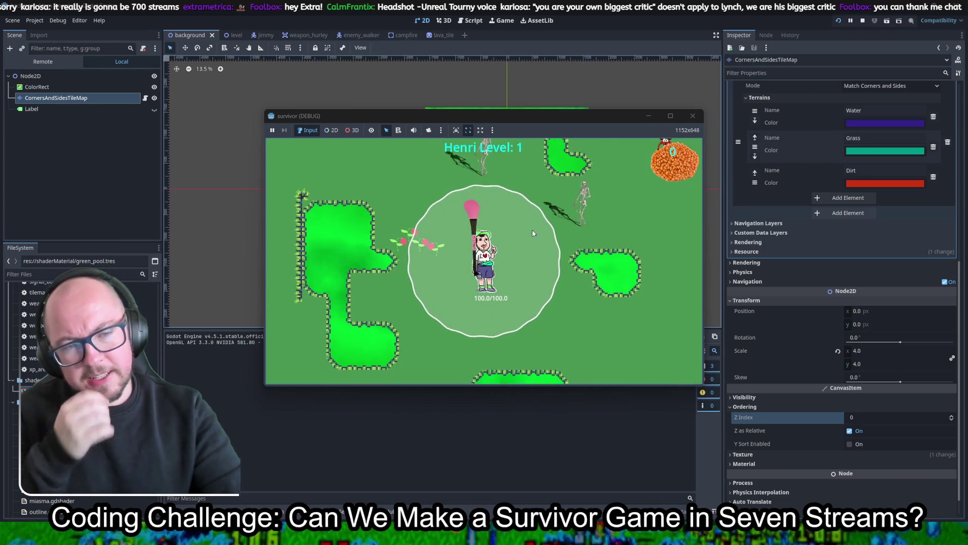
{"action": "key", "text": "s"}
{"action": "key", "text": "s"}
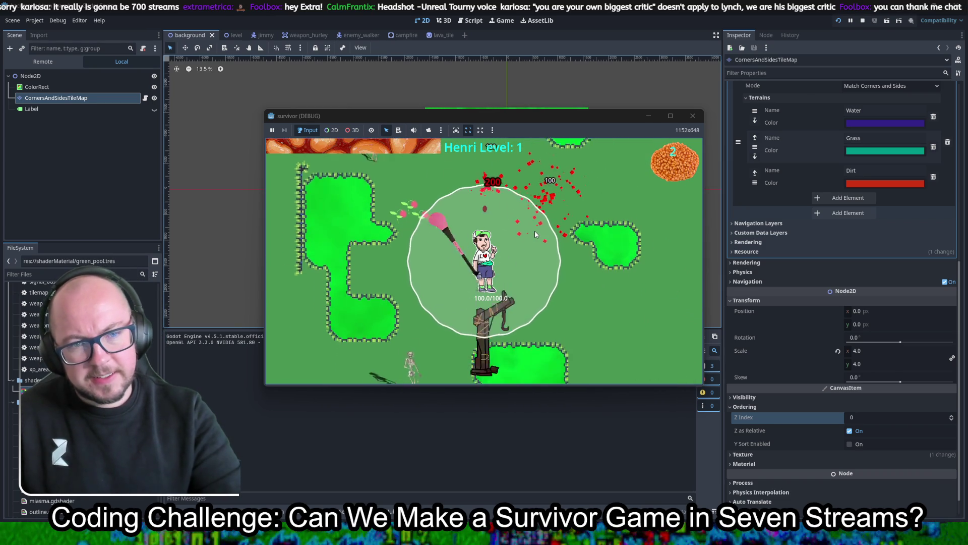
{"action": "left_click", "coordinate": [693, 116]}
{"action": "left_click", "coordinate": [54, 77]}
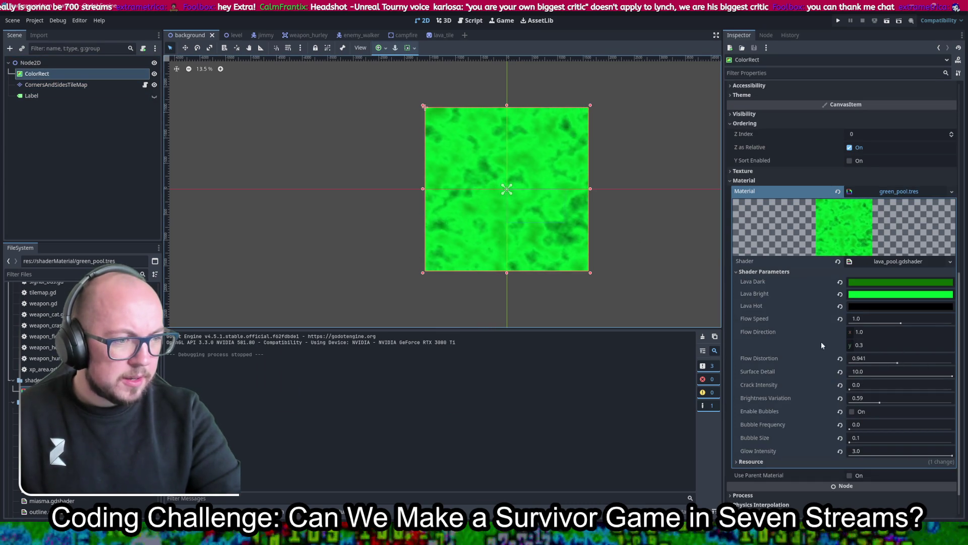
- Experiment with Flow Speed values such as 0.5 and 0.0, saving the scene after each
{"action": "left_click", "coordinate": [869, 316]}
{"action": "type", "text": "0.5"}
{"action": "key", "text": "Return"}
{"action": "key", "text": "ctrl+s"}
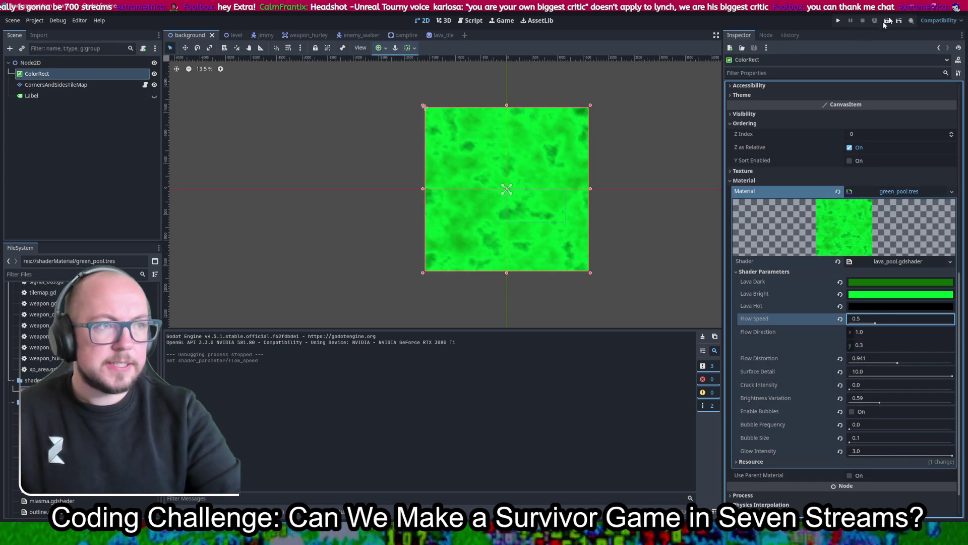
{"action": "left_click_drag", "start_coordinate": [875, 323], "coordinate": [849, 323]}
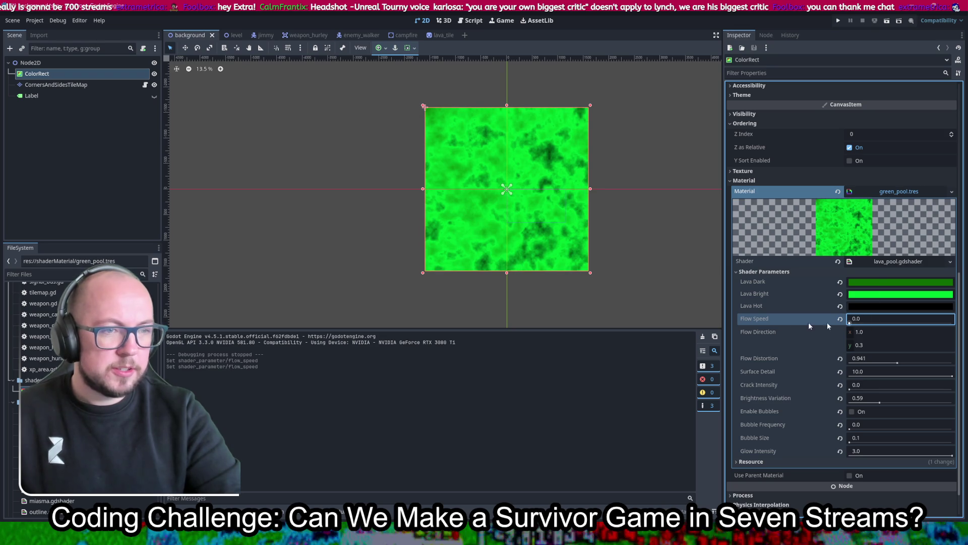
{"action": "key", "text": "ctrl+s"}
{"action": "scroll", "coordinate": [458, 162], "scroll_direction": "up", "scroll_amount": 6}
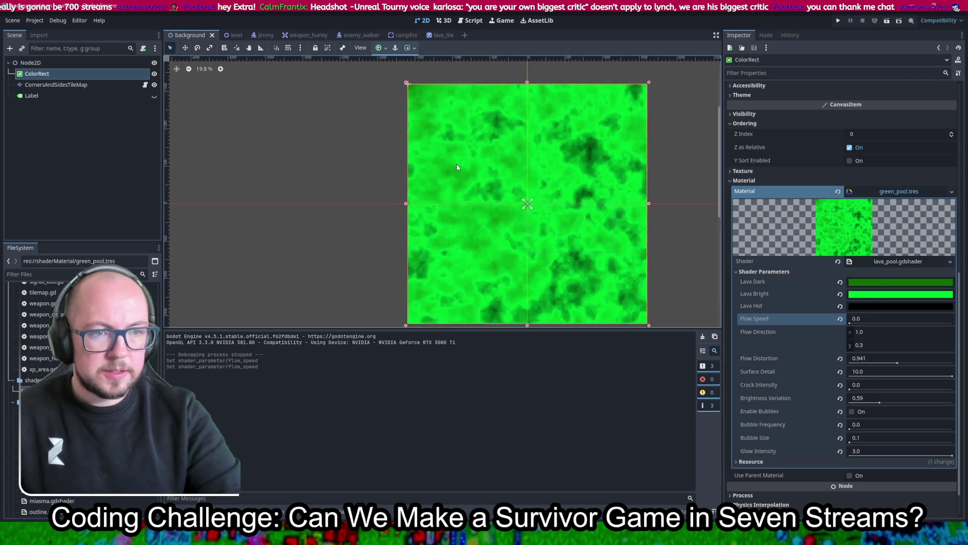
{"action": "scroll", "coordinate": [604, 98], "scroll_direction": "up", "scroll_amount": 3}
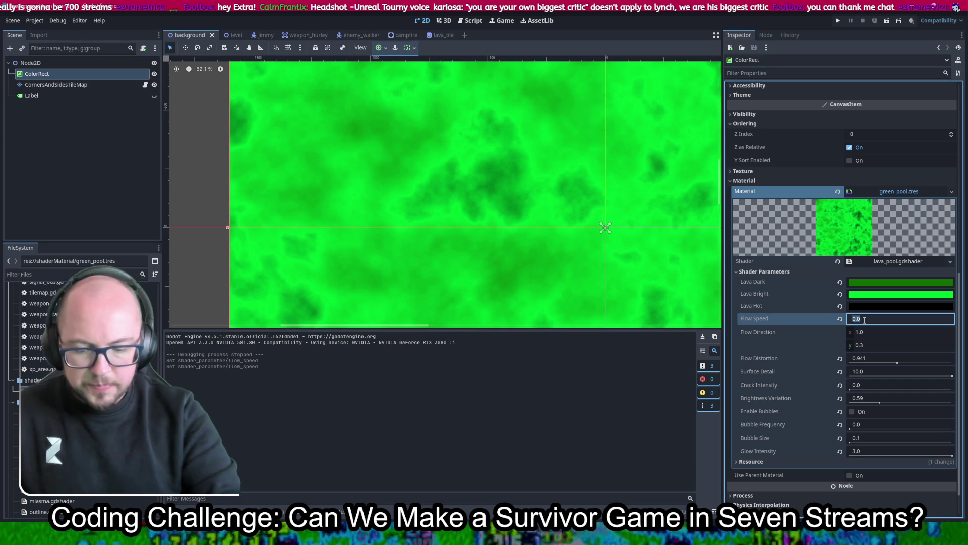
{"action": "type", "text": "1"}
{"action": "key", "text": "Return"}
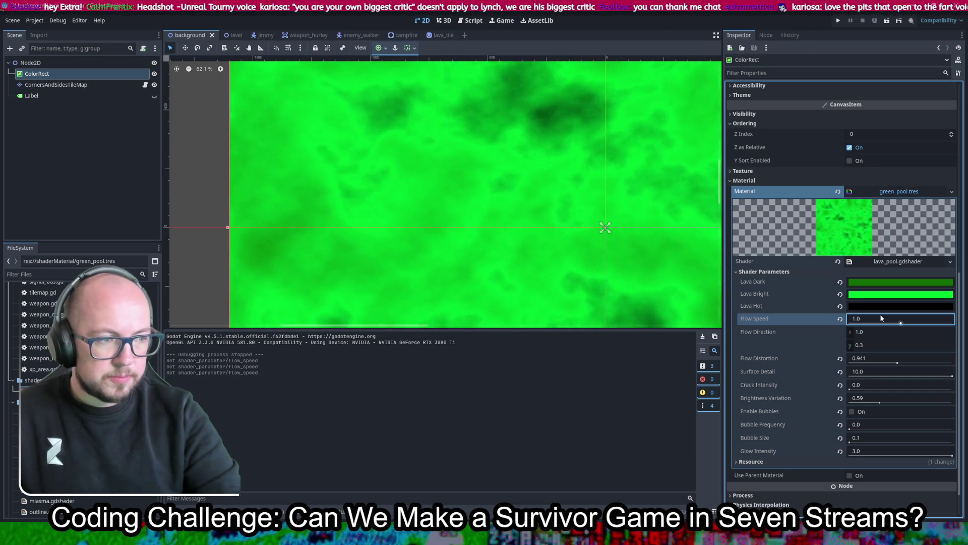
{"action": "key", "text": "ctrl+s"}
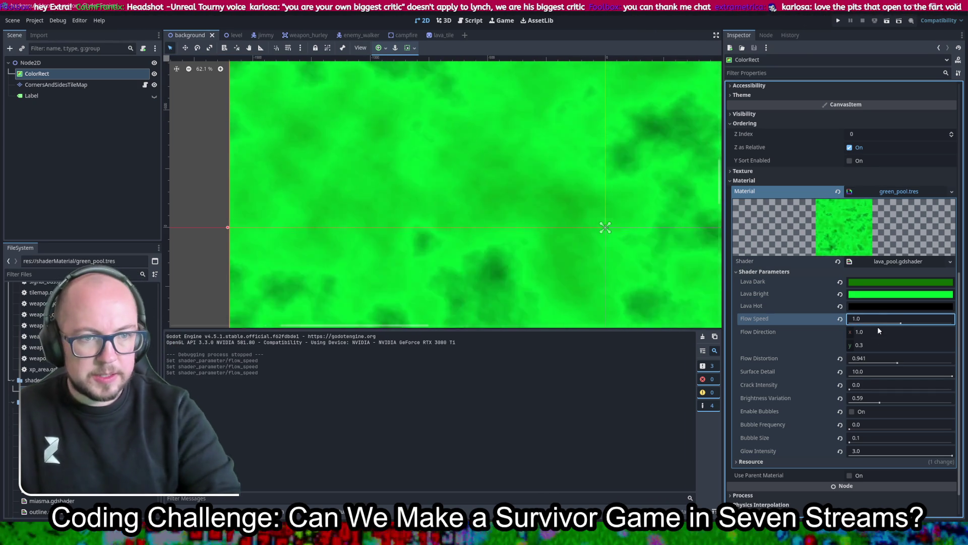
- Set Flow Speed to 0.1 and Flow Distortion to 2.0, save, and run the game
{"action": "left_click", "coordinate": [875, 319]}
{"action": "type", "text": "9.1"}
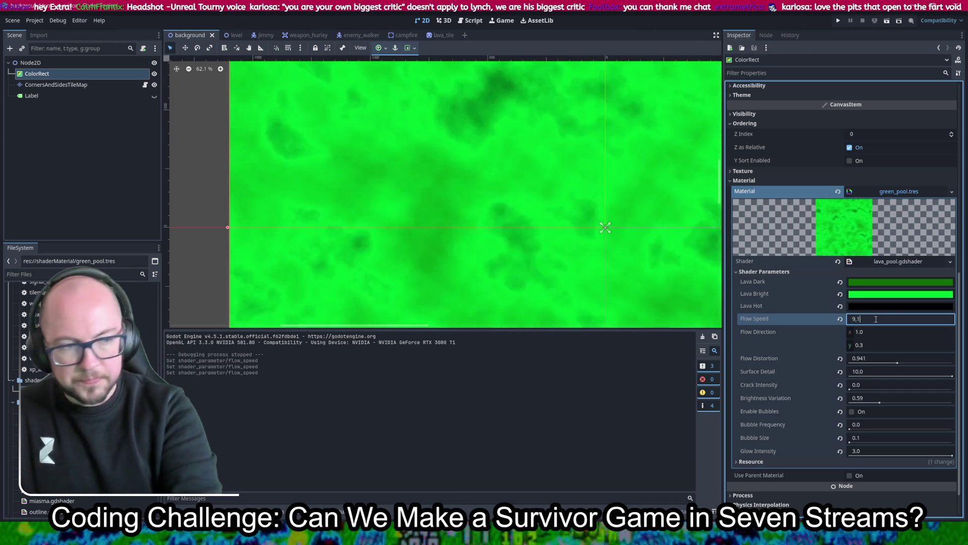
{"action": "key", "text": "BackSpace"}
{"action": "key", "text": "BackSpace"}
{"action": "type", "text": "0.1"}
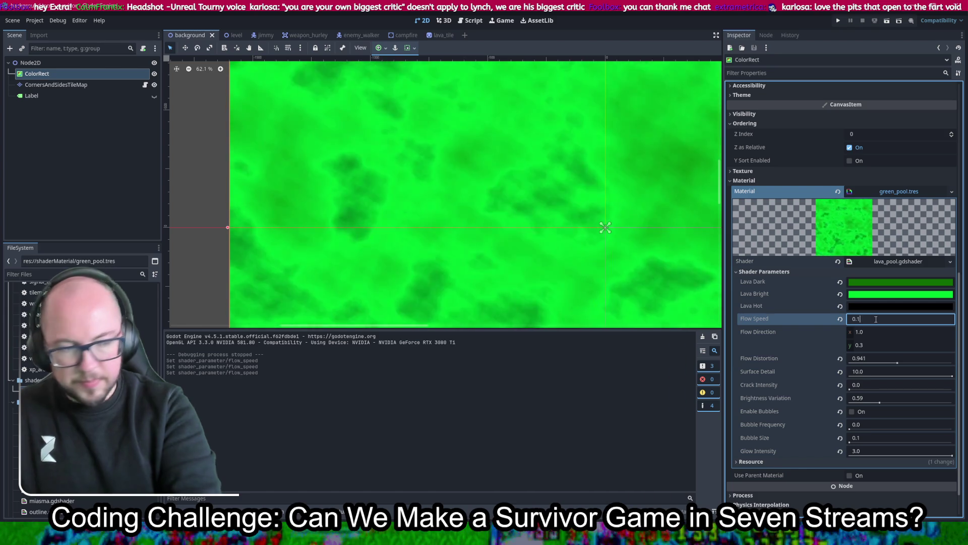
{"action": "key", "text": "Return"}
{"action": "key", "text": "ctrl+s"}
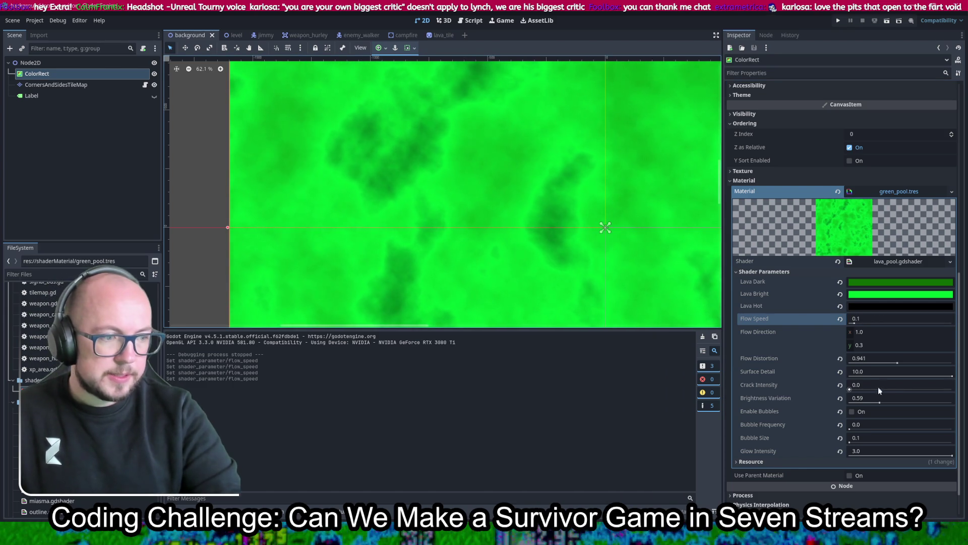
{"action": "left_click_drag", "start_coordinate": [891, 361], "coordinate": [953, 361]}
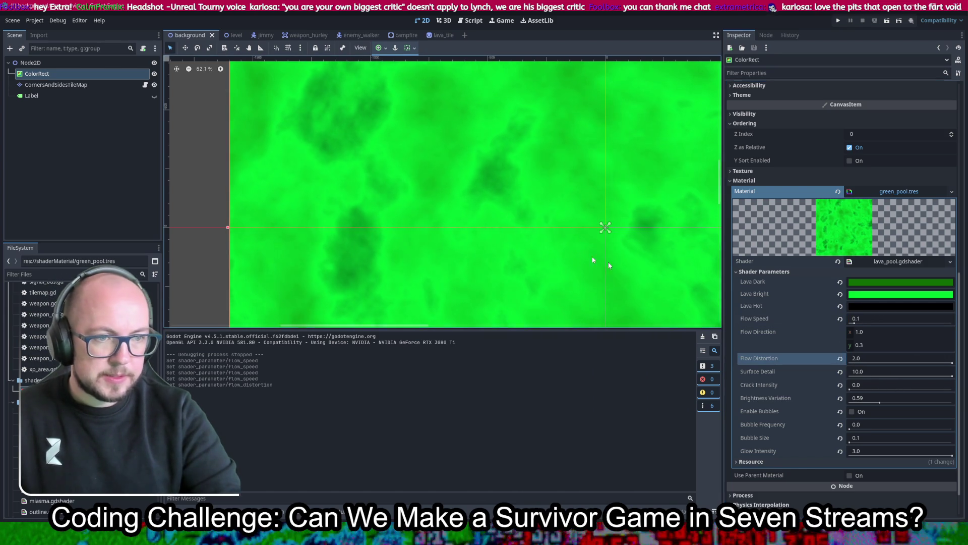
{"action": "left_click", "coordinate": [837, 21]}
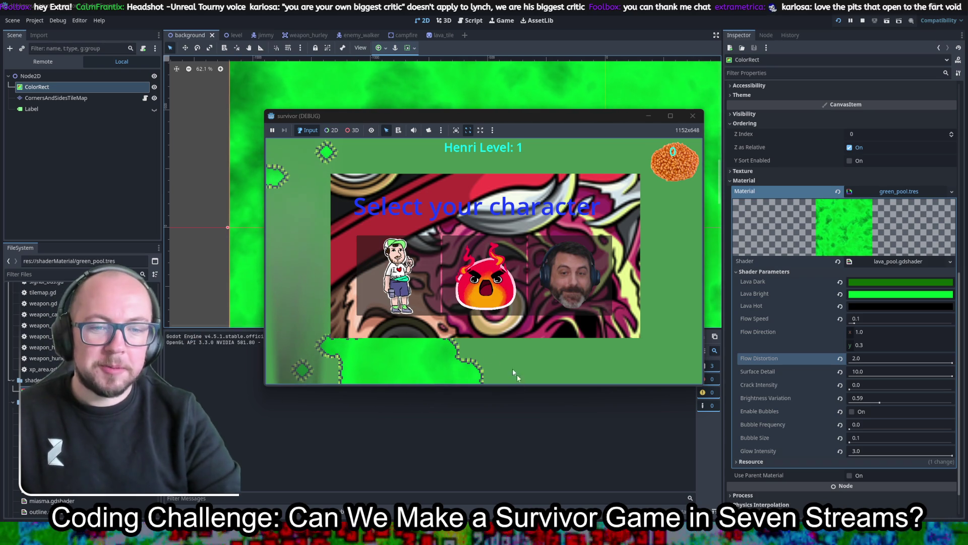
- Start as Henri, roam the map, and take the area multiplier, crit chance and another upgrade
{"action": "left_click", "coordinate": [404, 280]}
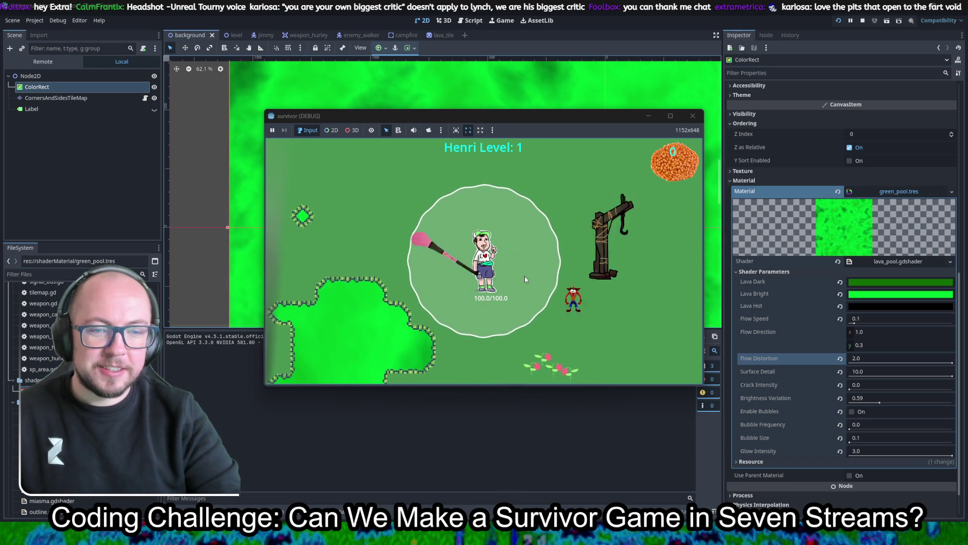
{"action": "key", "text": "w"}
{"action": "key", "text": "a"}
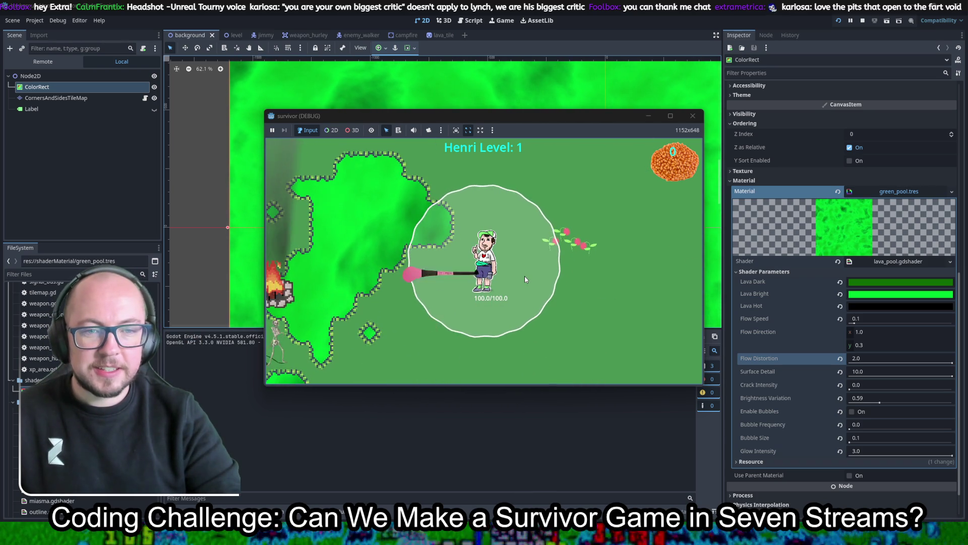
{"action": "key", "text": "w"}
{"action": "key", "text": "d"}
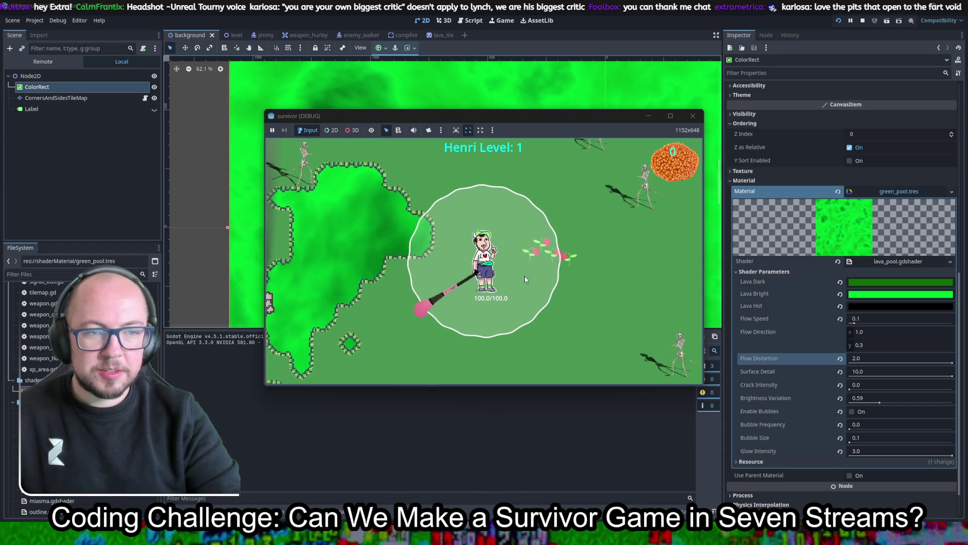
{"action": "key", "text": "w"}
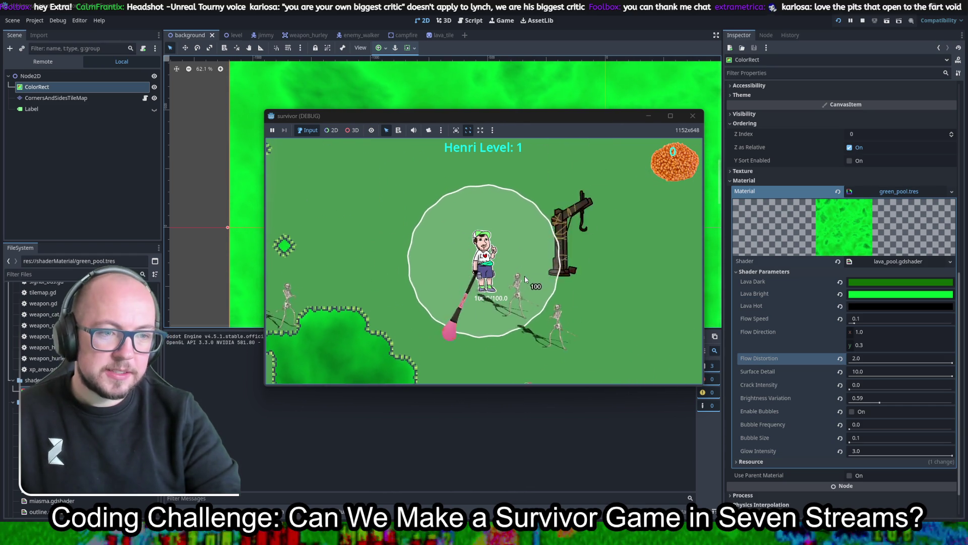
{"action": "key", "text": "a"}
{"action": "key", "text": "d"}
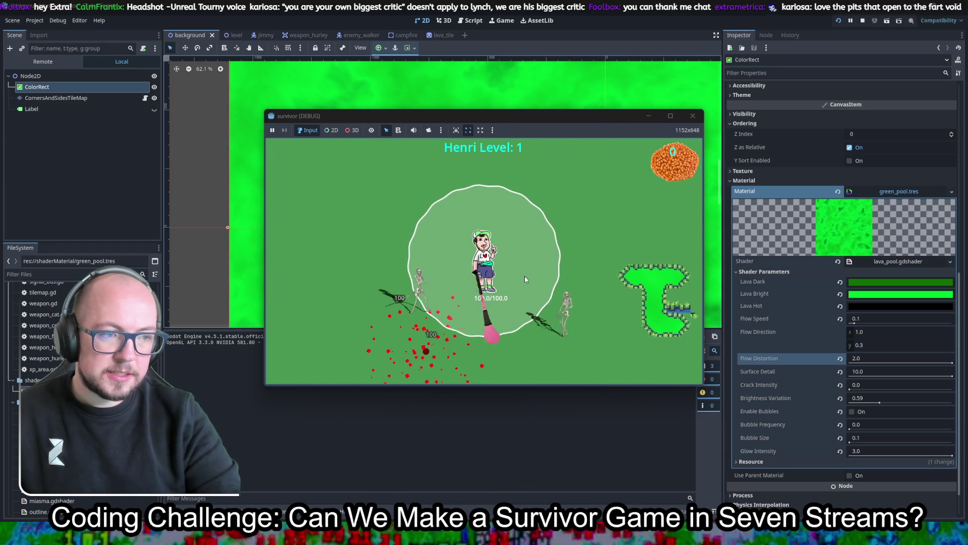
{"action": "key", "text": "w"}
{"action": "key", "text": "d"}
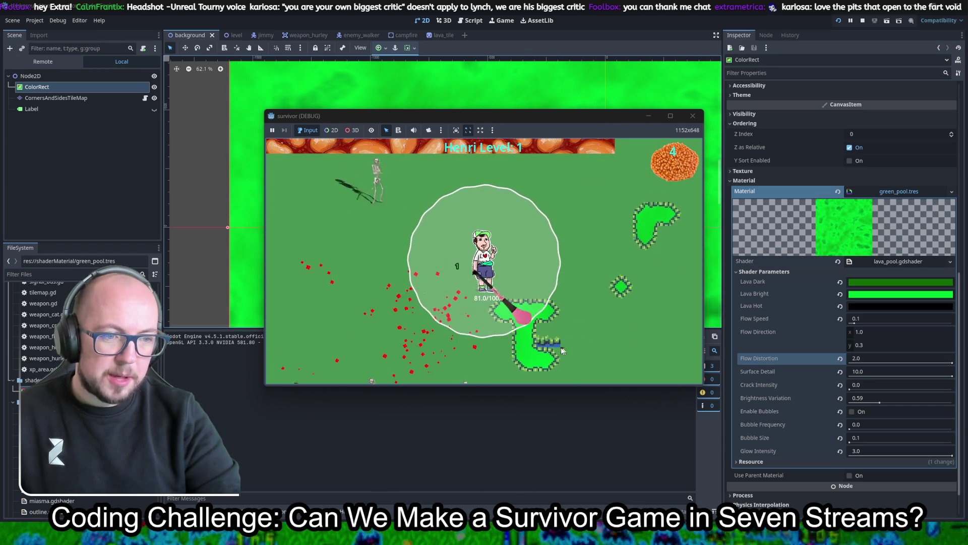
{"action": "key", "text": "w"}
{"action": "key", "text": "d"}
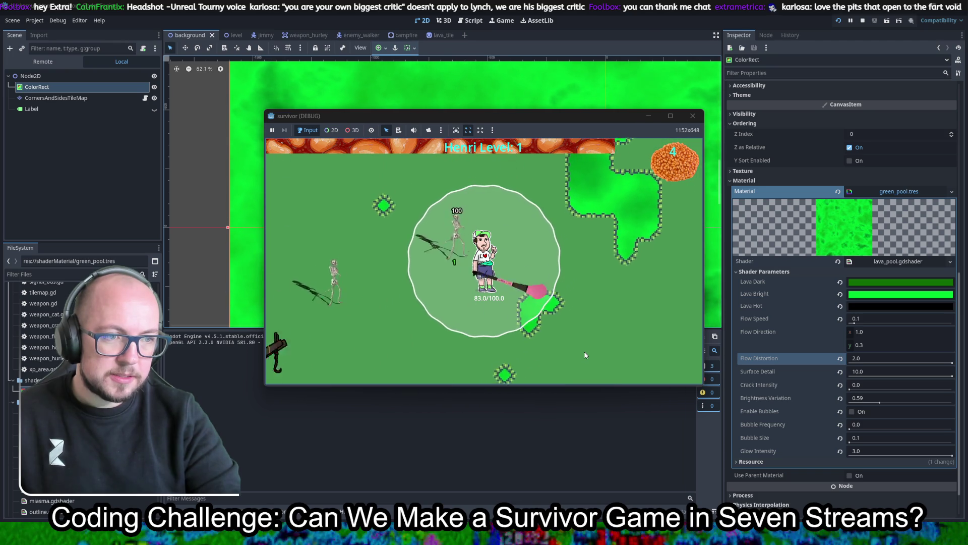
{"action": "key", "text": "d"}
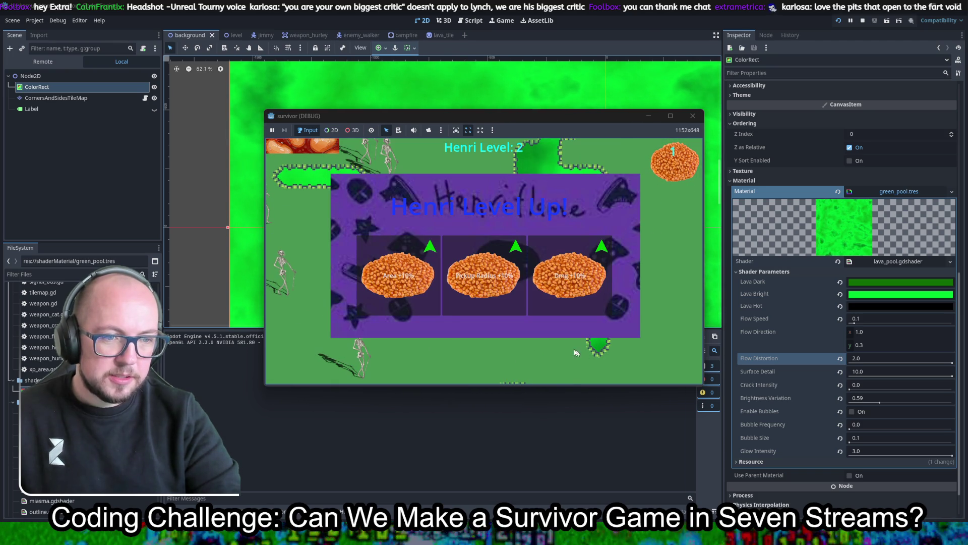
{"action": "left_click", "coordinate": [422, 295]}
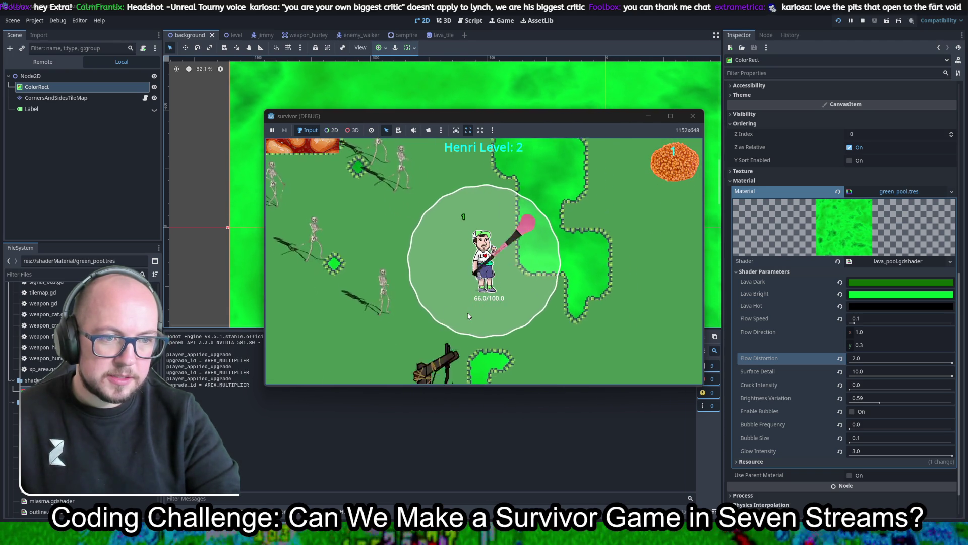
{"action": "key", "text": "s"}
{"action": "key", "text": "d"}
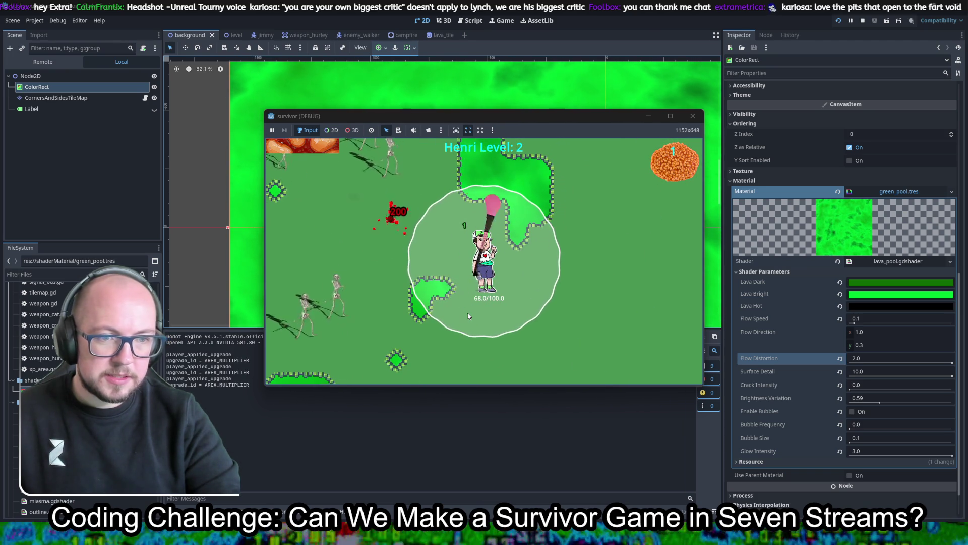
{"action": "key", "text": "w"}
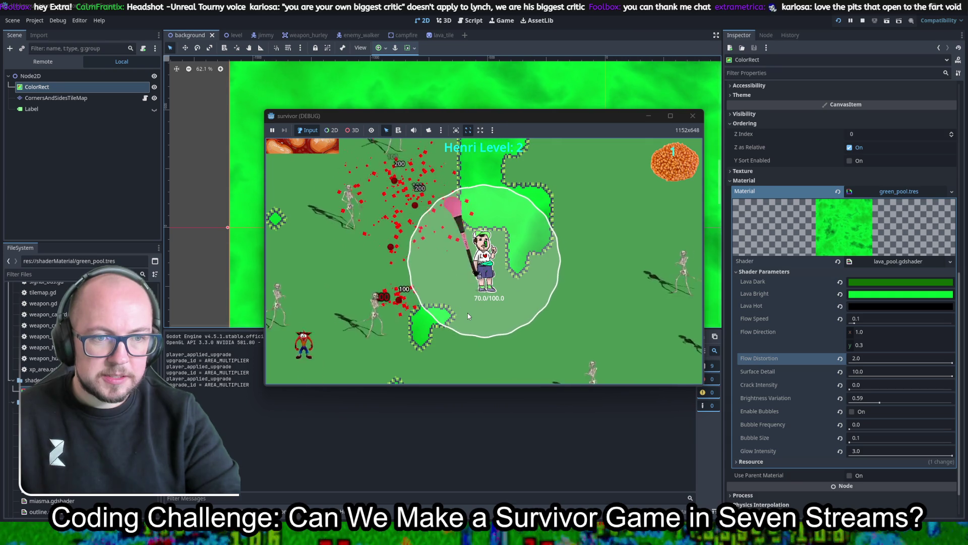
{"action": "key", "text": "s"}
{"action": "key", "text": "d"}
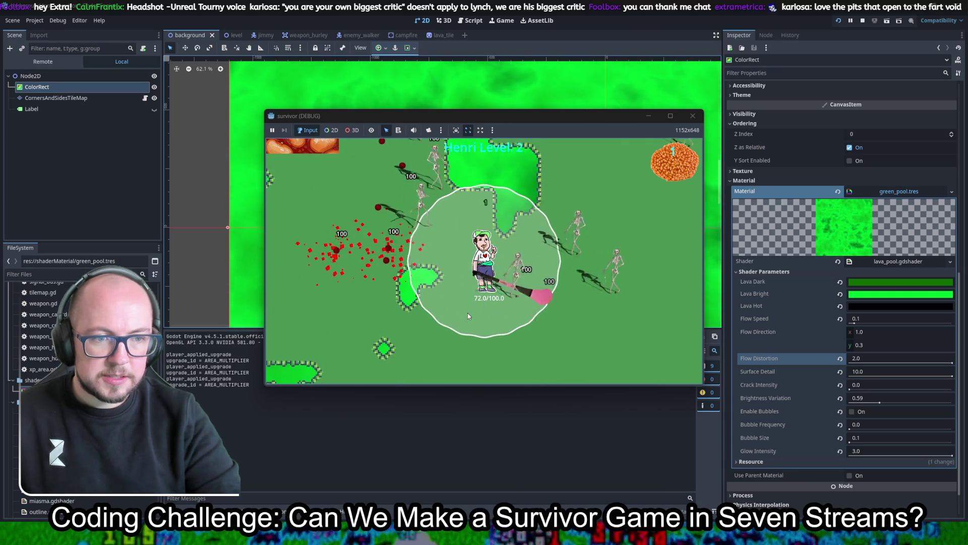
{"action": "key", "text": "s"}
{"action": "key", "text": "d"}
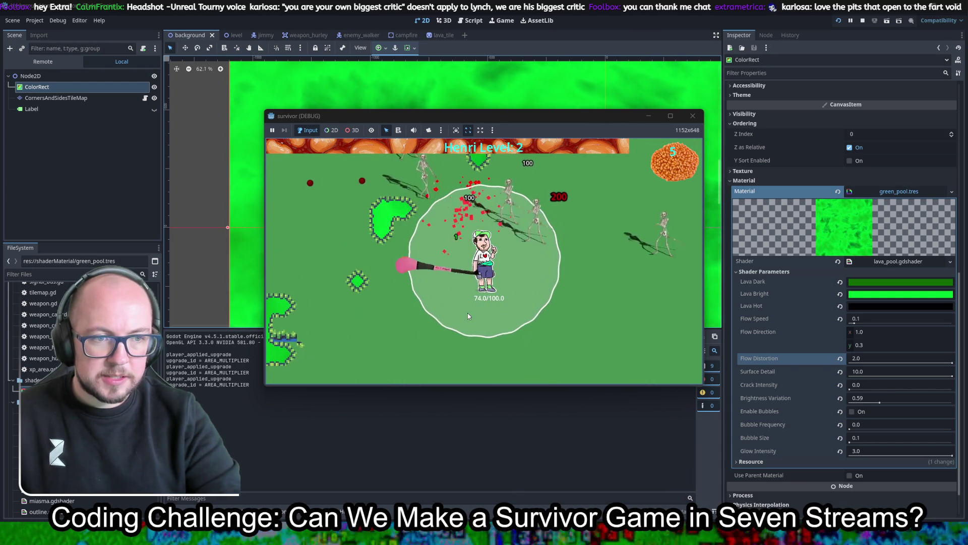
{"action": "left_click", "coordinate": [445, 307]}
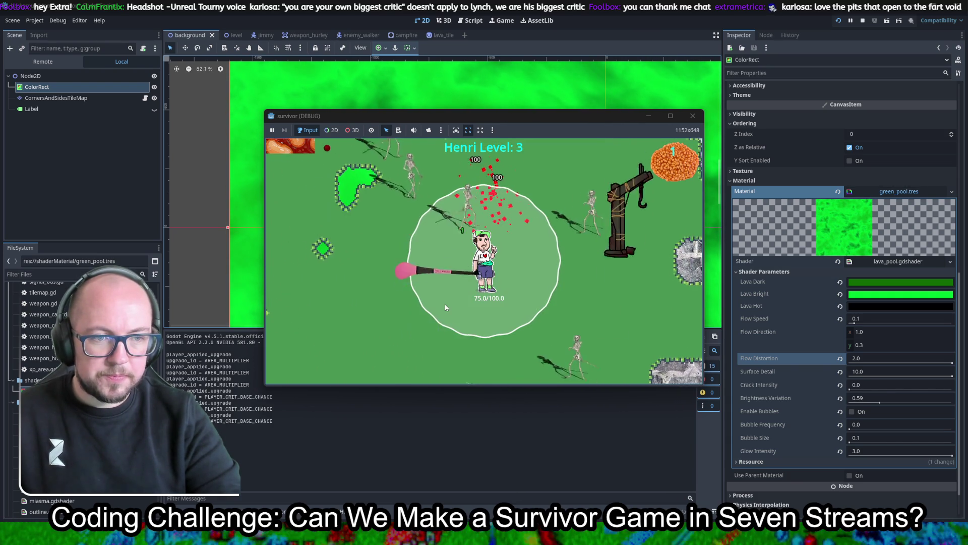
{"action": "key", "text": "s"}
{"action": "key", "text": "a"}
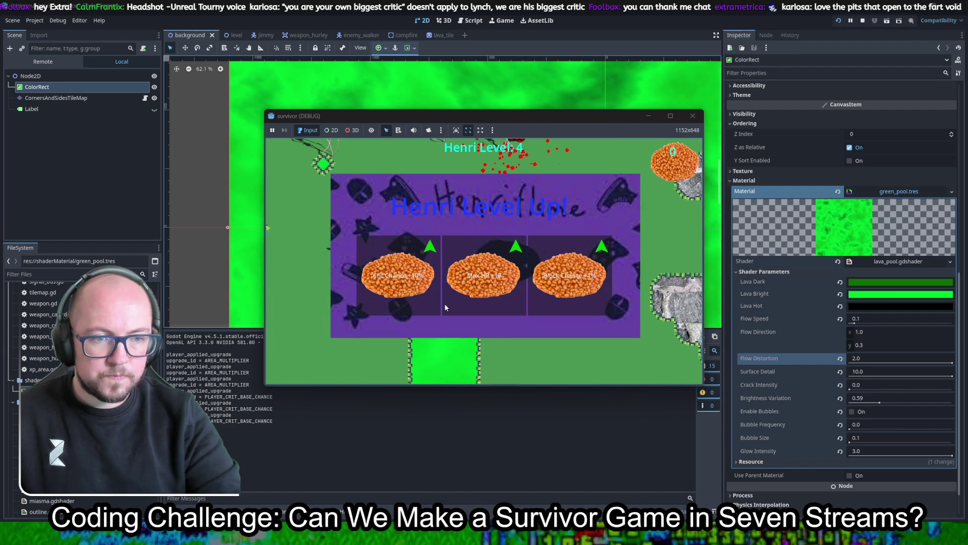
{"action": "left_click", "coordinate": [407, 298]}
- Keep moving Henri around the arena and take another upgrade to reach level 6
{"action": "key", "text": "s"}
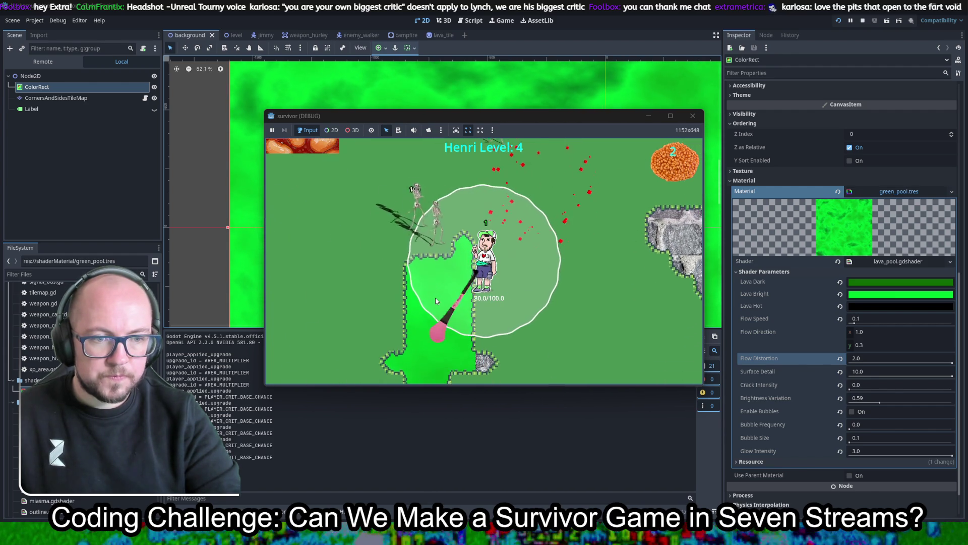
{"action": "key", "text": "d"}
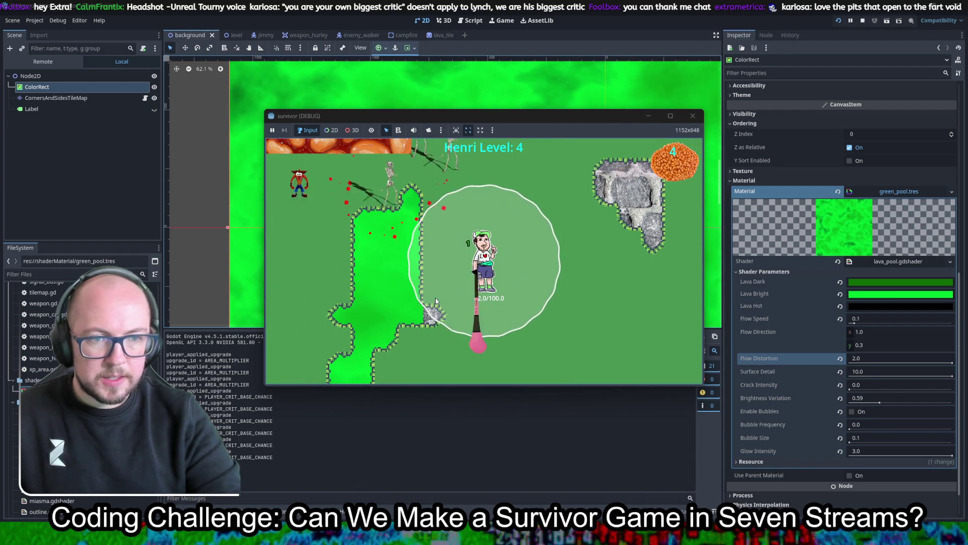
{"action": "key", "text": "w"}
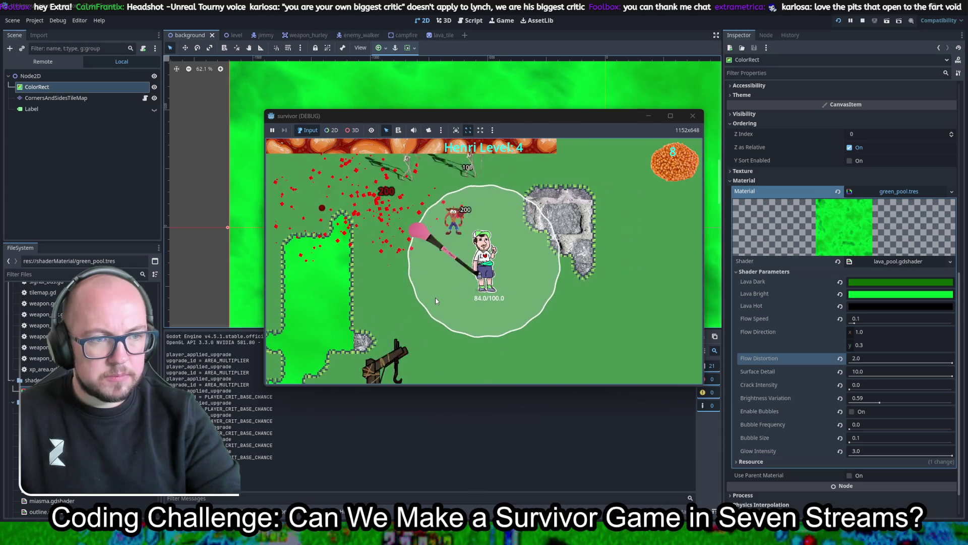
{"action": "key", "text": "d"}
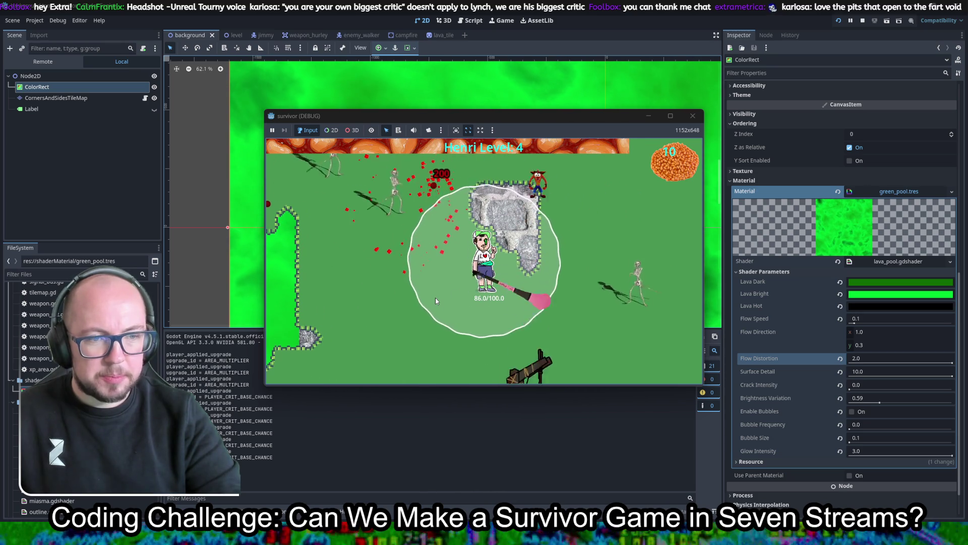
{"action": "key", "text": "s"}
{"action": "key", "text": "a"}
{"action": "key", "text": "Return"}
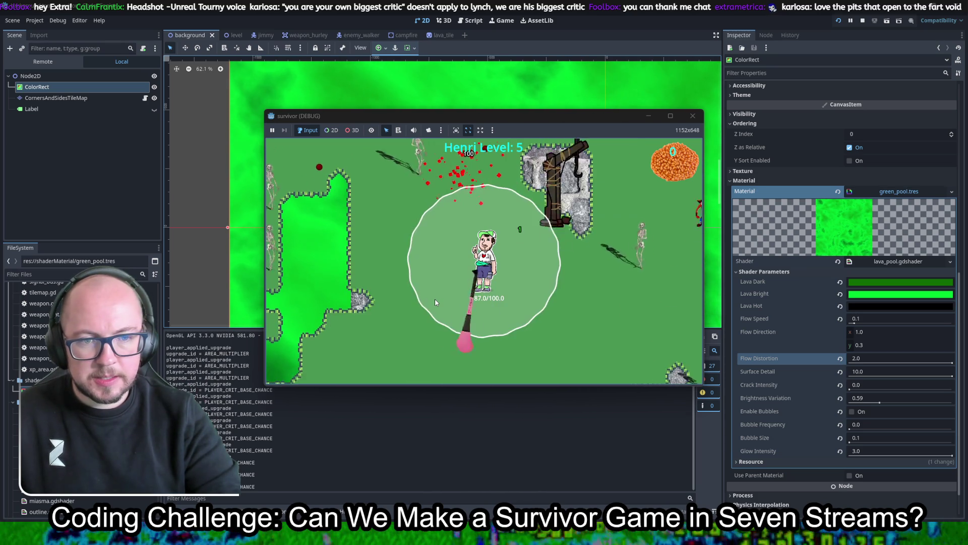
{"action": "key", "text": "w"}
{"action": "key", "text": "a"}
{"action": "key", "text": "s"}
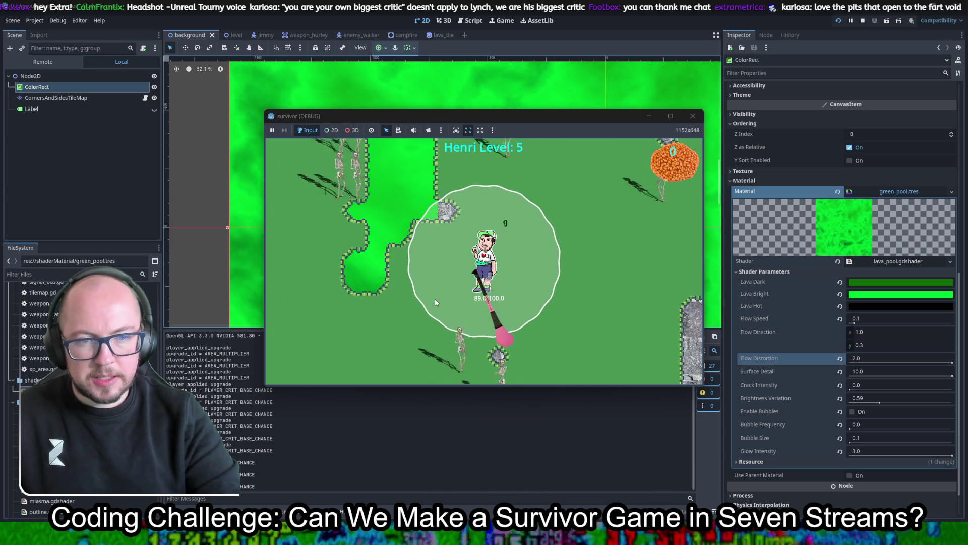
{"action": "key", "text": "a"}
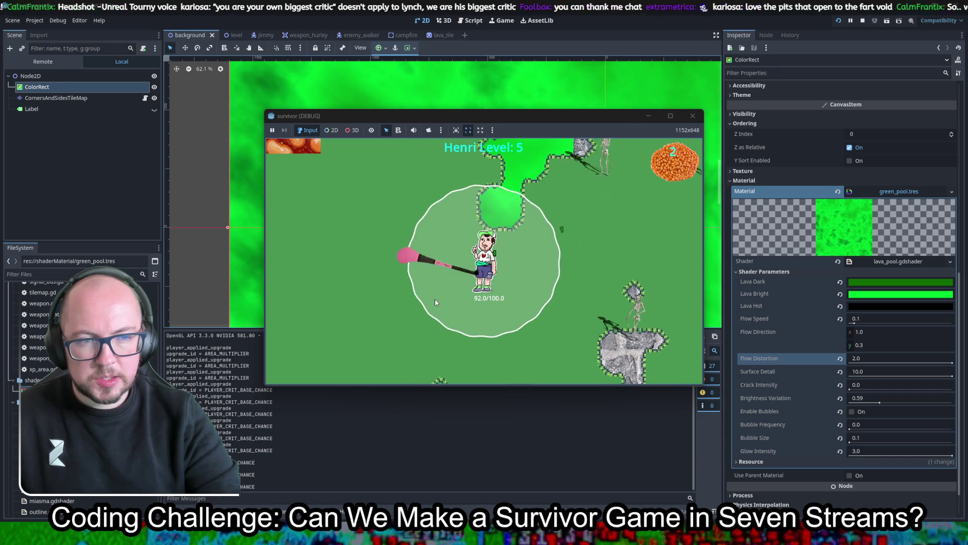
{"action": "key", "text": "a"}
{"action": "key", "text": "w"}
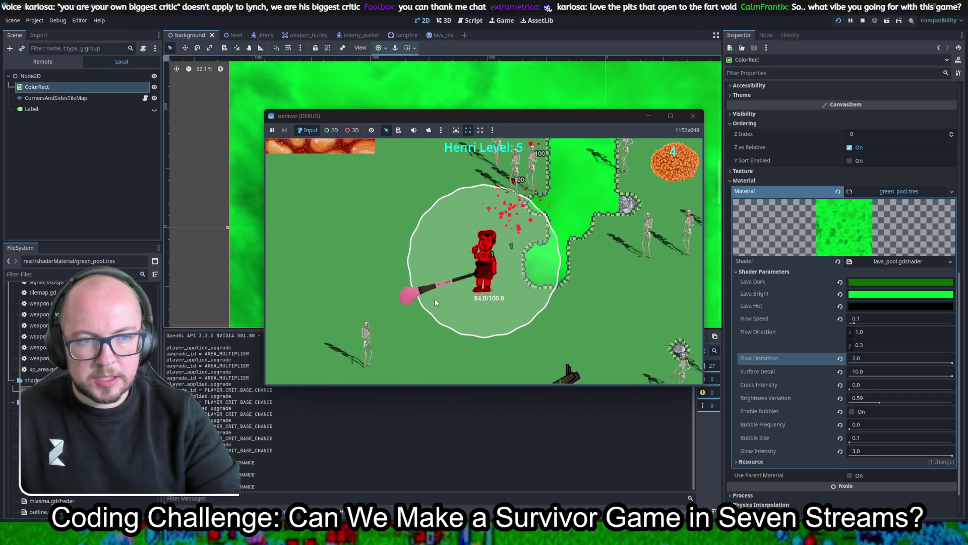
{"action": "key", "text": "a"}
{"action": "key", "text": "w"}
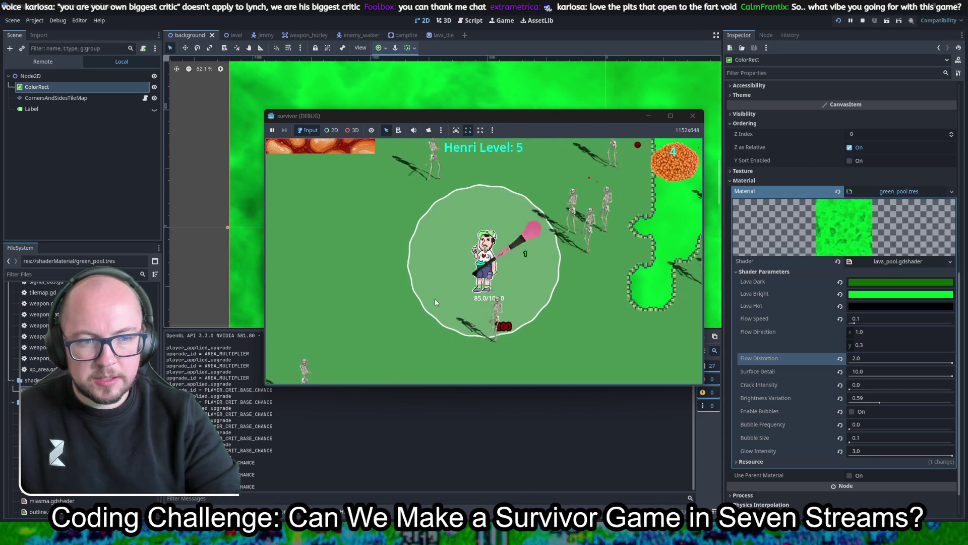
{"action": "key", "text": "a"}
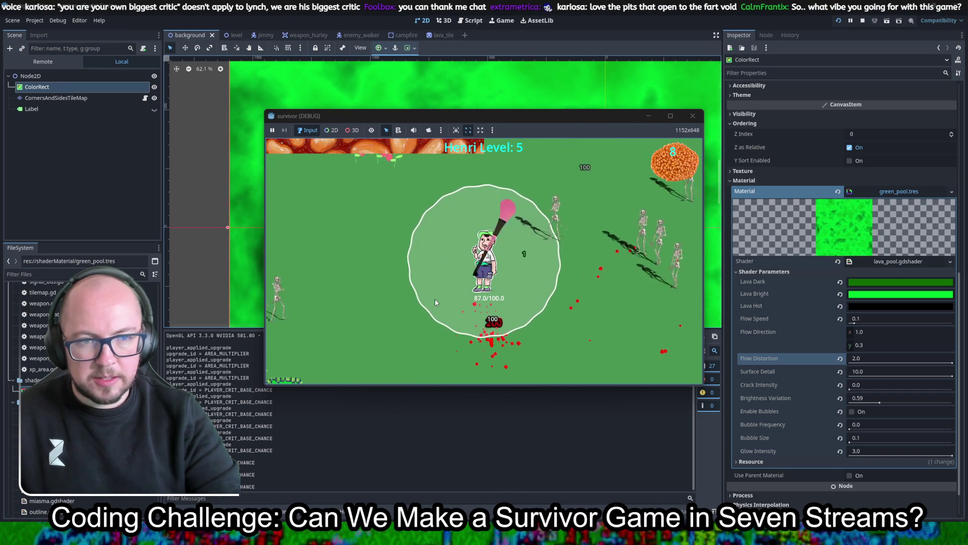
{"action": "key", "text": "a"}
{"action": "key", "text": "s"}
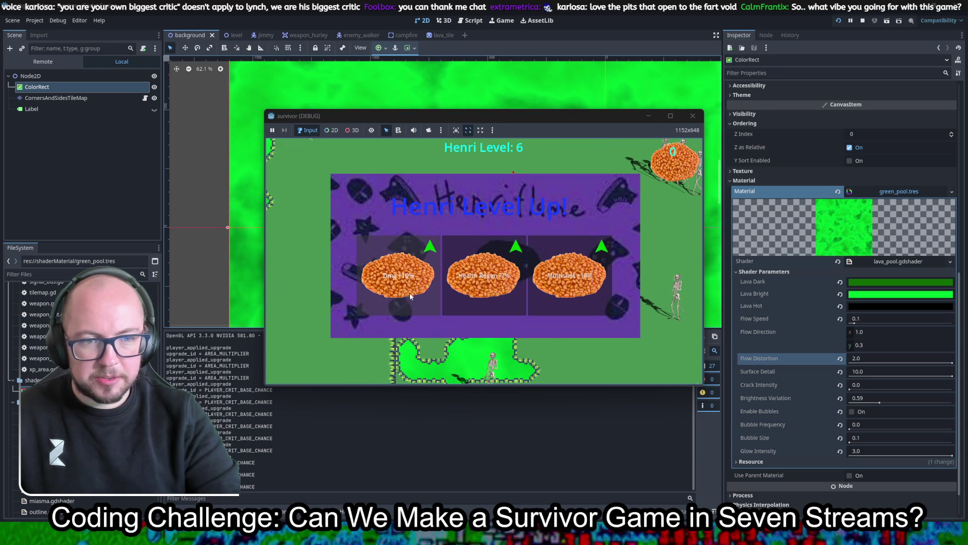
{"action": "left_click", "coordinate": [425, 292]}
{"action": "key", "text": "s"}
{"action": "key", "text": "d"}
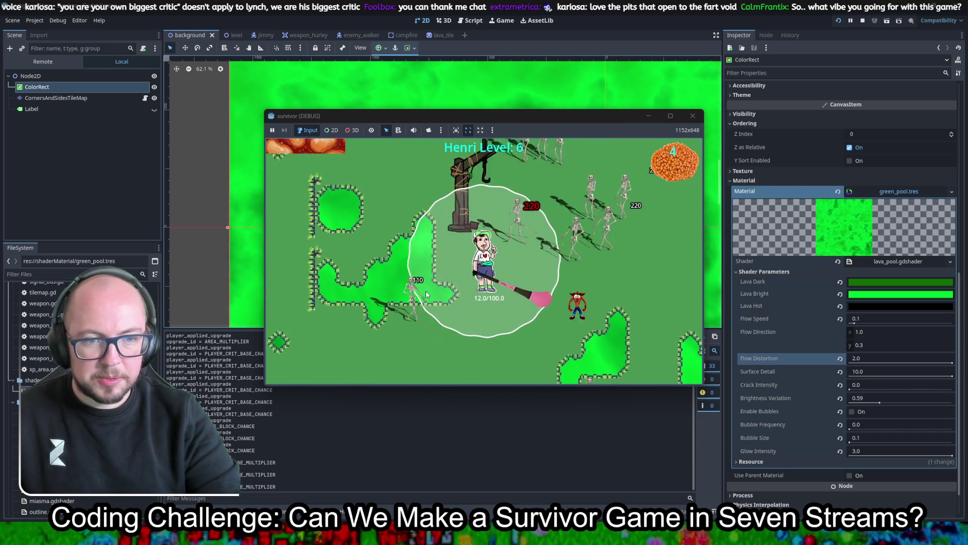
{"action": "key", "text": "s"}
{"action": "key", "text": "a"}
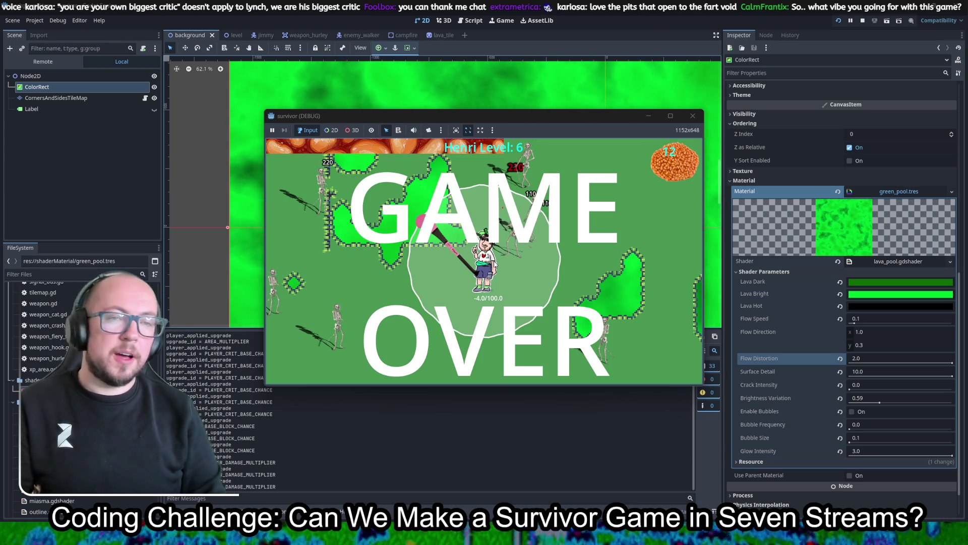
- Restart after game over and take Dmg +10%, Base Crit Chance +10% and another crit chance upgrade
{"action": "key", "text": "F5"}
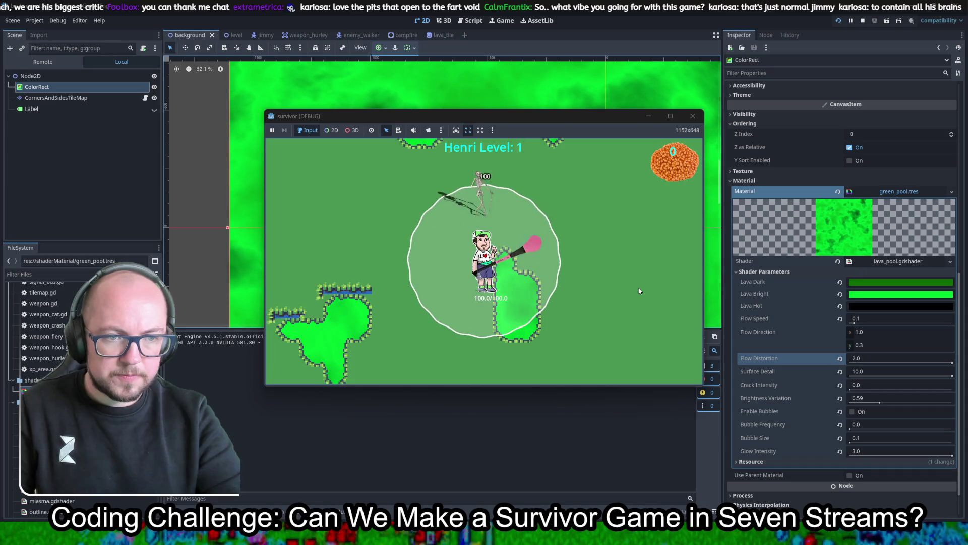
{"action": "key", "text": "s"}
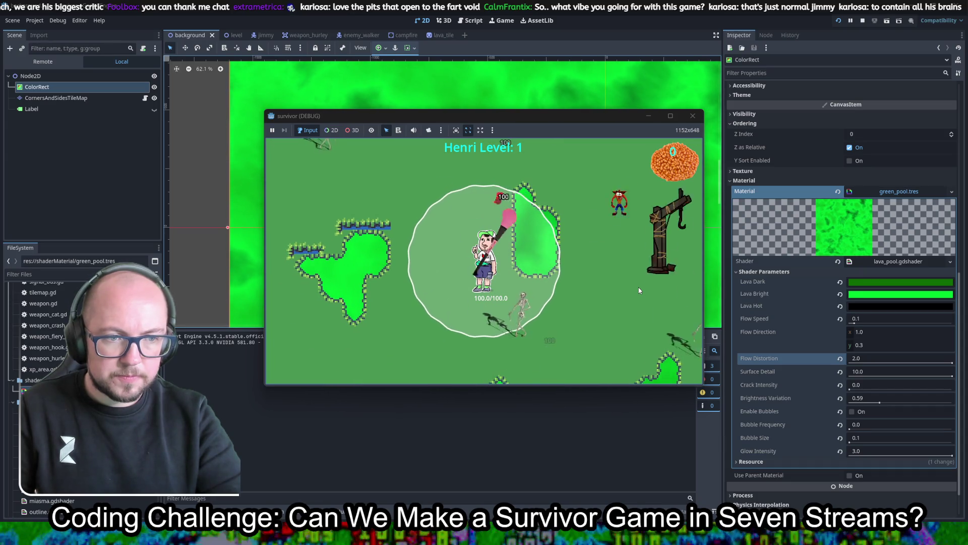
{"action": "key", "text": "w"}
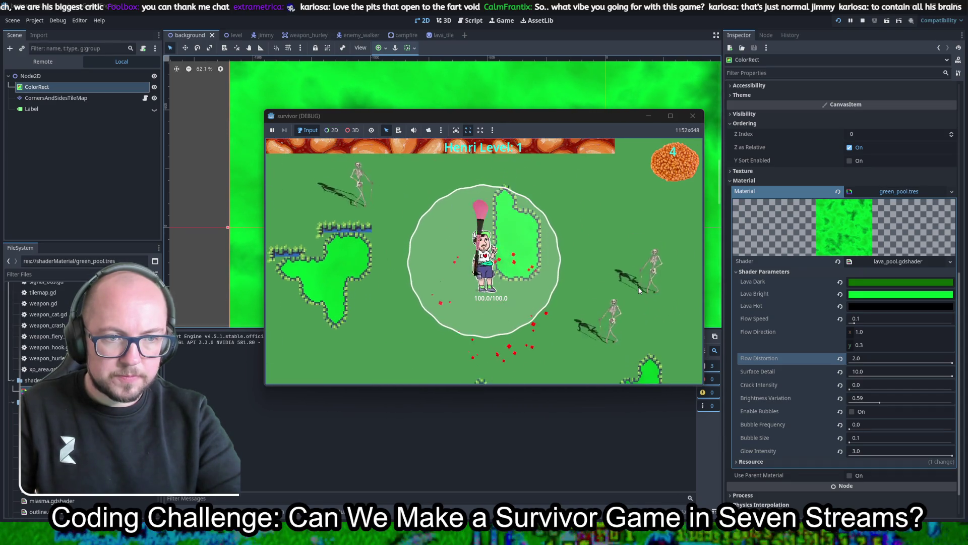
{"action": "key", "text": "s"}
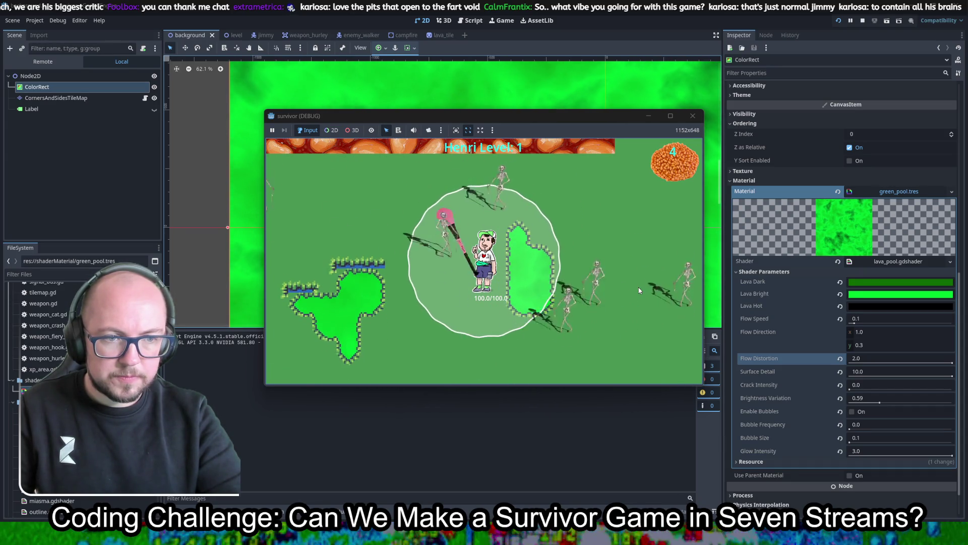
{"action": "key", "text": "s"}
{"action": "key", "text": "d"}
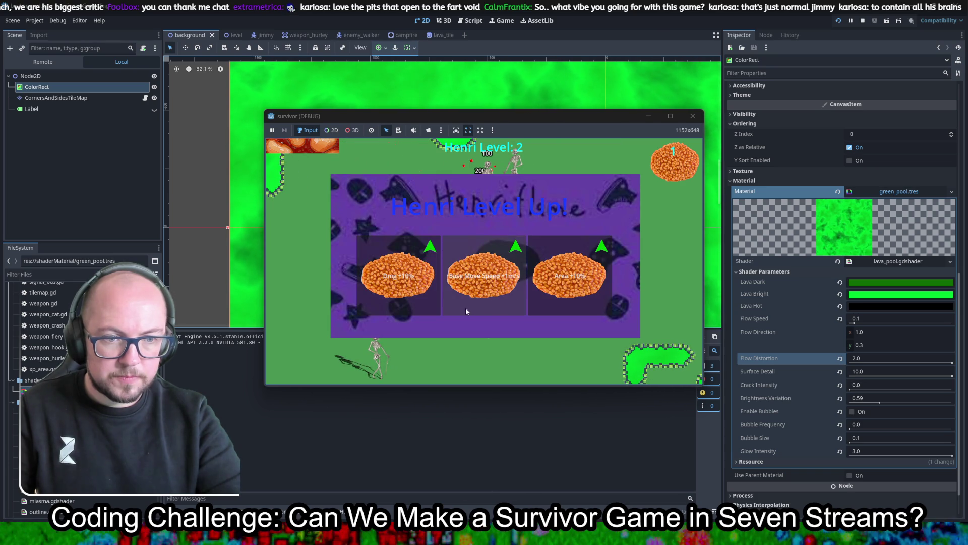
{"action": "left_click", "coordinate": [413, 286]}
{"action": "key", "text": "d"}
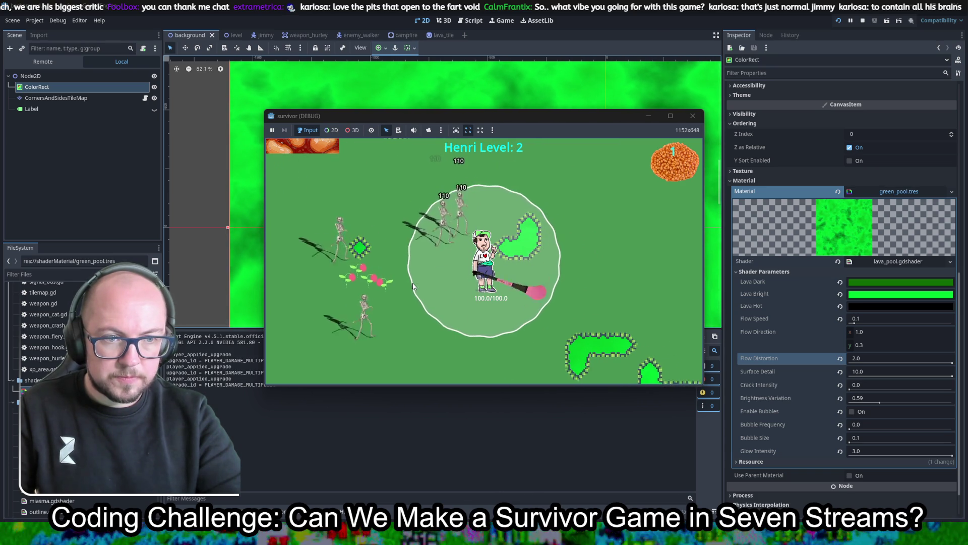
{"action": "key", "text": "d"}
{"action": "key", "text": "s"}
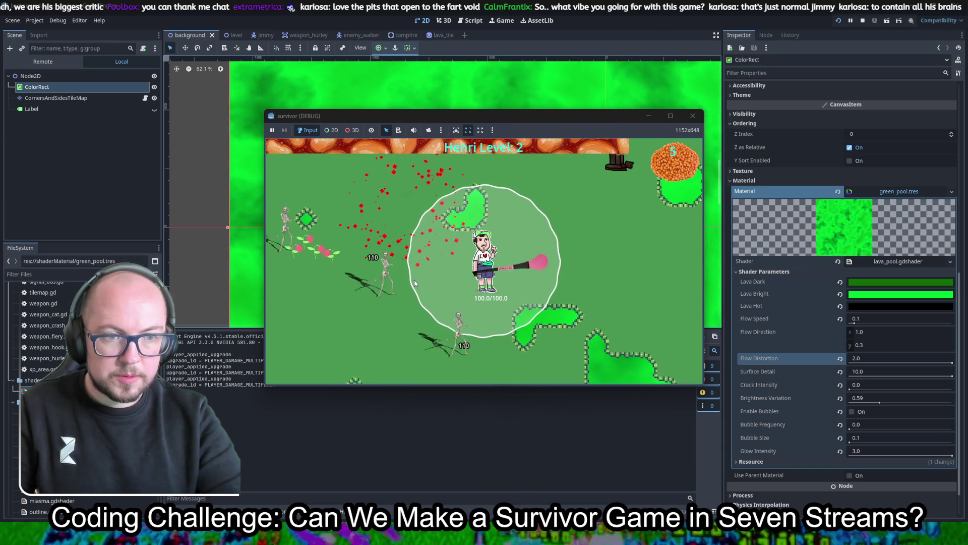
{"action": "key", "text": "w"}
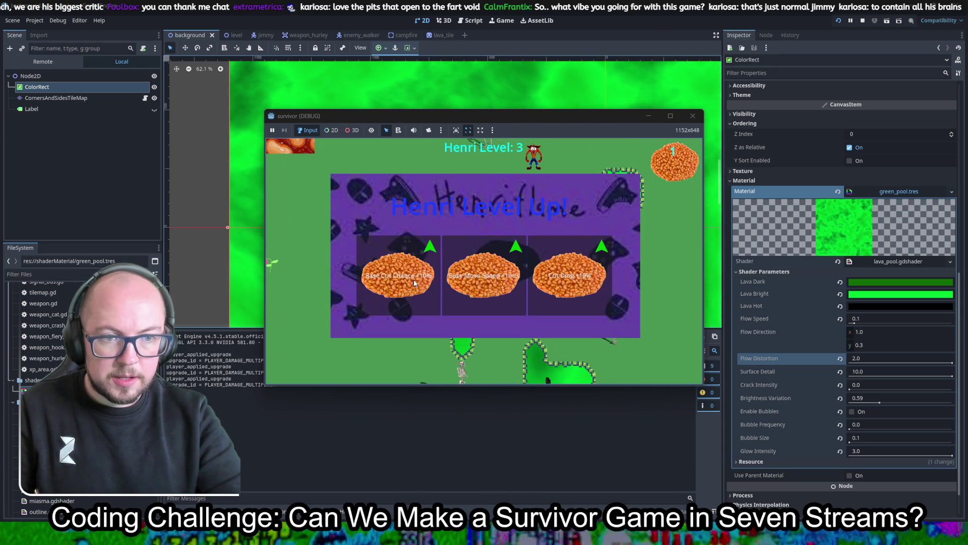
{"action": "left_click", "coordinate": [413, 283]}
{"action": "key", "text": "a"}
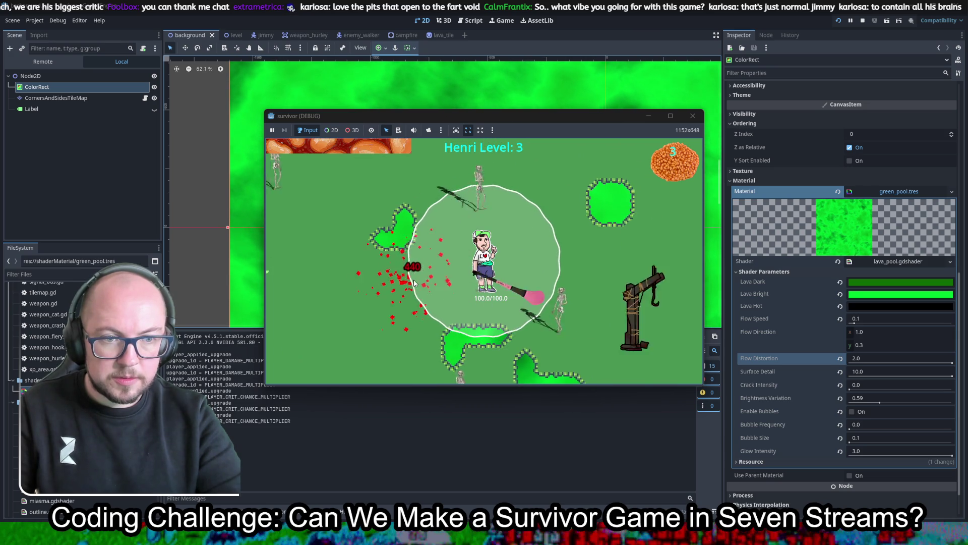
{"action": "key", "text": "a"}
{"action": "key", "text": "s"}
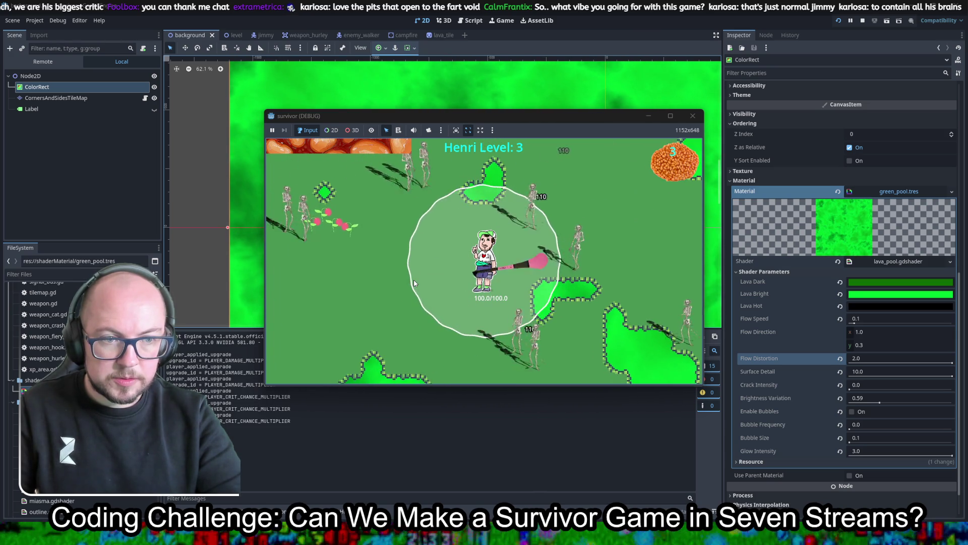
{"action": "key", "text": "a"}
{"action": "key", "text": "s"}
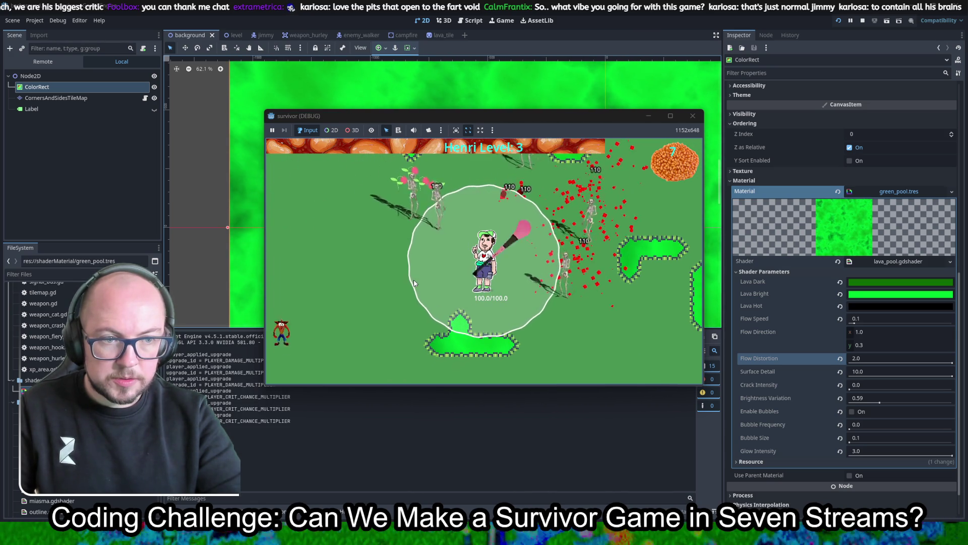
{"action": "left_click", "coordinate": [413, 283]}
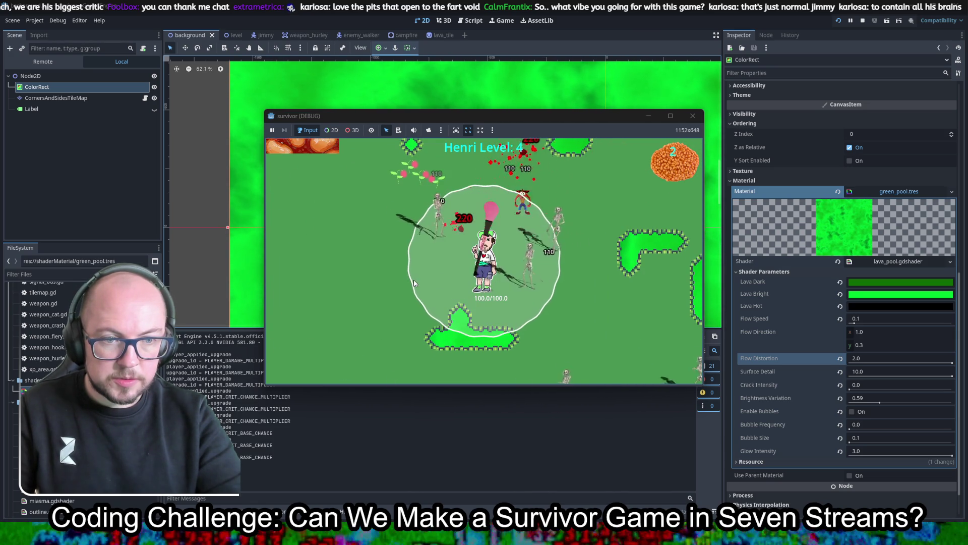
- Take the Crit Dmg +10% and Pickup Radius +10% upgrades, then close the game
{"action": "key", "text": "a"}
{"action": "key", "text": "s"}
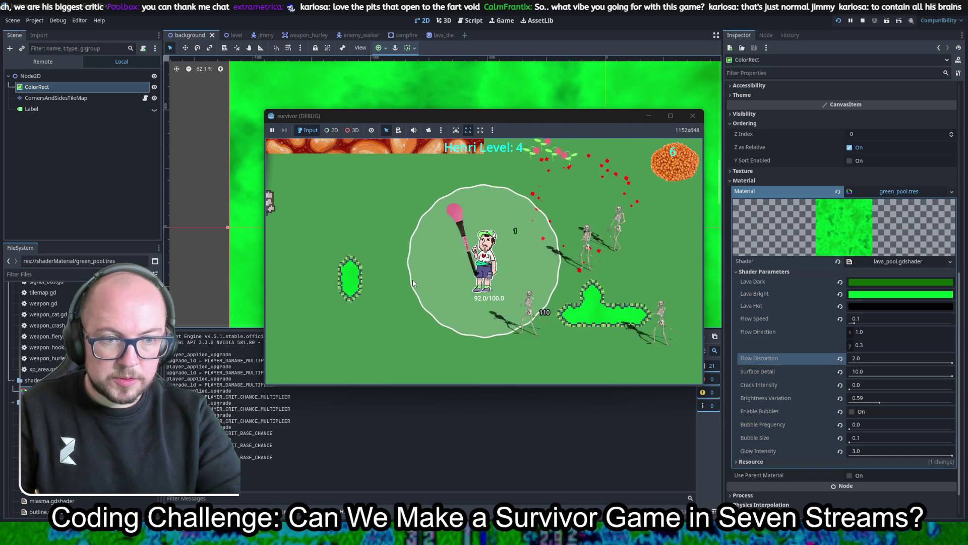
{"action": "key", "text": "d"}
{"action": "key", "text": "s"}
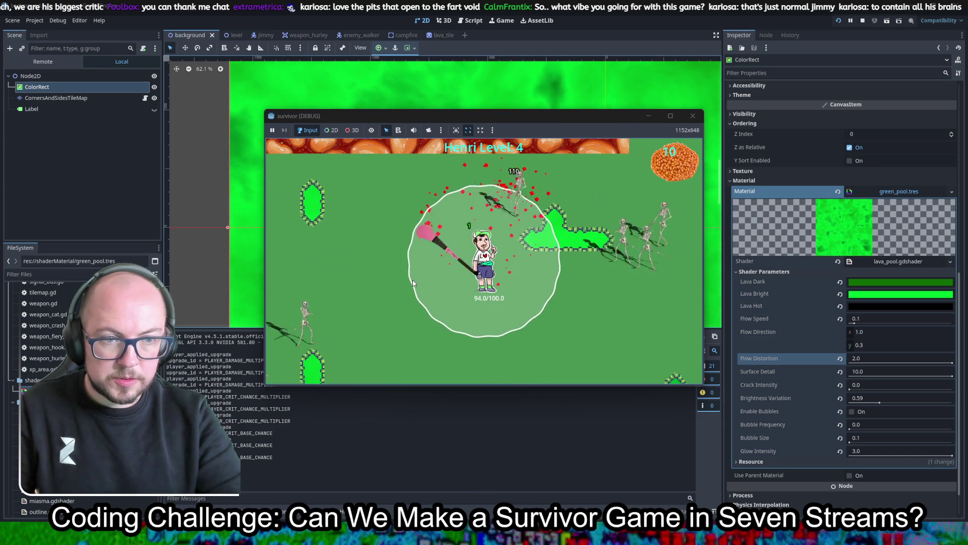
{"action": "key", "text": "d"}
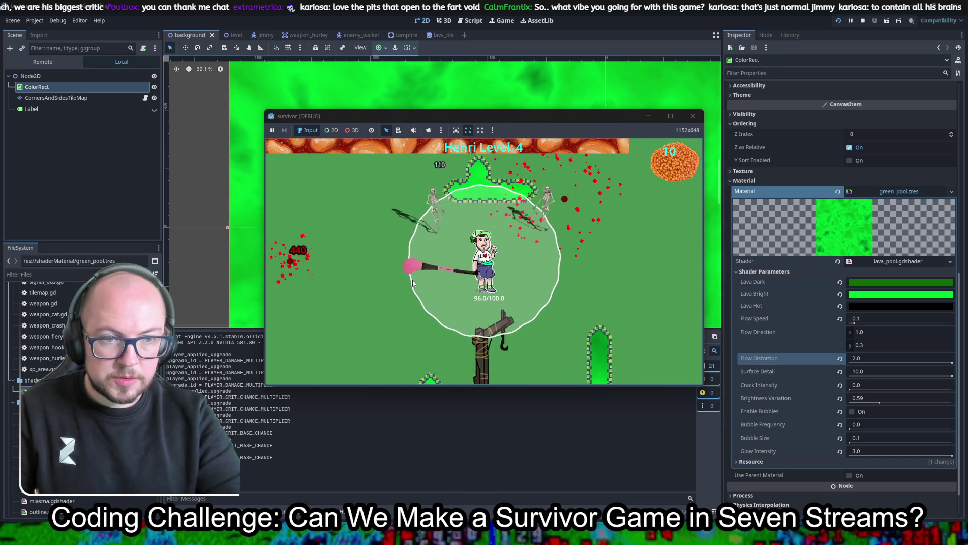
{"action": "left_click", "coordinate": [383, 286]}
{"action": "key", "text": "s"}
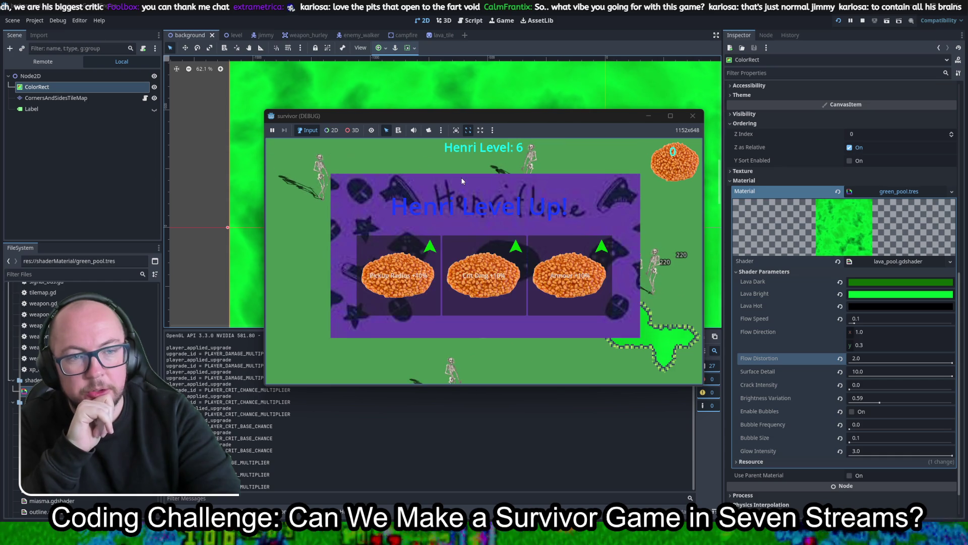
{"action": "left_click", "coordinate": [382, 295]}
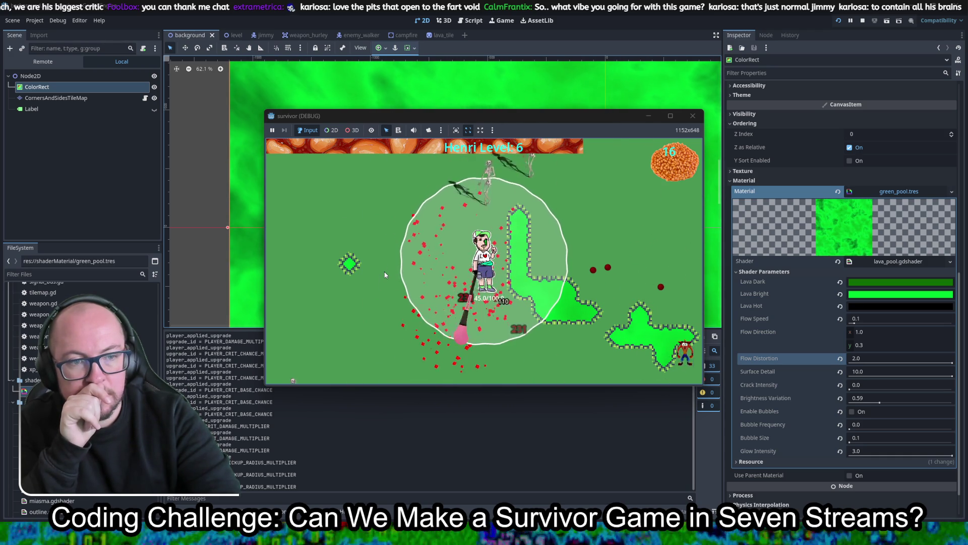
{"action": "left_click", "coordinate": [693, 116]}
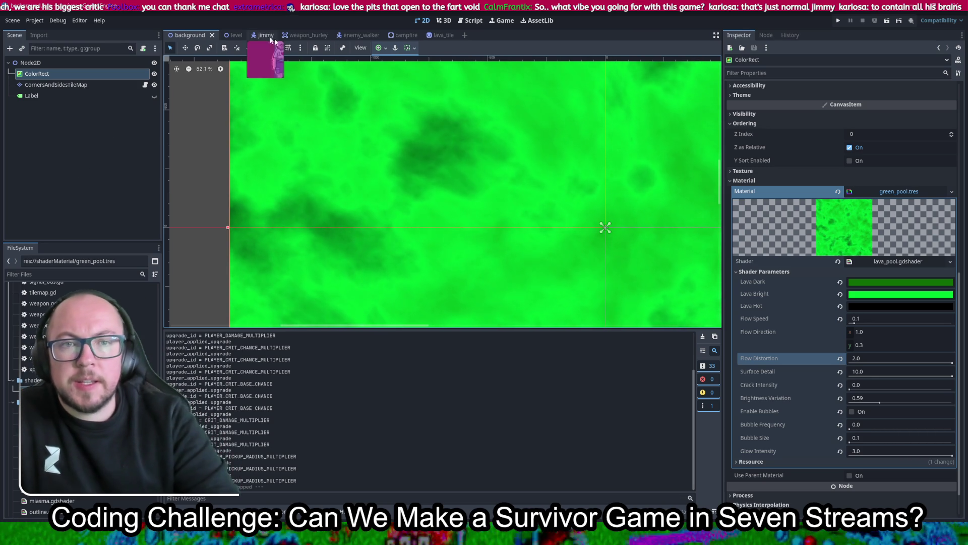
- In the jimmy scene, inspect PlayerCollisionShape's capsule and the Player node, then switch to scripts
{"action": "left_click", "coordinate": [253, 34]}
{"action": "scroll", "coordinate": [538, 224], "scroll_direction": "down", "scroll_amount": 2}
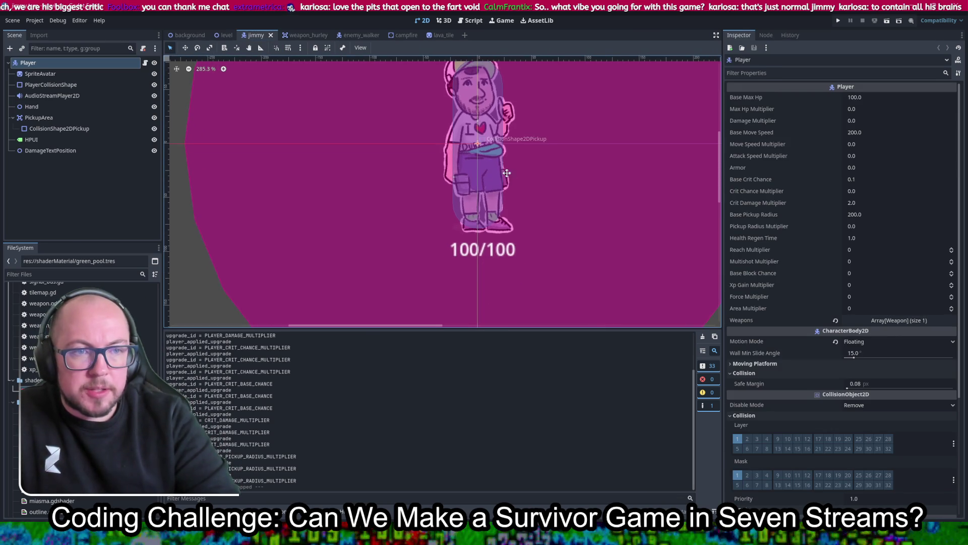
{"action": "left_click", "coordinate": [64, 85]}
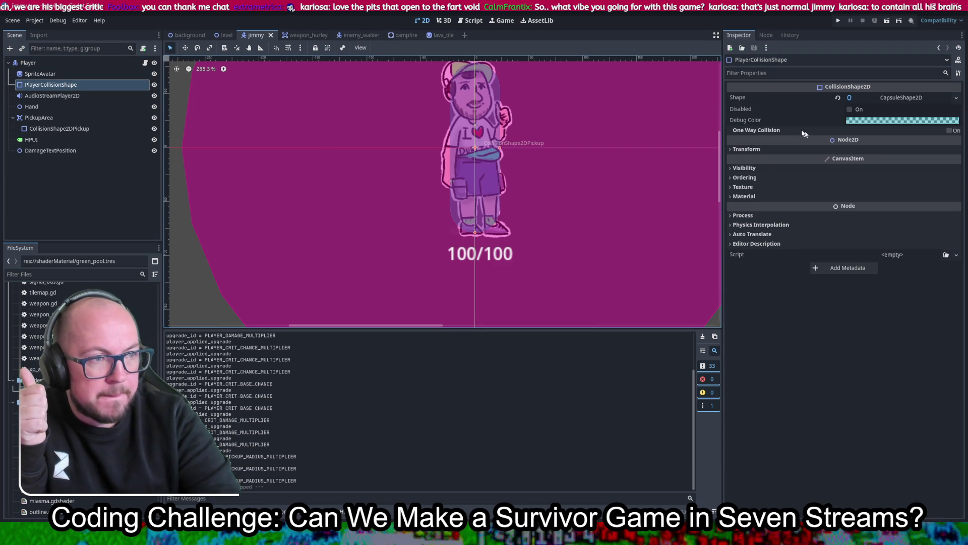
{"action": "left_click", "coordinate": [63, 66]}
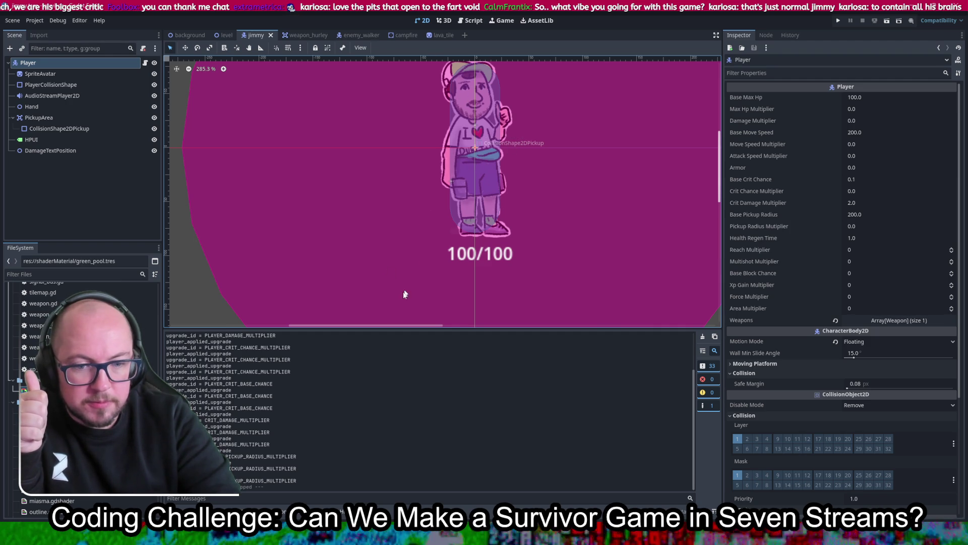
{"action": "left_click", "coordinate": [473, 22]}
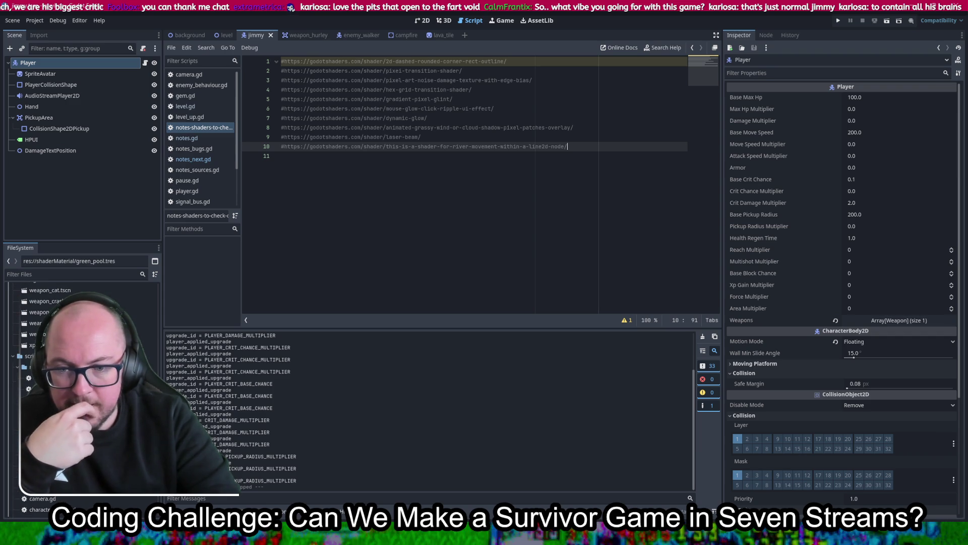
- Create a new script named notes-collision.gd in the notes folder
{"action": "right_click", "coordinate": [40, 367]}
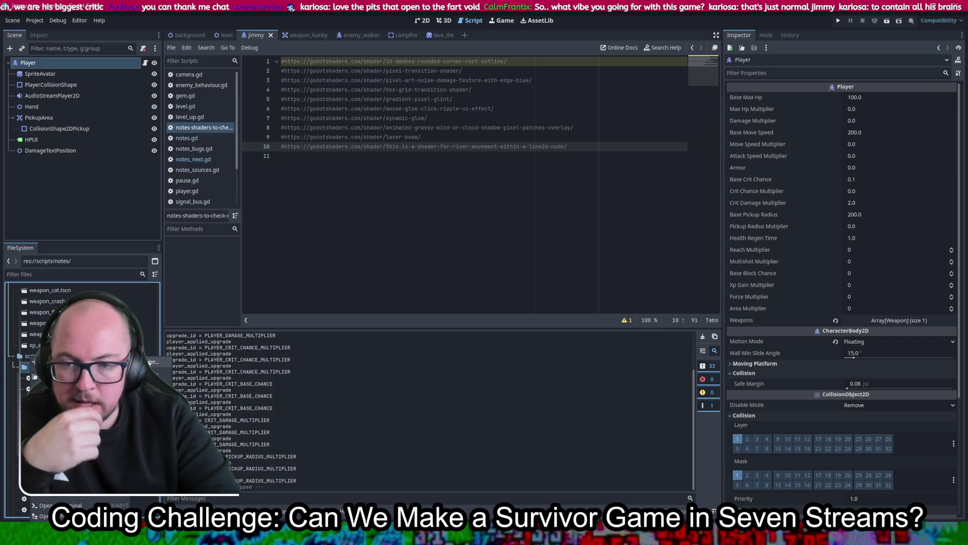
{"action": "left_click", "coordinate": [136, 383]}
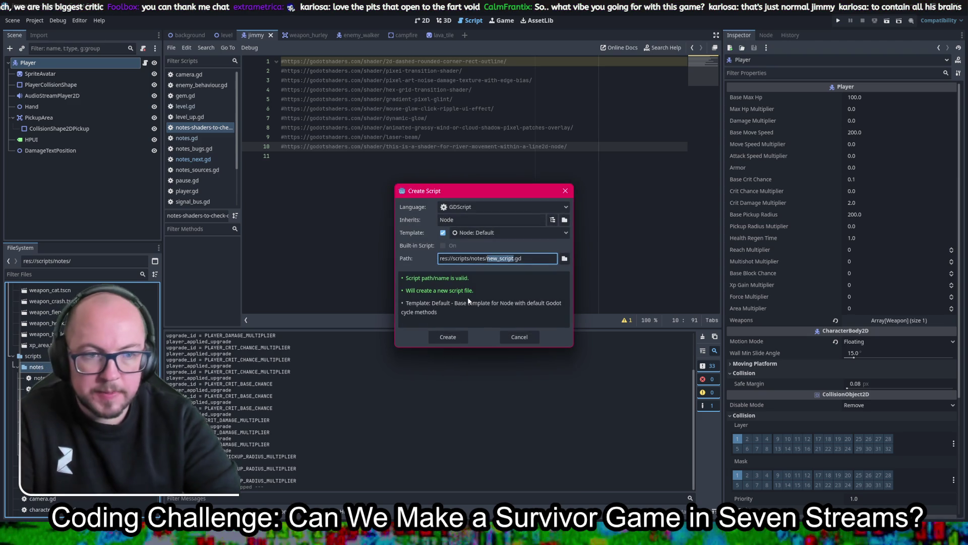
{"action": "type", "text": "n"}
{"action": "type", "text": "otes-c"}
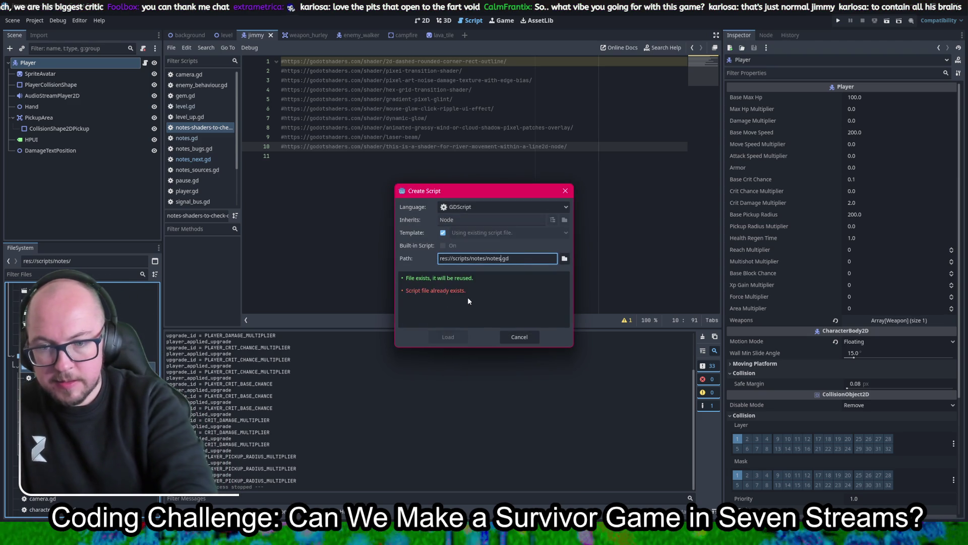
{"action": "type", "text": "ision"}
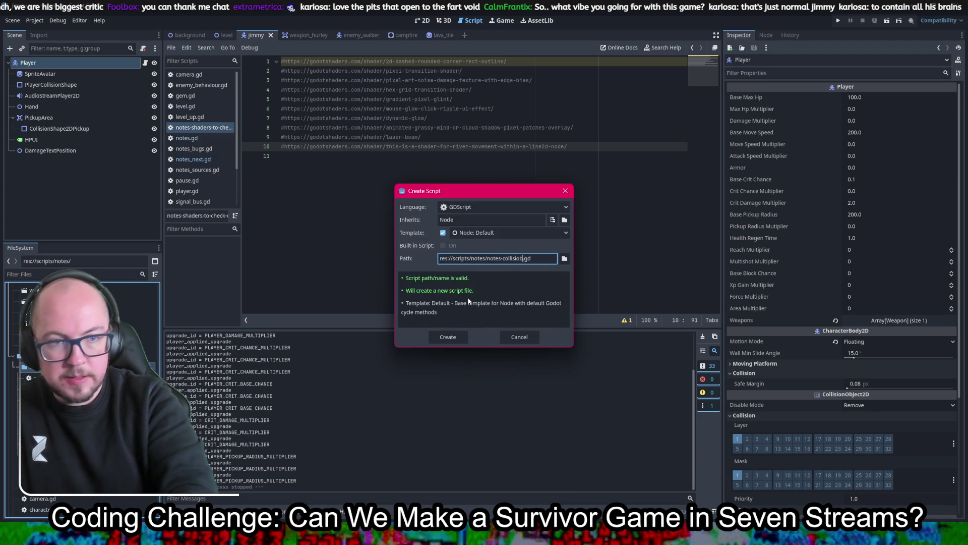
{"action": "key", "text": "Return"}
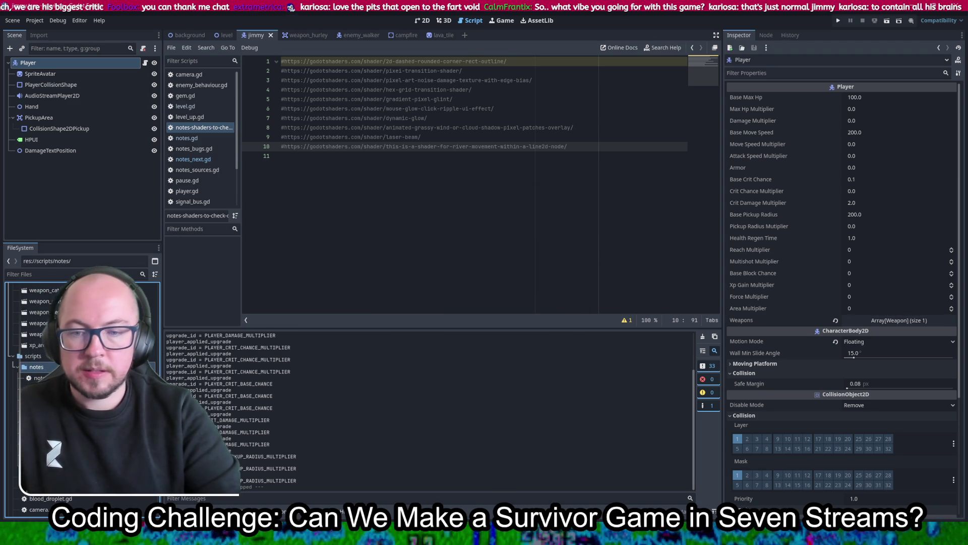
- Replace the template with layer notes: dmg - 1, pickup - 2, enviromental/floor obstacles - 3, and save
{"action": "left_click", "coordinate": [362, 189]}
{"action": "key", "text": "ctrl+a"}
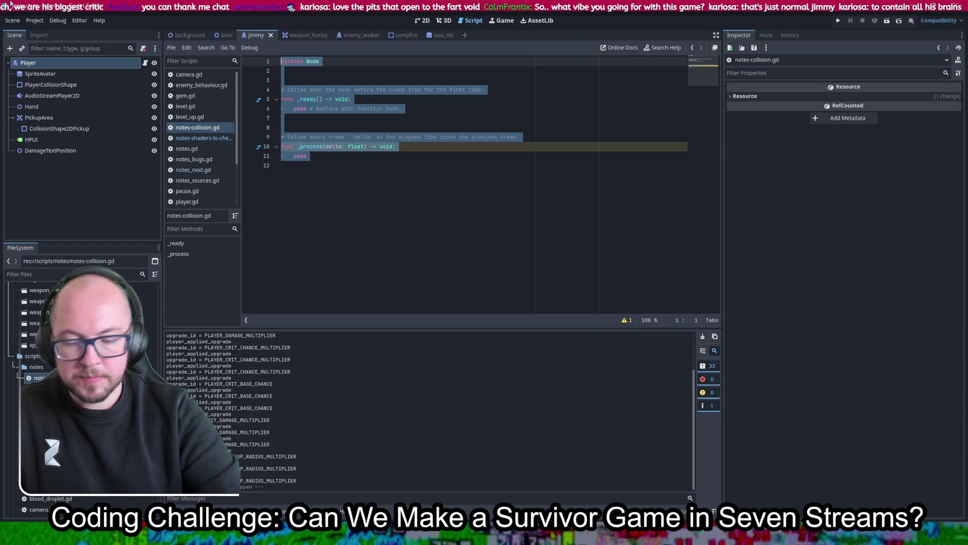
{"action": "key", "text": "BackSpace"}
{"action": "type", "text": "#dmg - 1"}
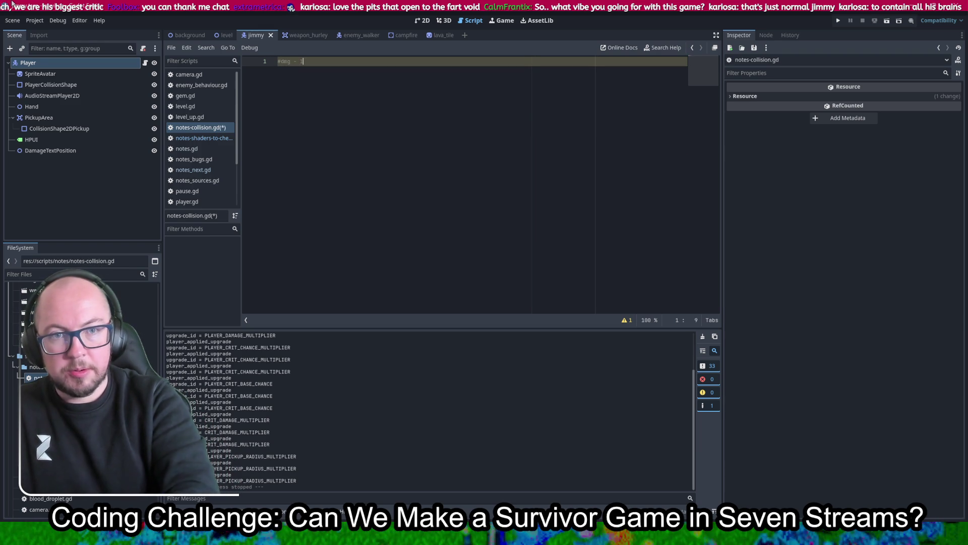
{"action": "key", "text": "Return"}
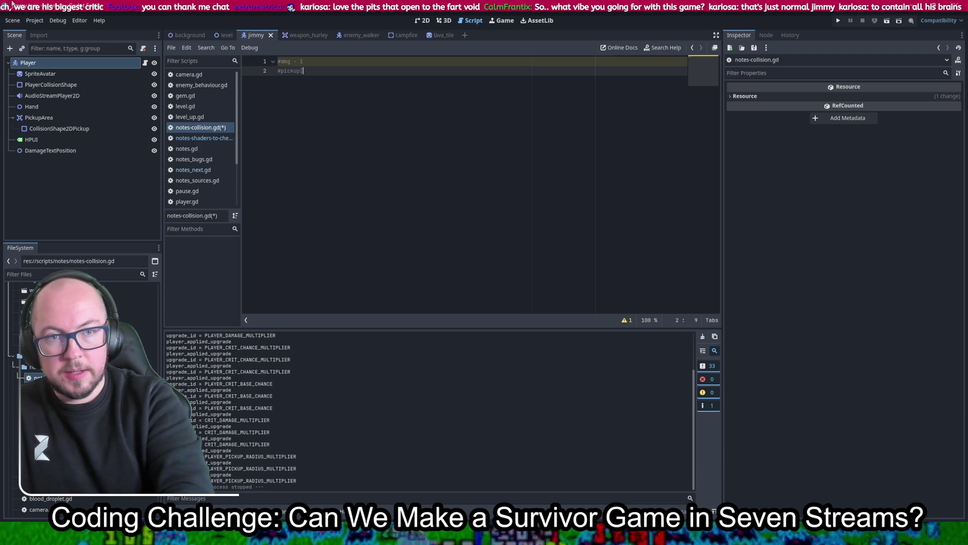
{"action": "type", "text": " - 2"}
{"action": "key", "text": "Return"}
{"action": "type", "text": "#envir"}
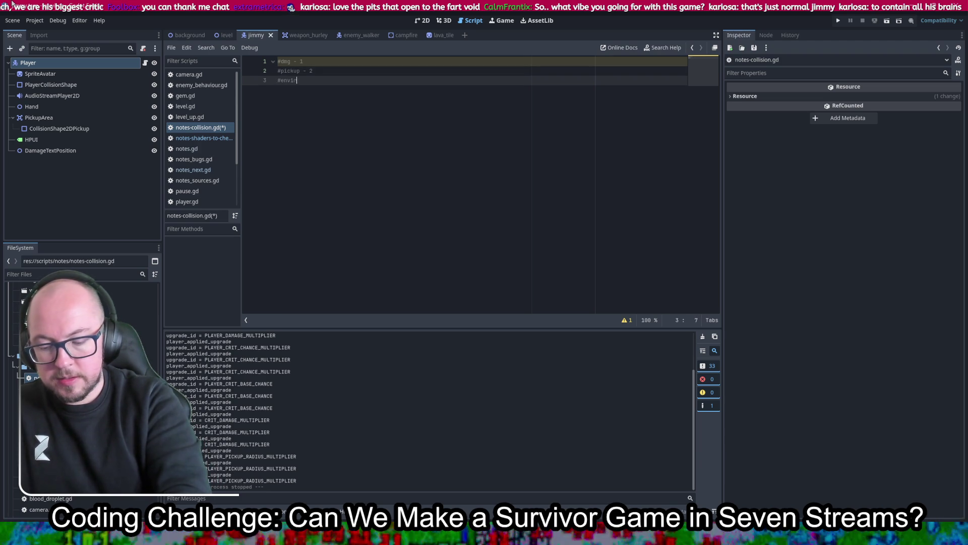
{"action": "type", "text": "omental"}
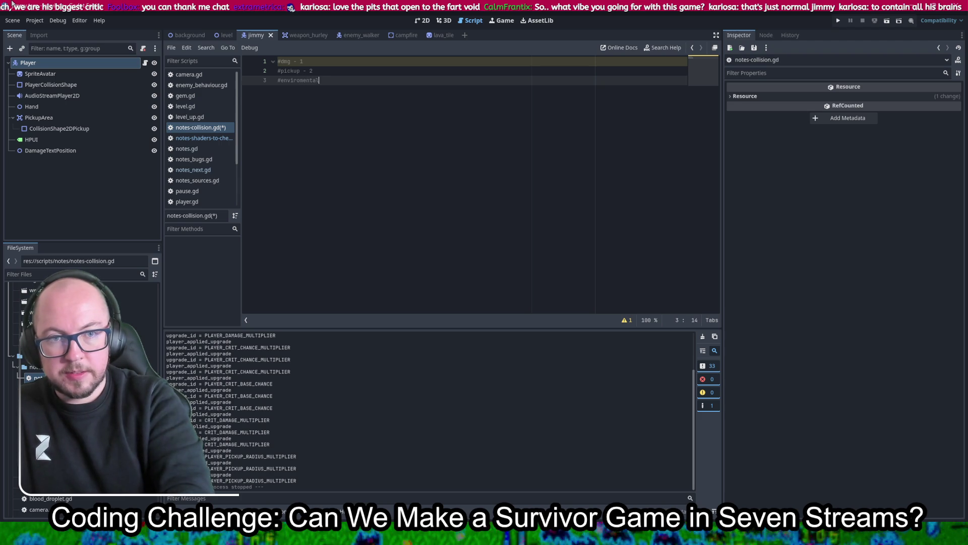
{"action": "type", "text": "/floor ob"}
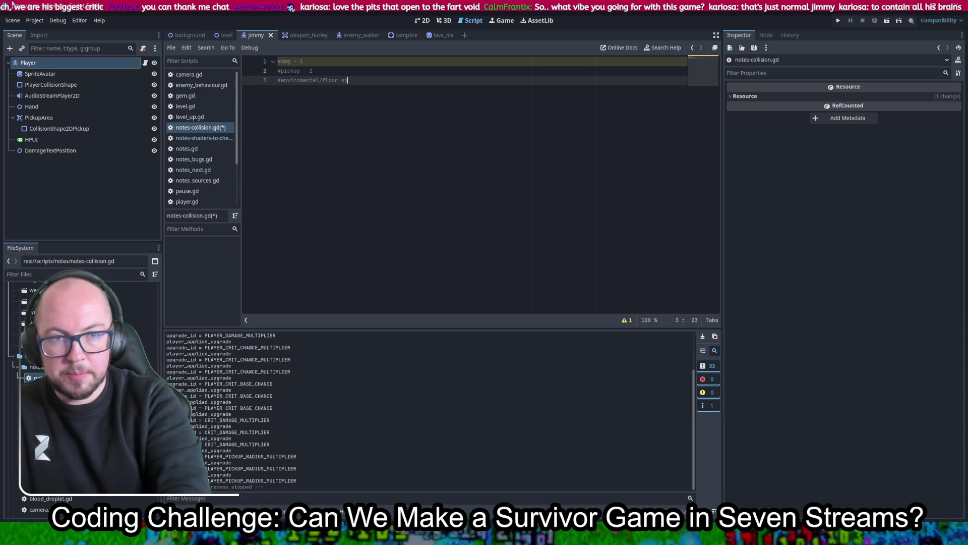
{"action": "type", "text": "s - 3"}
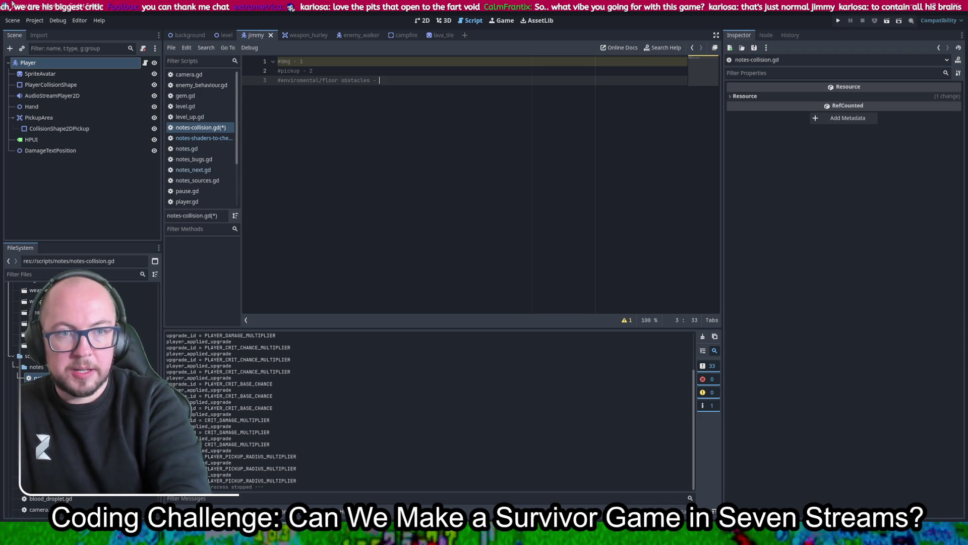
{"action": "key", "text": "ctrl+s"}
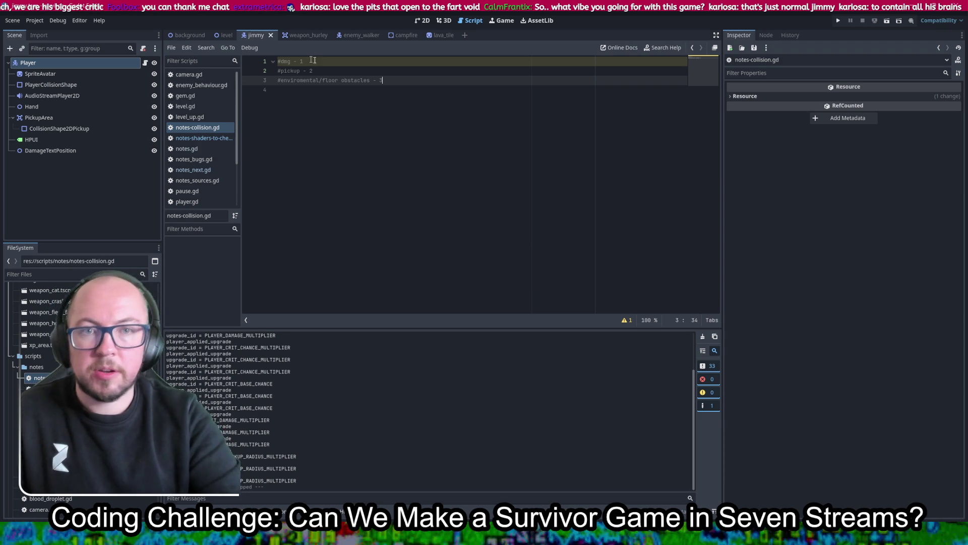
{"action": "left_click", "coordinate": [424, 21]}
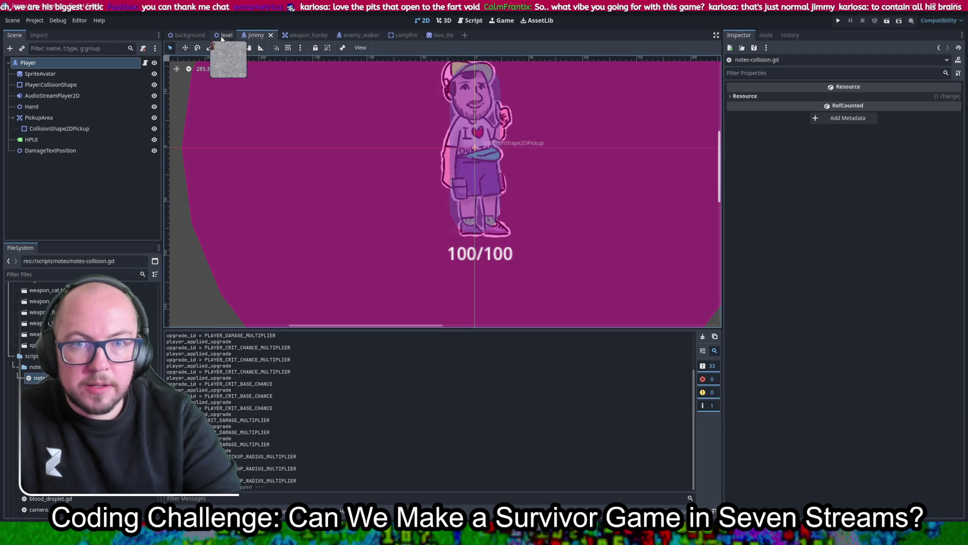
{"action": "left_click", "coordinate": [188, 35]}
{"action": "scroll", "coordinate": [532, 276], "scroll_direction": "down", "scroll_amount": 4}
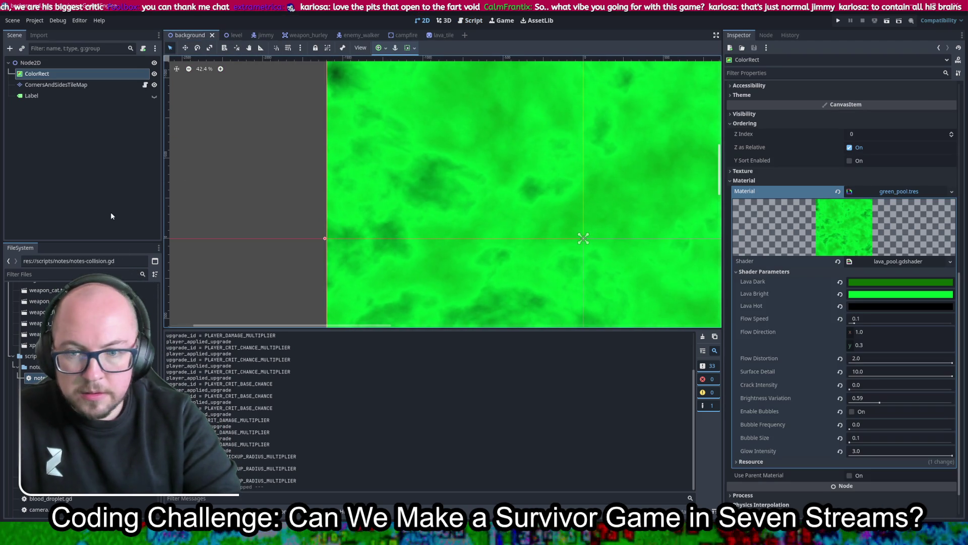
{"action": "left_click", "coordinate": [55, 84]}
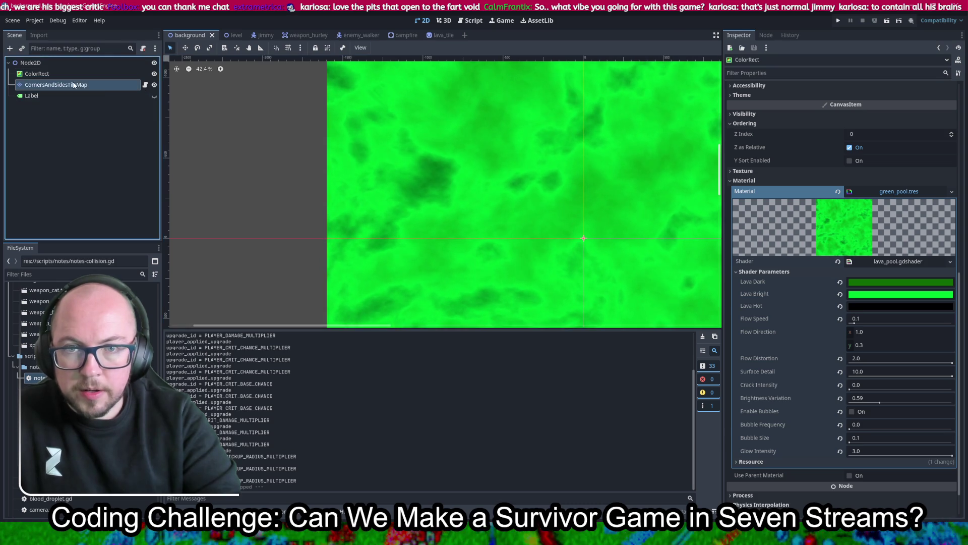
{"action": "scroll", "coordinate": [841, 275], "scroll_direction": "up", "scroll_amount": 5}
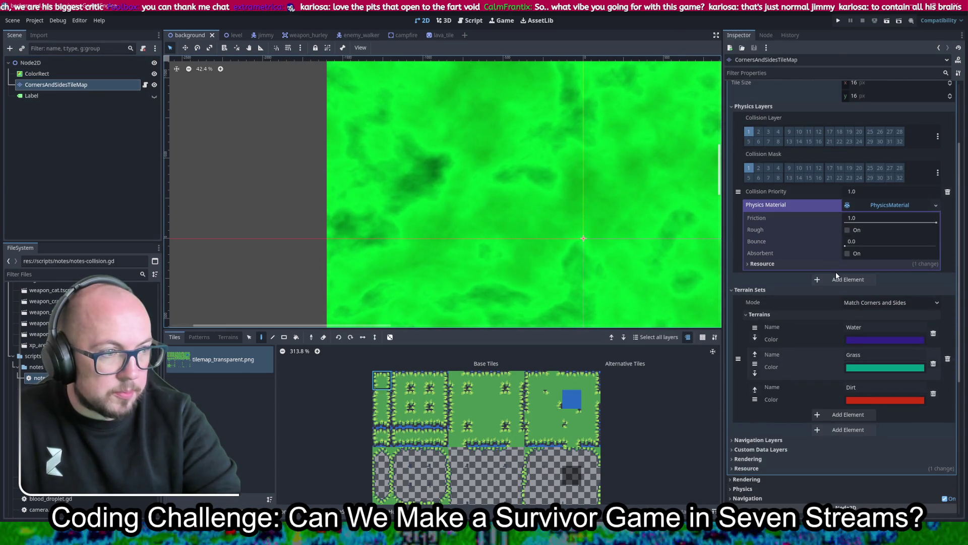
{"action": "left_click", "coordinate": [768, 131]}
{"action": "left_click", "coordinate": [769, 168]}
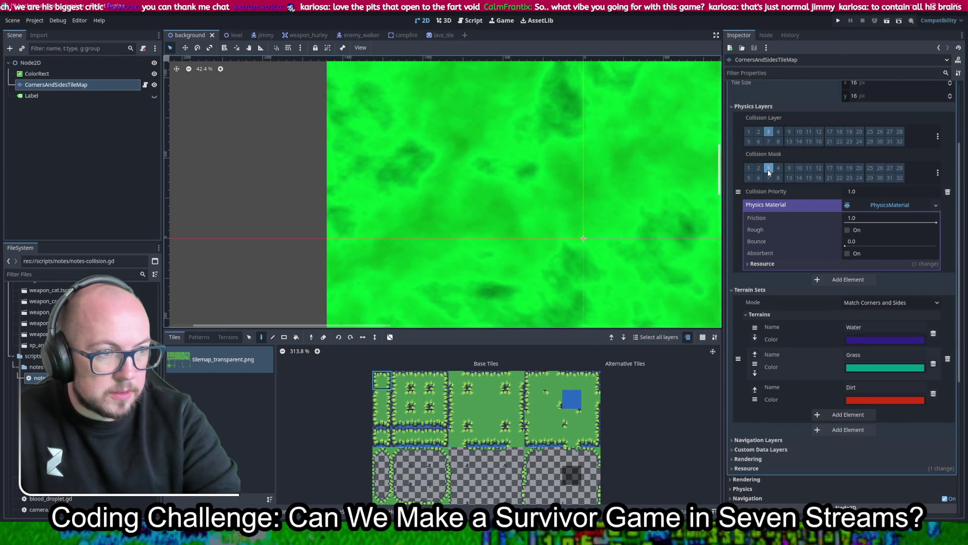
{"action": "left_click", "coordinate": [261, 35]}
{"action": "scroll", "coordinate": [513, 243], "scroll_direction": "up", "scroll_amount": 7}
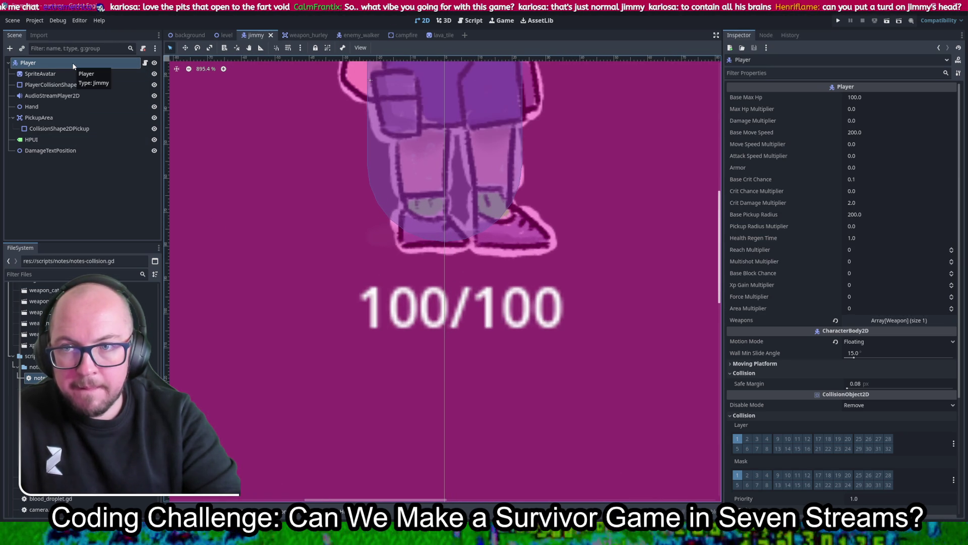
{"action": "scroll", "coordinate": [318, 162], "scroll_direction": "down", "scroll_amount": 6}
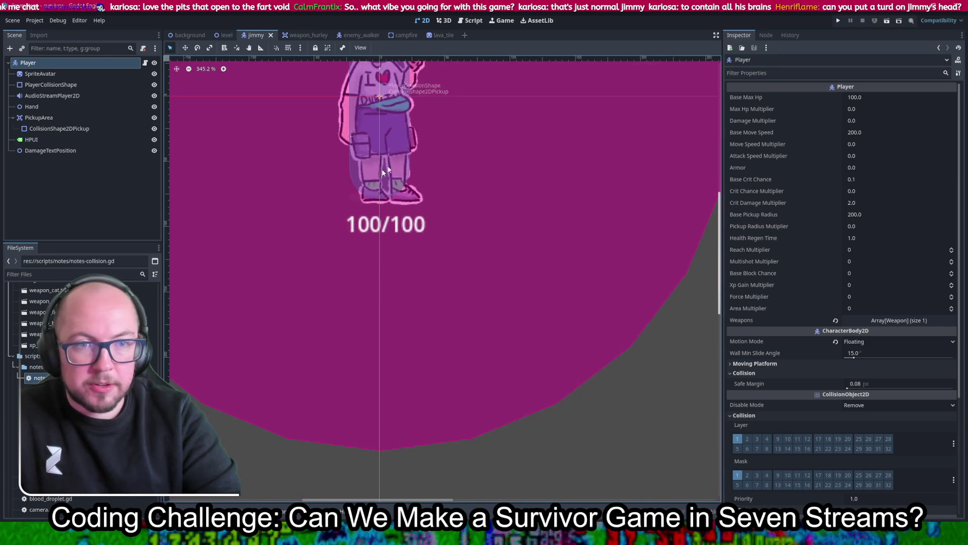
{"action": "left_click_drag", "start_coordinate": [418, 138], "coordinate": [428, 313]}
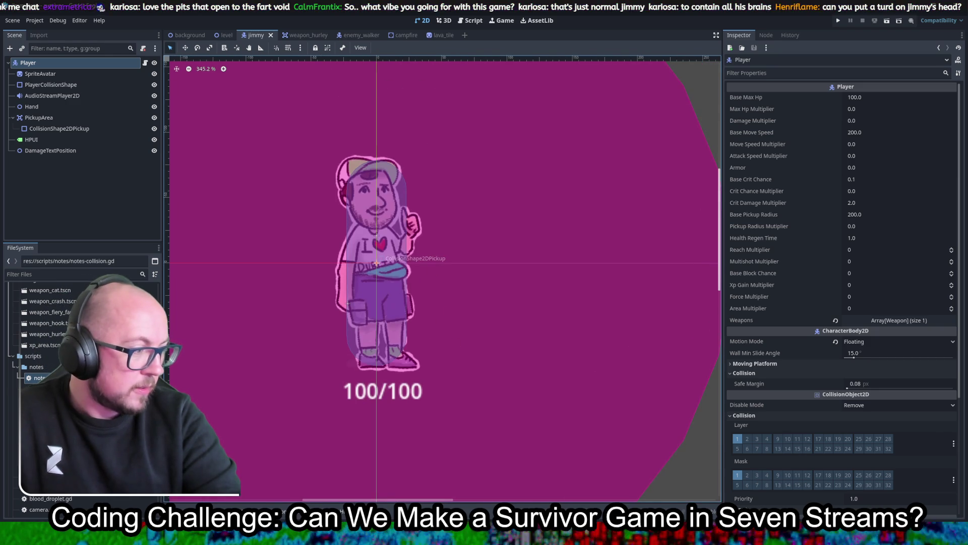
{"action": "key", "text": "alt+Tab"}
{"action": "key", "text": "alt+Tab"}
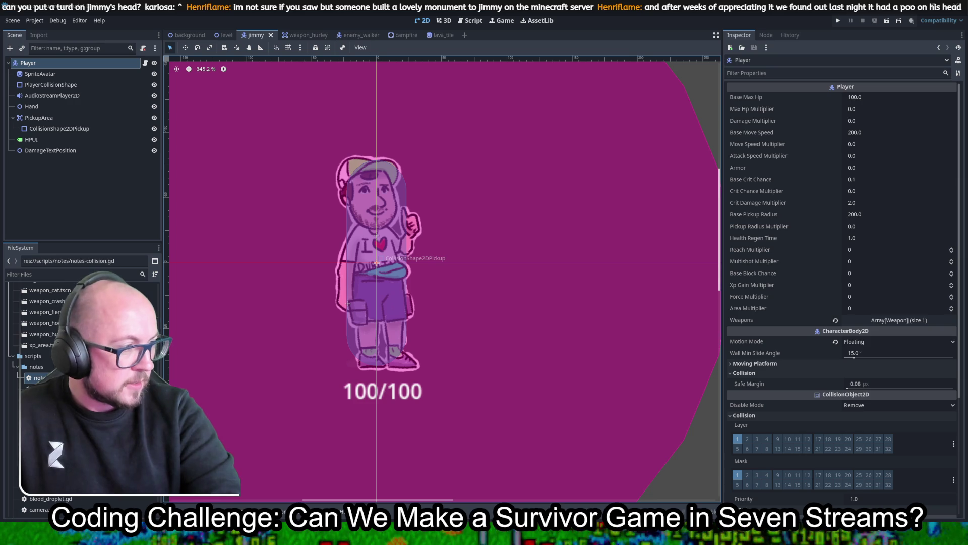
{"action": "scroll", "coordinate": [81, 383], "scroll_direction": "up", "scroll_amount": 5}
{"action": "scroll", "coordinate": [81, 383], "scroll_direction": "up", "scroll_amount": 5}
{"action": "scroll", "coordinate": [81, 383], "scroll_direction": "up", "scroll_amount": 3}
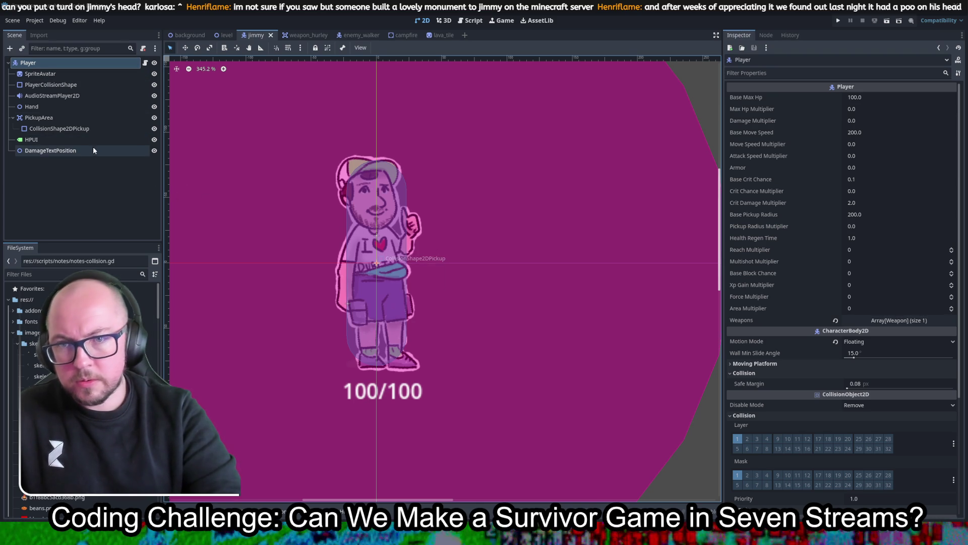
{"action": "scroll", "coordinate": [81, 383], "scroll_direction": "down", "scroll_amount": 5}
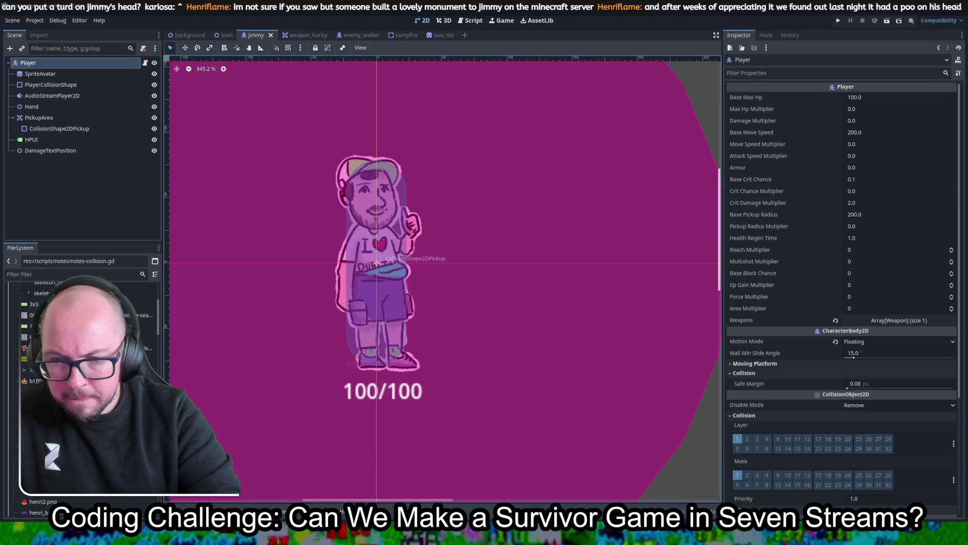
{"action": "left_click_drag", "start_coordinate": [61, 392], "coordinate": [379, 217]}
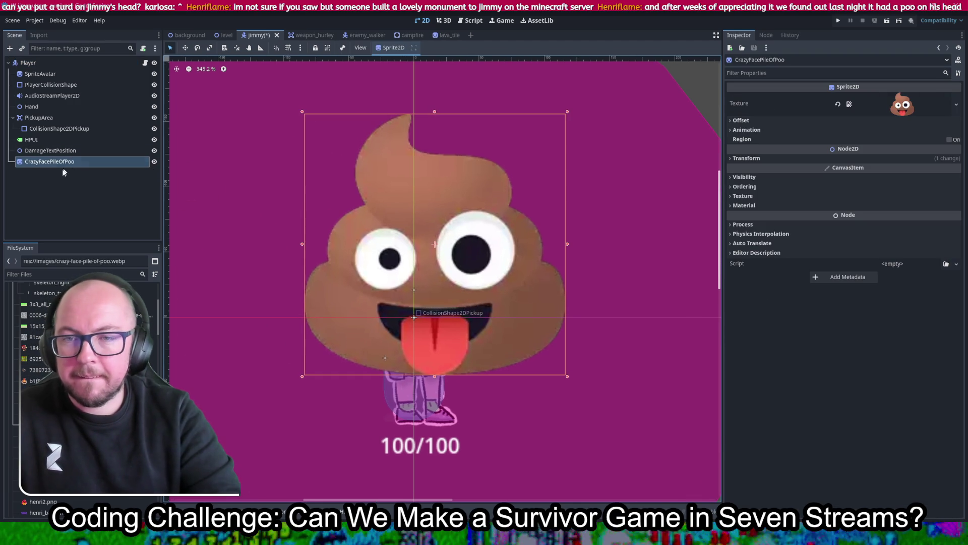
- Place CrazyFacePileOfPoo directly below SpriteAvatar in the tree and scale it down
{"action": "left_click_drag", "start_coordinate": [66, 163], "coordinate": [78, 83]}
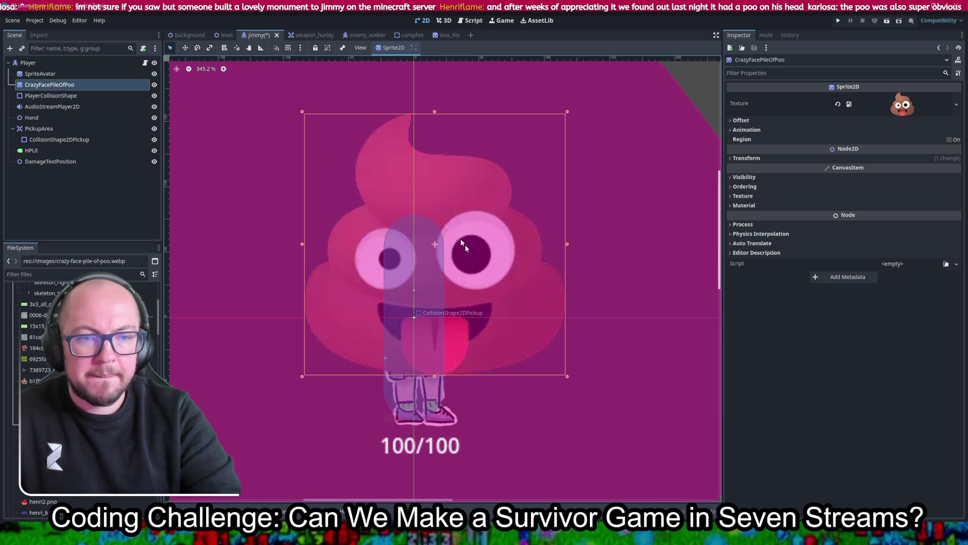
{"action": "left_click_drag", "start_coordinate": [567, 377], "coordinate": [365, 164]}
{"action": "left_click", "coordinate": [388, 178]}
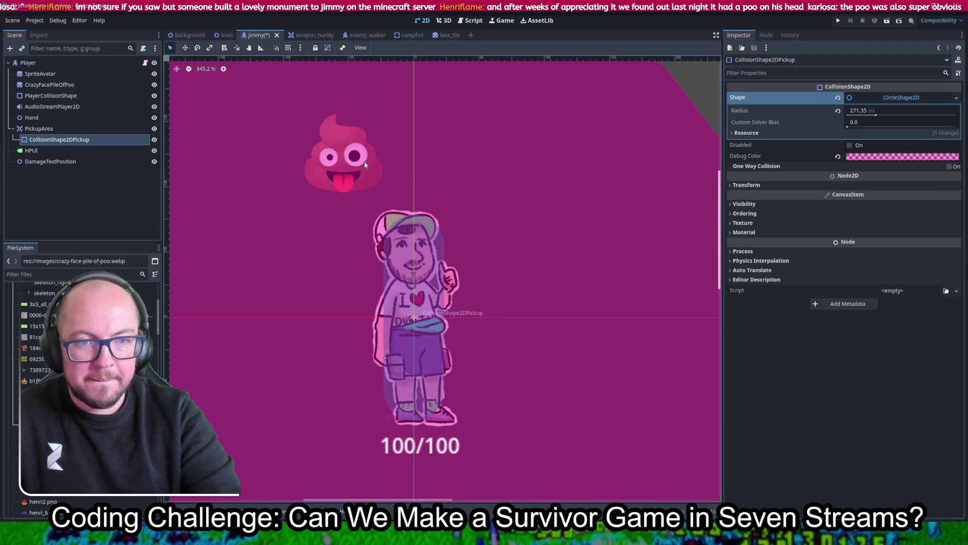
{"action": "left_click", "coordinate": [53, 84]}
- Position the poo sprite upright on top of Jimmy's head, undoing a trial tilt
{"action": "left_click", "coordinate": [185, 48]}
{"action": "mouse_move", "coordinate": [337, 160]}
{"action": "left_mouse_down"}
{"action": "mouse_move", "coordinate": [398, 209]}
{"action": "mouse_move", "coordinate": [390, 204]}
{"action": "left_mouse_up"}
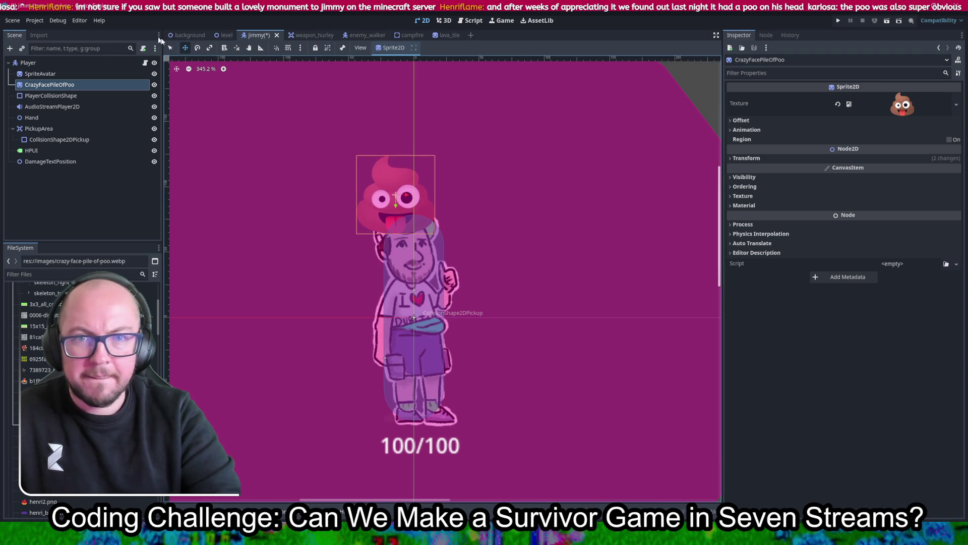
{"action": "left_click", "coordinate": [197, 47]}
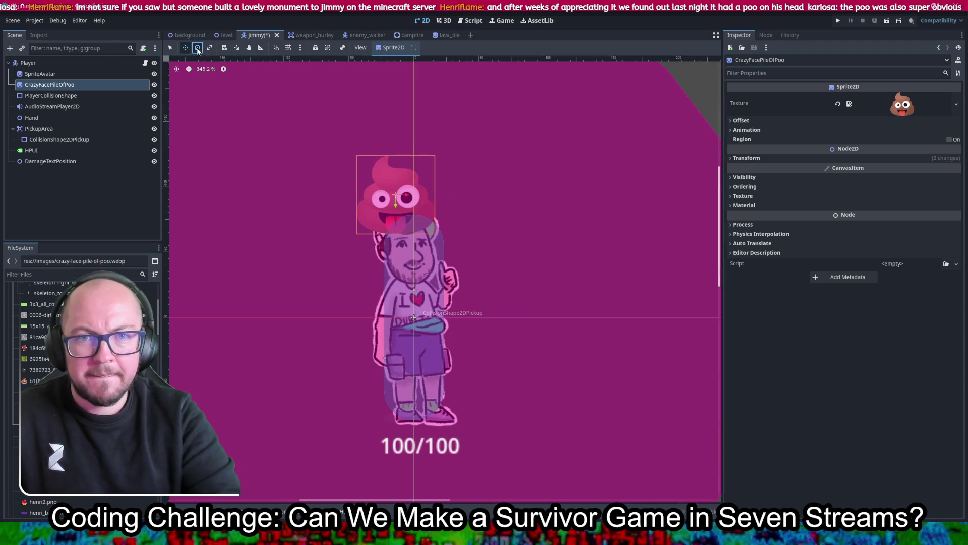
{"action": "mouse_move", "coordinate": [442, 242]}
{"action": "left_mouse_down"}
{"action": "mouse_move", "coordinate": [456, 218]}
{"action": "mouse_move", "coordinate": [393, 196]}
{"action": "mouse_move", "coordinate": [345, 162]}
{"action": "left_mouse_up"}
{"action": "left_click", "coordinate": [185, 48]}
{"action": "mouse_move", "coordinate": [411, 179]}
{"action": "left_mouse_down"}
{"action": "mouse_move", "coordinate": [395, 188]}
{"action": "mouse_move", "coordinate": [406, 199]}
{"action": "left_mouse_up"}
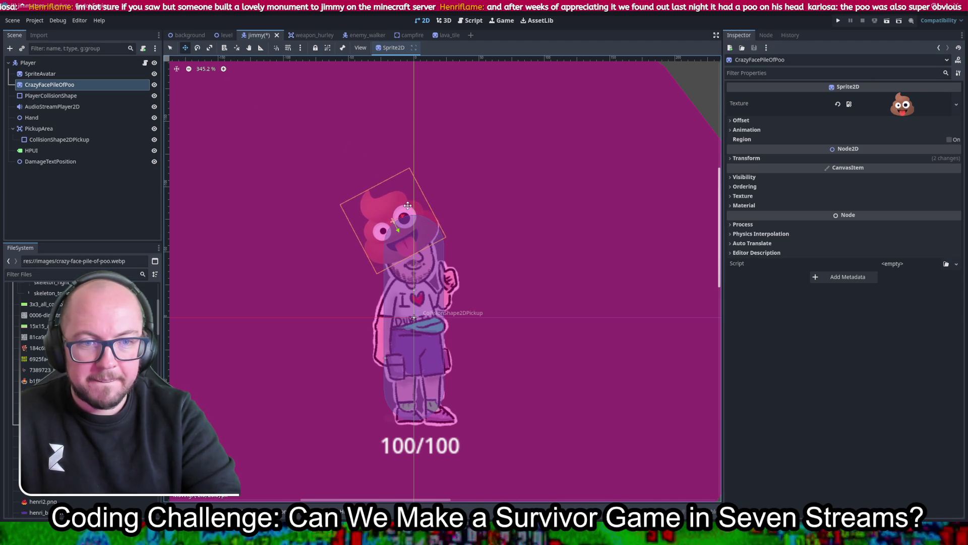
{"action": "mouse_move", "coordinate": [409, 205]}
{"action": "left_mouse_down"}
{"action": "mouse_move", "coordinate": [386, 197]}
{"action": "mouse_move", "coordinate": [381, 172]}
{"action": "mouse_move", "coordinate": [396, 208]}
{"action": "mouse_move", "coordinate": [478, 289]}
{"action": "mouse_move", "coordinate": [371, 216]}
{"action": "mouse_move", "coordinate": [385, 166]}
{"action": "mouse_move", "coordinate": [404, 170]}
{"action": "left_mouse_up"}
{"action": "key", "text": "ctrl+z"}
{"action": "key", "text": "ctrl+z"}
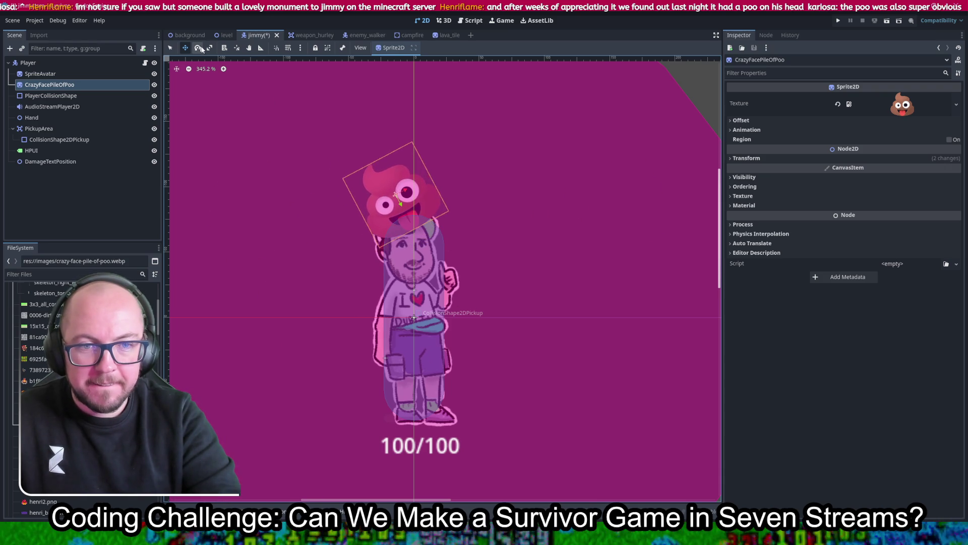
{"action": "left_click_drag", "start_coordinate": [385, 198], "coordinate": [396, 206]}
- Run the game as Jimmy and walk him around the map with WASD
{"action": "left_click", "coordinate": [838, 20]}
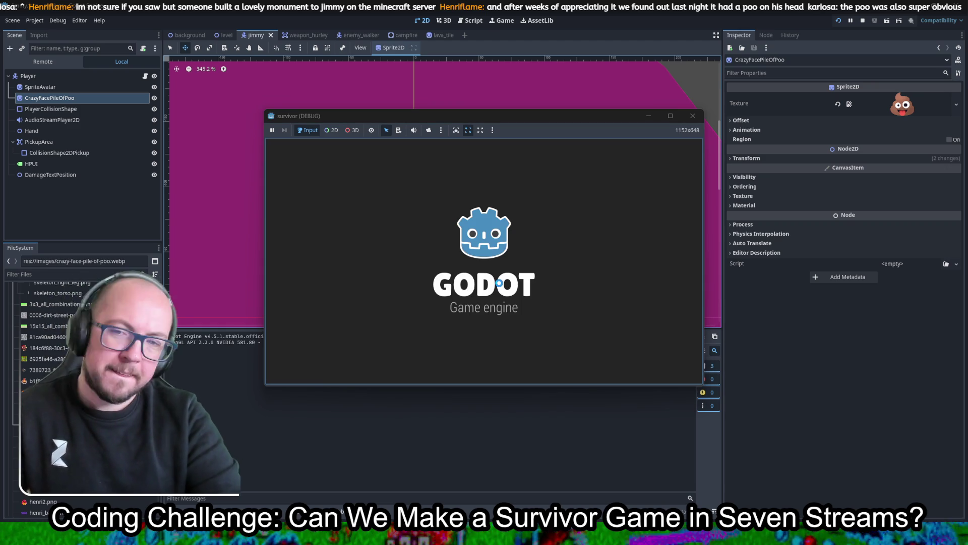
{"action": "left_click", "coordinate": [423, 266]}
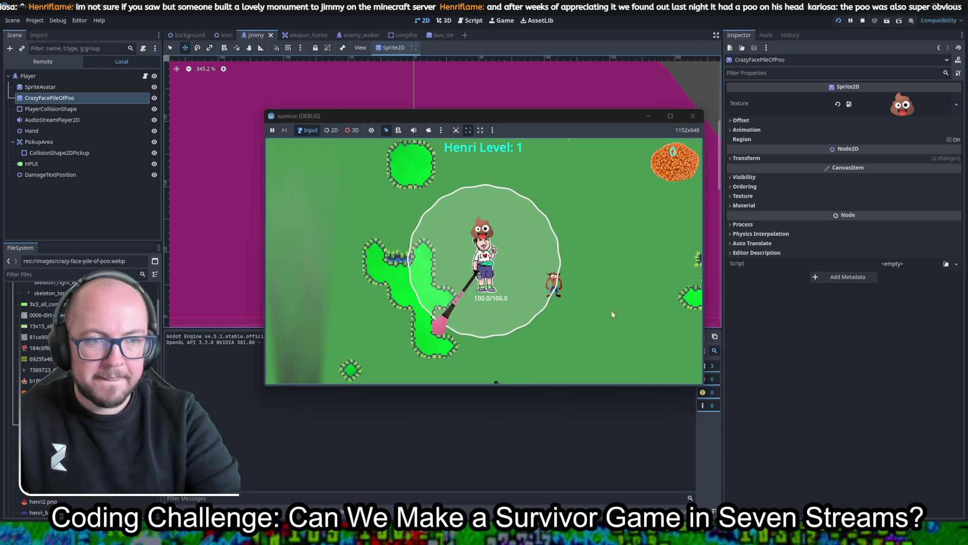
{"action": "key", "text": "d"}
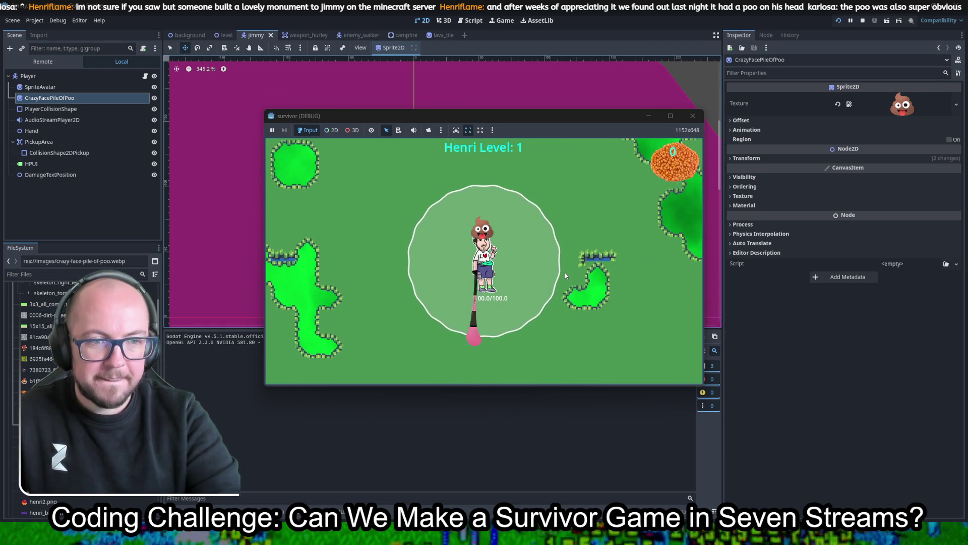
{"action": "key", "text": "a"}
{"action": "key", "text": "w"}
{"action": "key", "text": "w"}
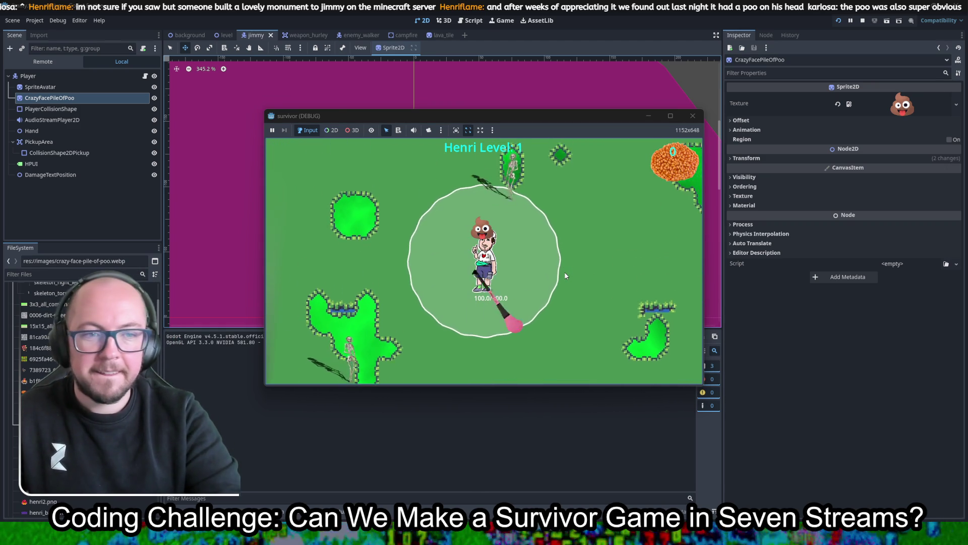
{"action": "key", "text": "d"}
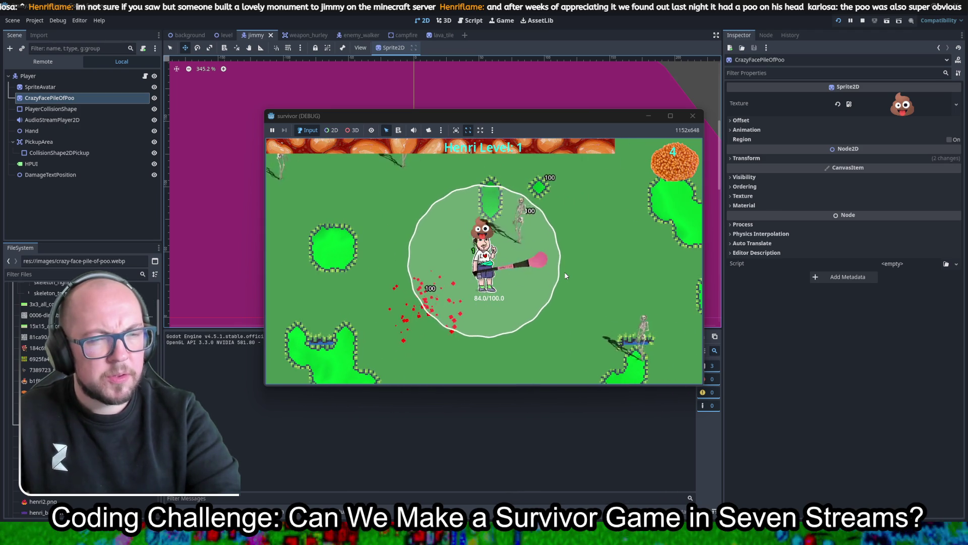
{"action": "key", "text": "a"}
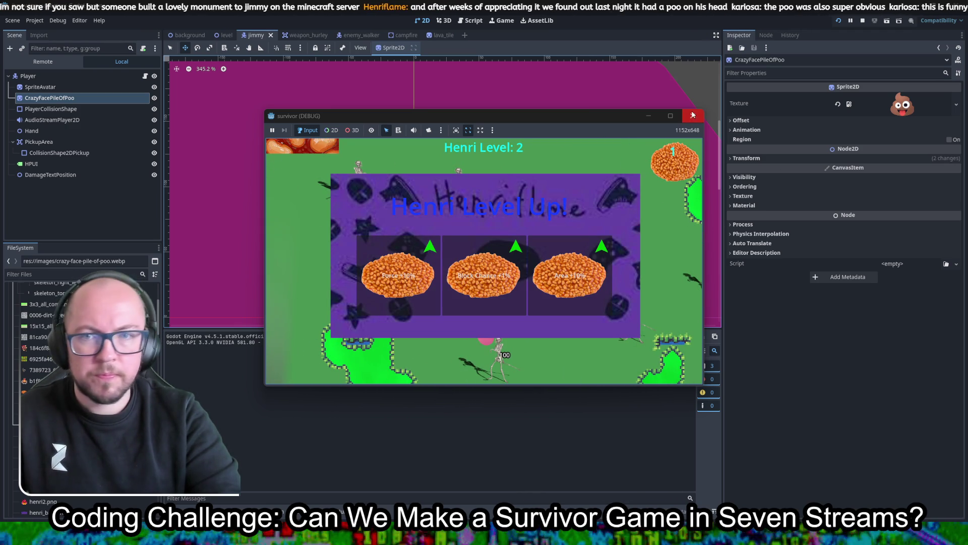
- Close the test run and nest SpriteAvatar under CrazyFacePileOfPoo in the Scene dock
{"action": "left_click", "coordinate": [682, 133]}
{"action": "left_click", "coordinate": [693, 116]}
{"action": "left_click_drag", "start_coordinate": [36, 73], "coordinate": [42, 84]}
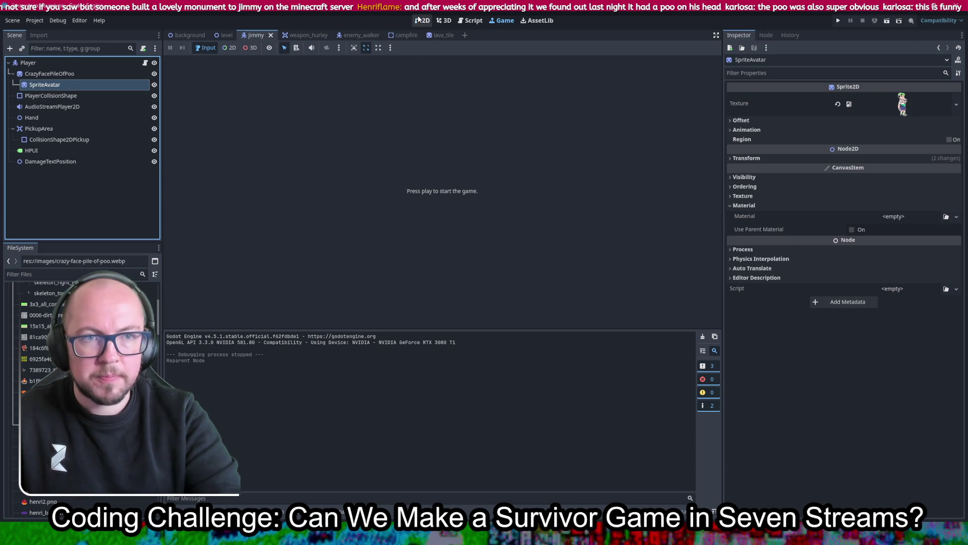
- Undo that reparent and nest CrazyFacePileOfPoo under SpriteAvatar instead
{"action": "left_click", "coordinate": [422, 20]}
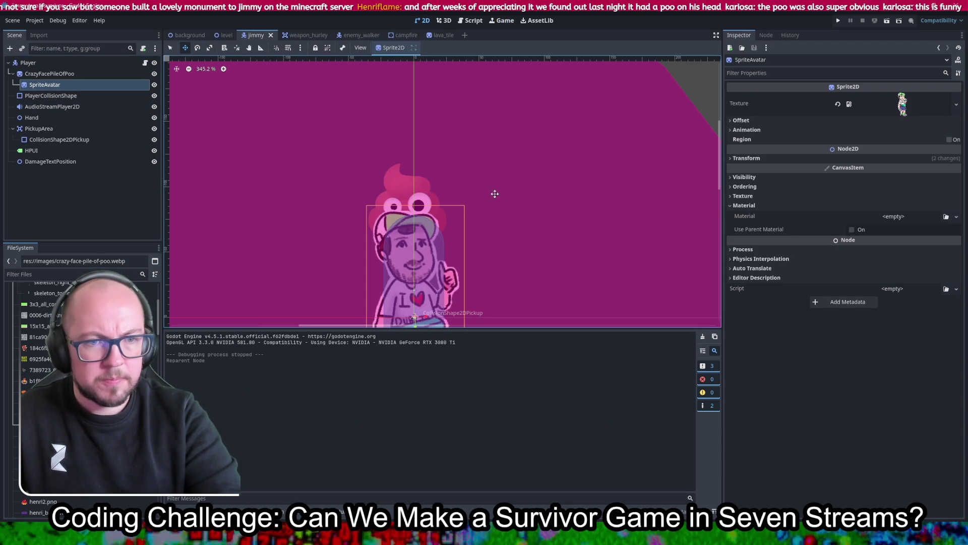
{"action": "left_click", "coordinate": [70, 74]}
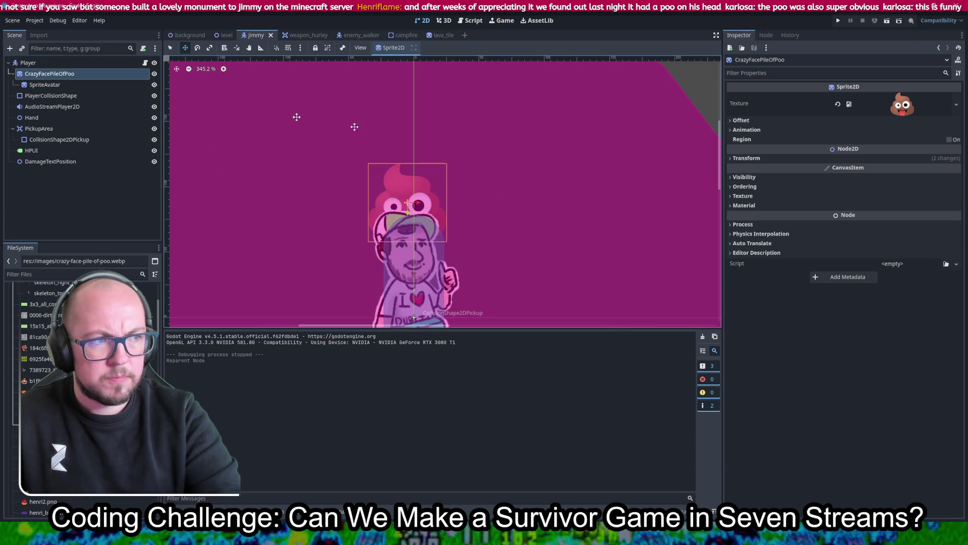
{"action": "key", "text": "ctrl+z"}
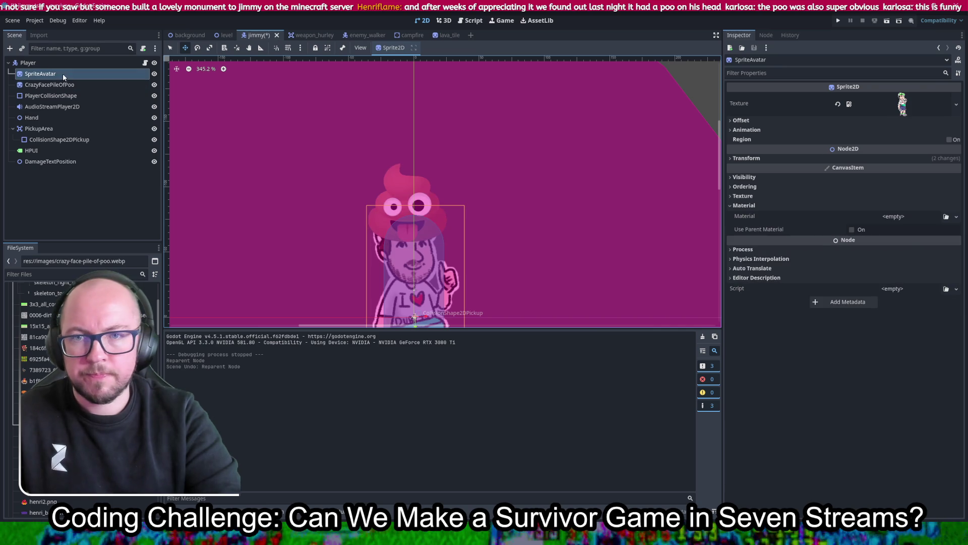
{"action": "left_click_drag", "start_coordinate": [50, 84], "coordinate": [43, 77]}
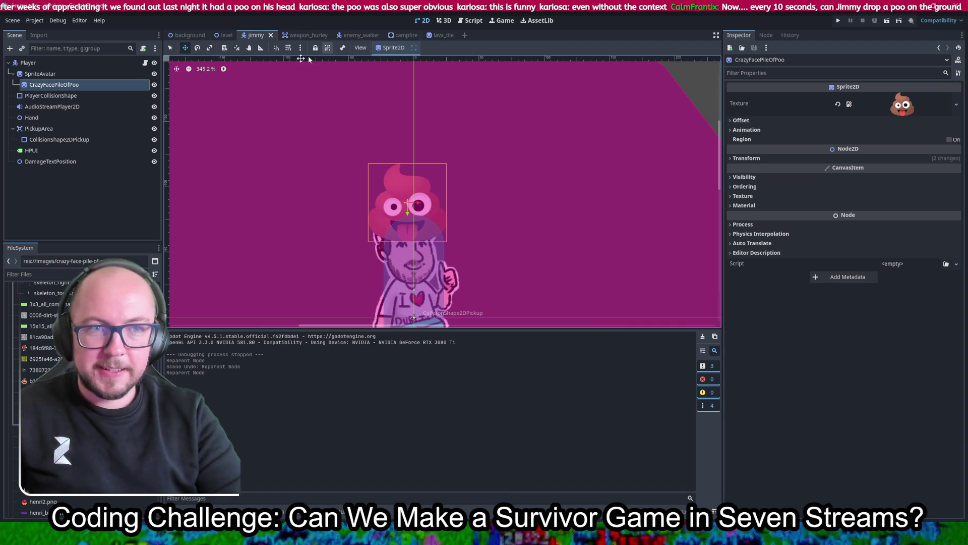
{"action": "left_click", "coordinate": [470, 20]}
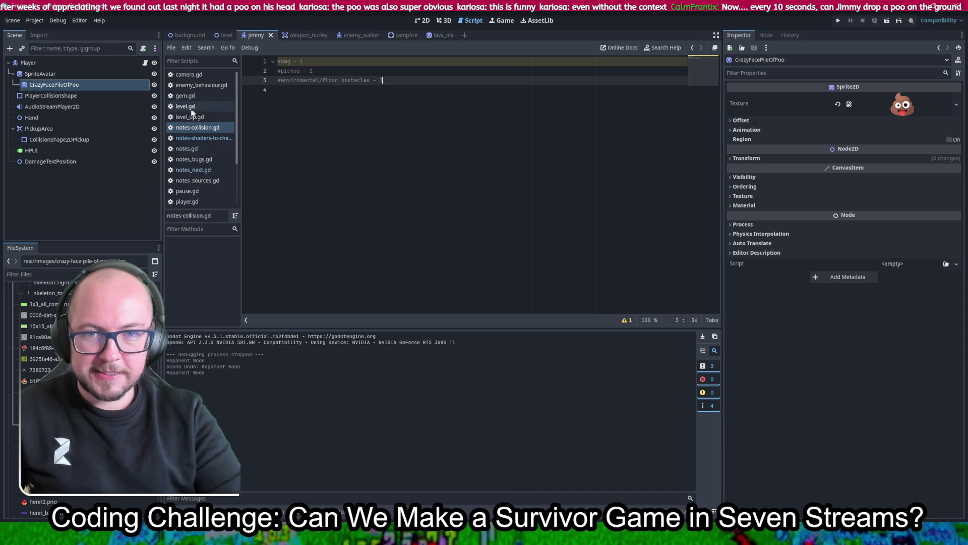
- Open the parent player.gd script and add blank lines after the dead-check return in _process
{"action": "left_click", "coordinate": [145, 63]}
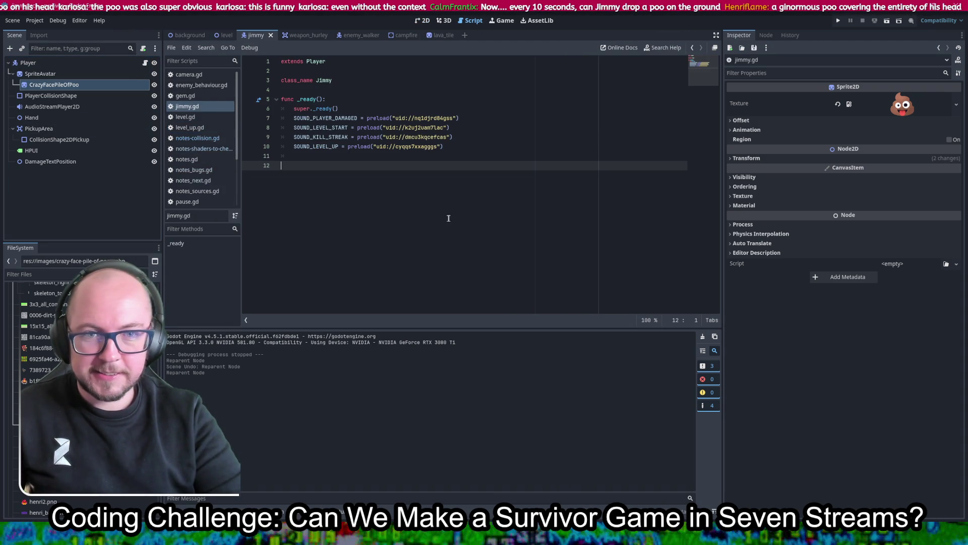
{"action": "left_click", "coordinate": [315, 61], "text": "ctrl"}
{"action": "left_click", "coordinate": [513, 204]}
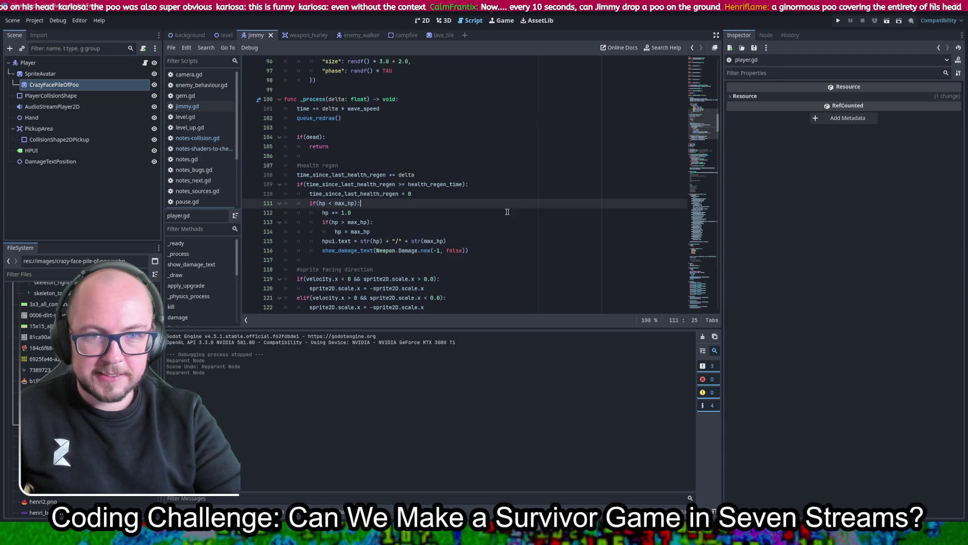
{"action": "scroll", "coordinate": [480, 210], "scroll_direction": "down", "scroll_amount": 1}
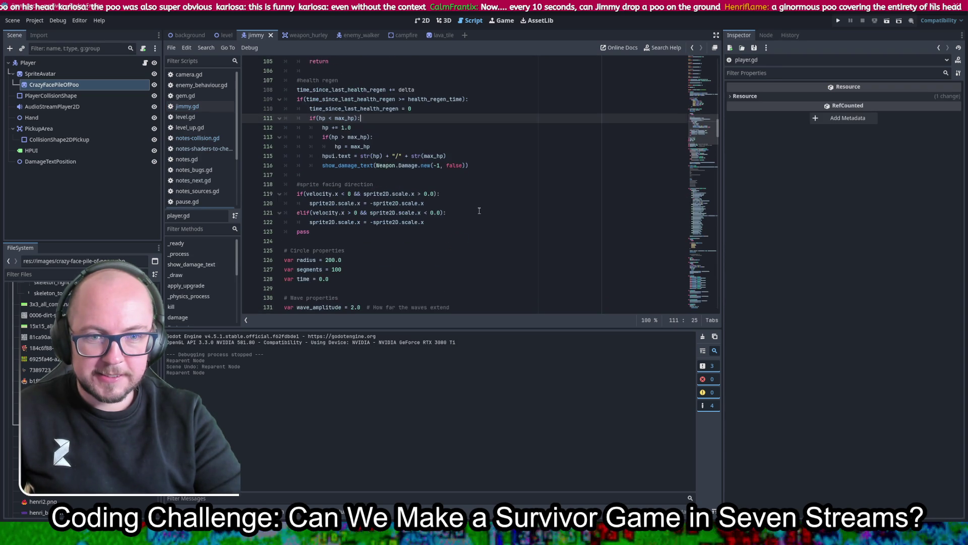
{"action": "scroll", "coordinate": [479, 210], "scroll_direction": "up", "scroll_amount": 1}
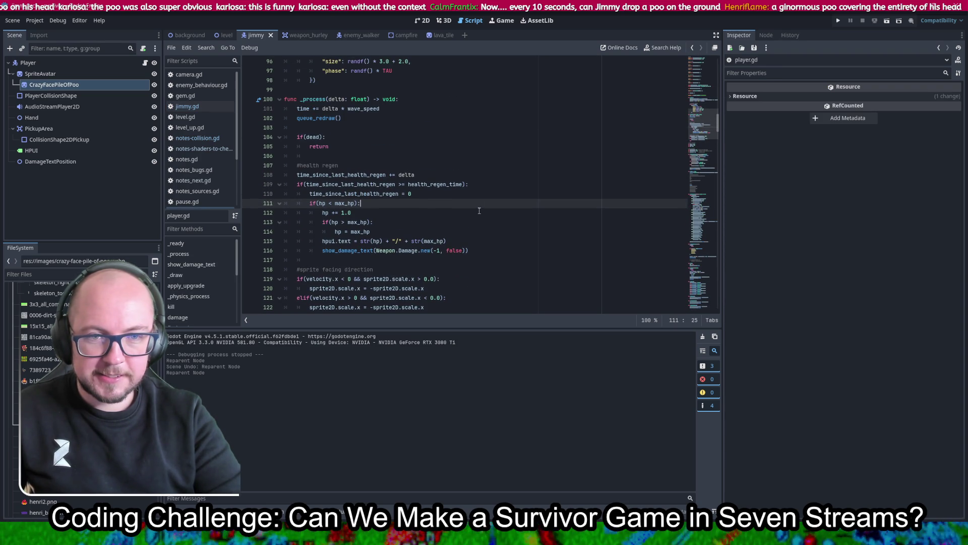
{"action": "left_click", "coordinate": [355, 140]}
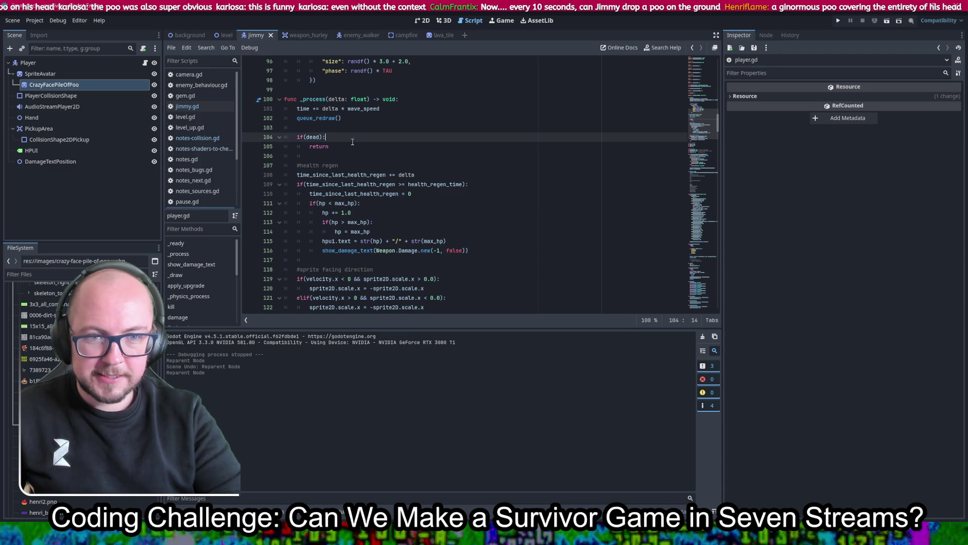
{"action": "left_click", "coordinate": [353, 146]}
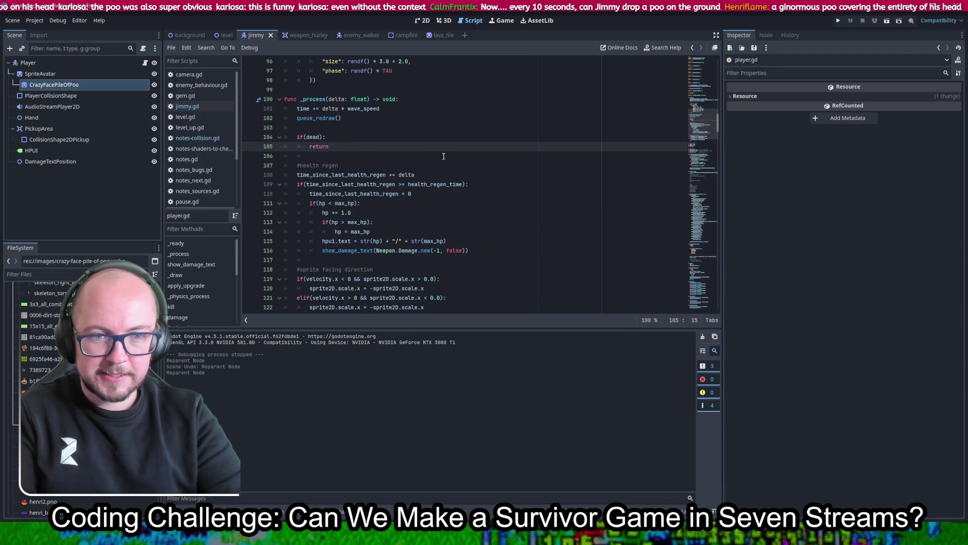
{"action": "key", "text": "Return"}
{"action": "key", "text": "Return"}
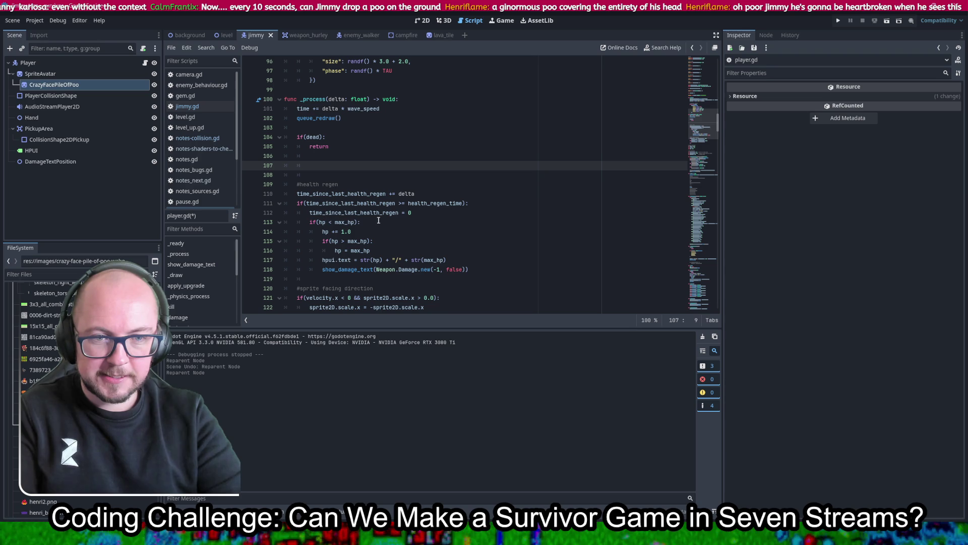
- Add a level.add_child() call after the regen timer reset and preload the poo image
{"action": "left_click", "coordinate": [423, 212]}
{"action": "key", "text": "Return"}
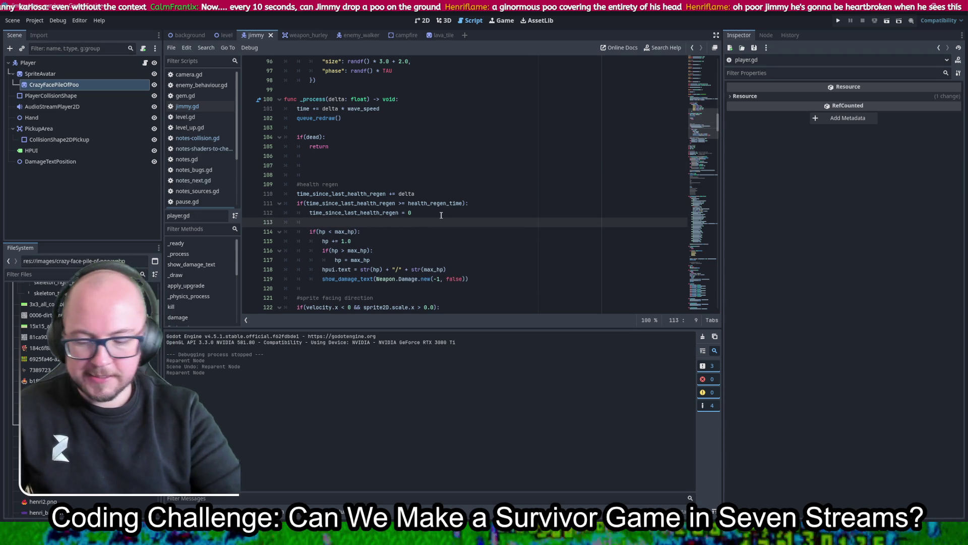
{"action": "type", "text": "level.a"}
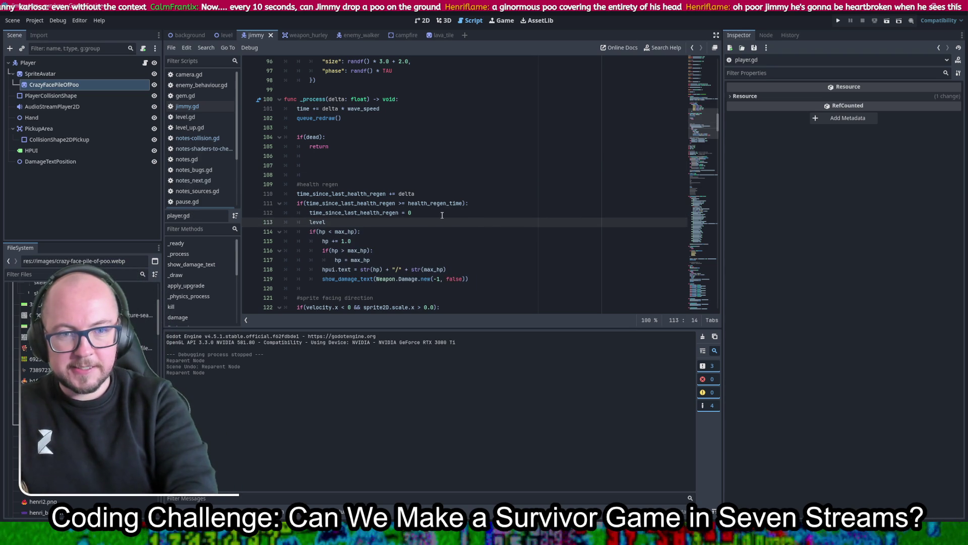
{"action": "type", "text": "dd"}
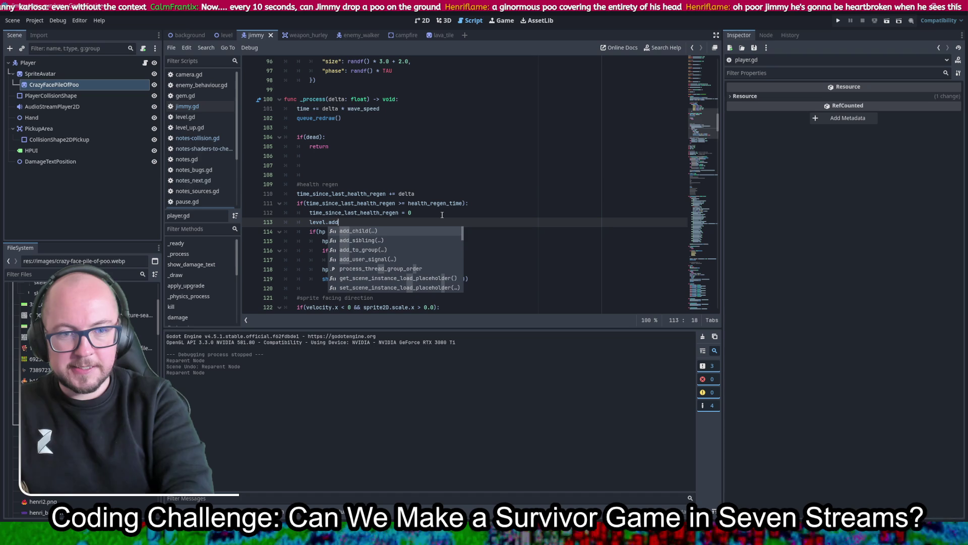
{"action": "key", "text": "Return"}
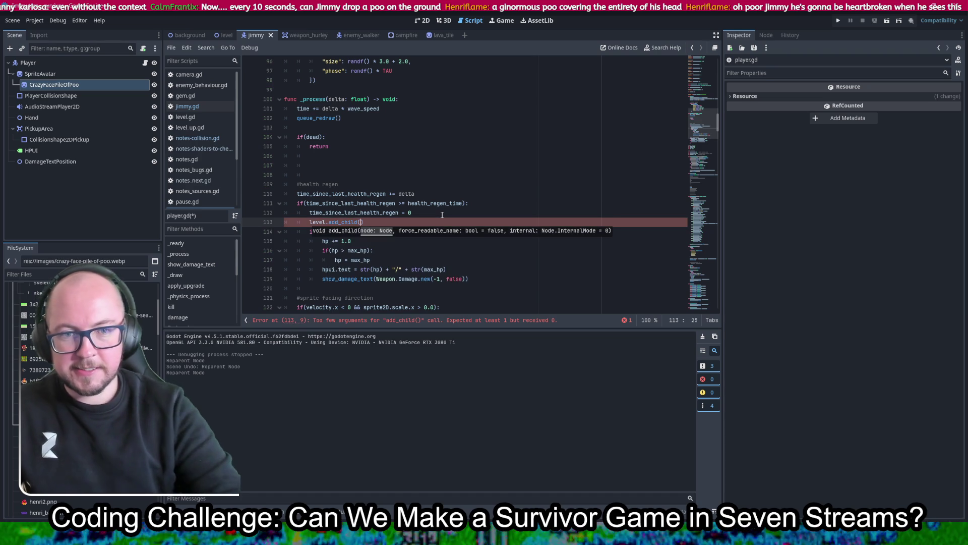
{"action": "mouse_move", "coordinate": [40, 404]}
{"action": "left_mouse_down"}
{"action": "mouse_move", "coordinate": [291, 267]}
{"action": "mouse_move", "coordinate": [291, 99]}
{"action": "mouse_move", "coordinate": [327, 95]}
{"action": "left_mouse_up"}
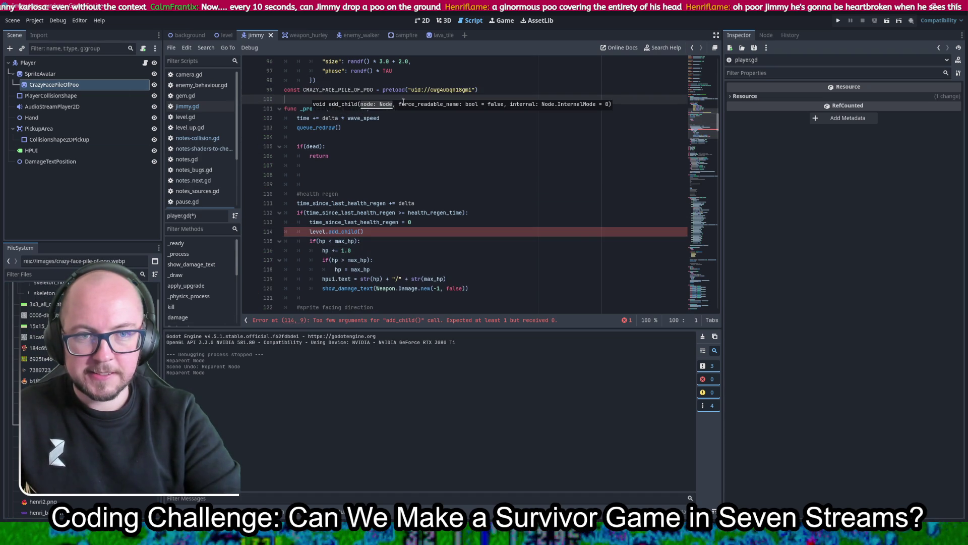
- Pass the CRAZY_FACE_PILE_OF_POO constant into level.add_child() and save player.gd
{"action": "key", "text": "alt+Up"}
{"action": "key", "text": "Down"}
{"action": "key", "text": "End"}
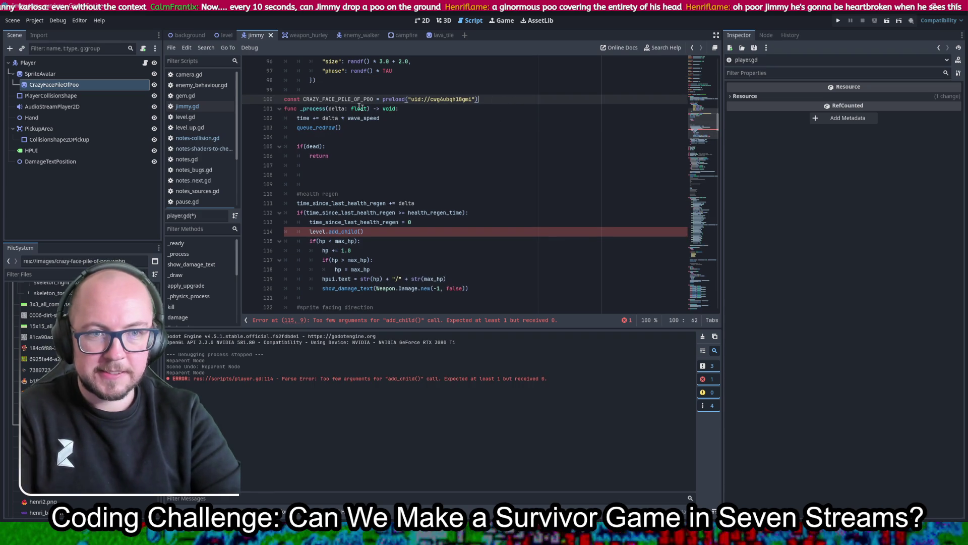
{"action": "key", "text": "ctrl+z"}
{"action": "key", "text": "ctrl+shift+z"}
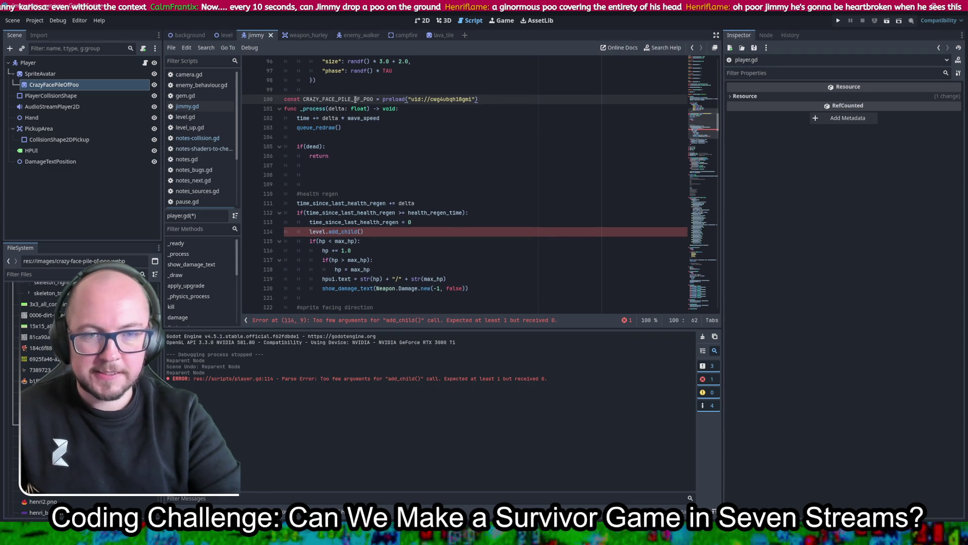
{"action": "key", "text": "ctrl+s"}
{"action": "double_click", "coordinate": [347, 100]}
{"action": "key", "text": "ctrl+c"}
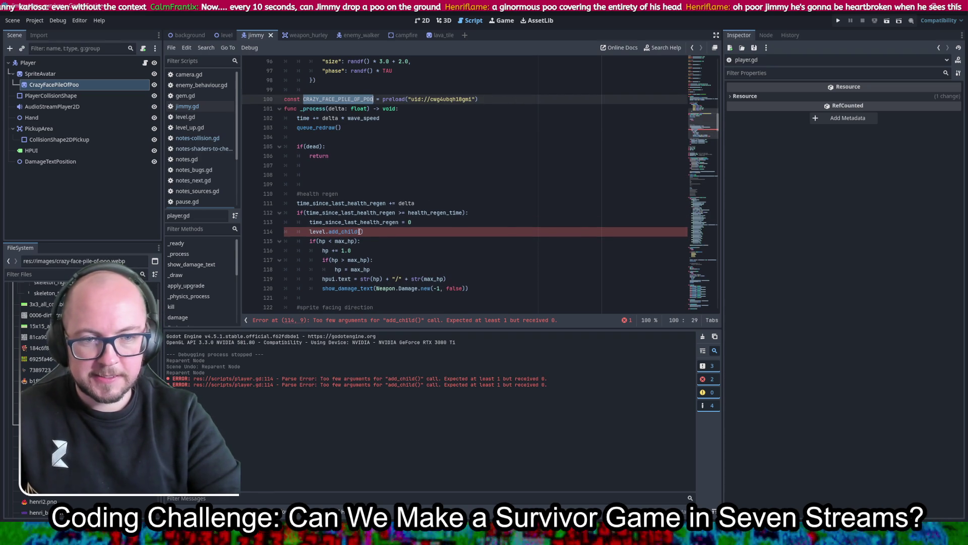
{"action": "left_click", "coordinate": [361, 232]}
{"action": "key", "text": "ctrl+v"}
{"action": "key", "text": "ctrl+s"}
- Start a 'var poo = CRAZY_FACE_PILE_OF_POO' line above the add_child call
{"action": "left_click", "coordinate": [475, 222]}
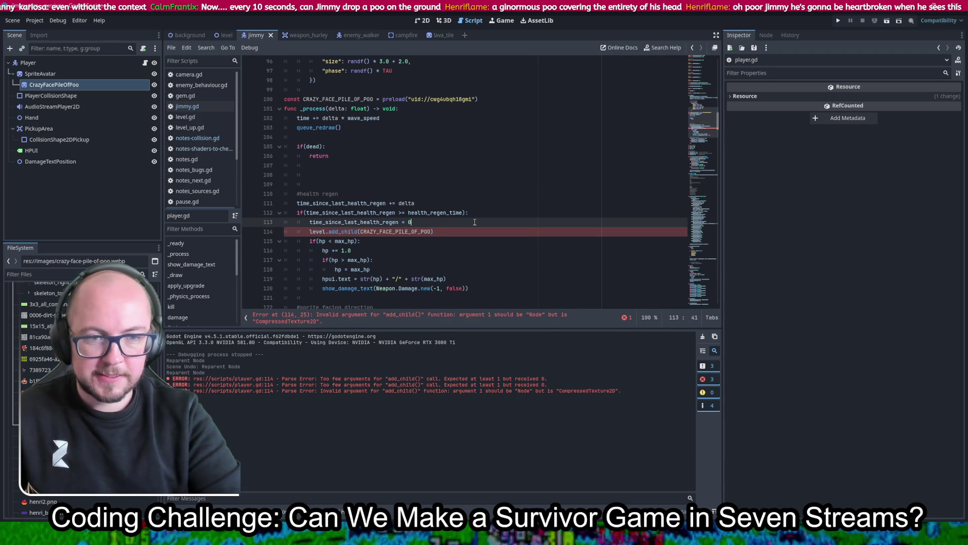
{"action": "key", "text": "Return"}
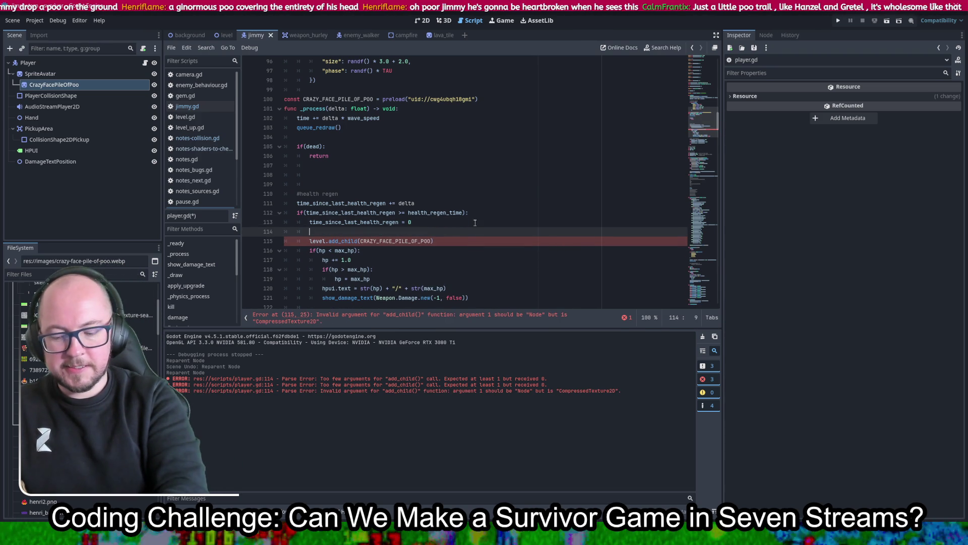
{"action": "type", "text": "pval"}
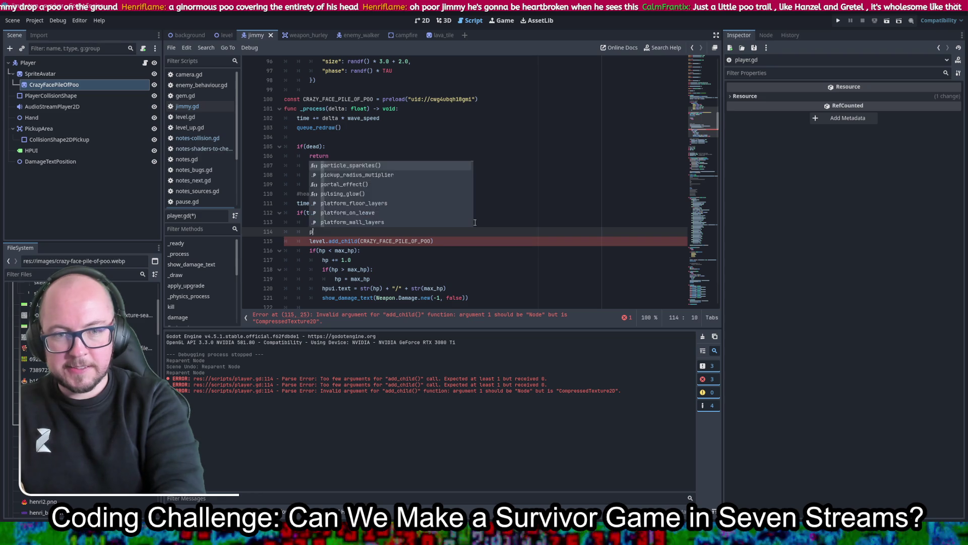
{"action": "key", "text": "BackSpace"}
{"action": "key", "text": "BackSpace"}
{"action": "type", "text": "r "}
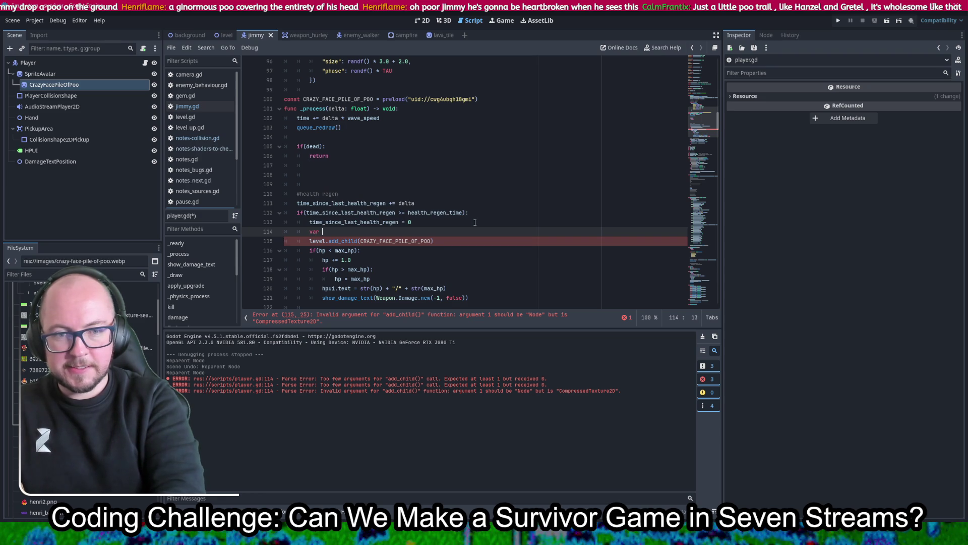
{"action": "type", "text": "poo = CRAZY_FACE_PILE_OF_POO.in"}
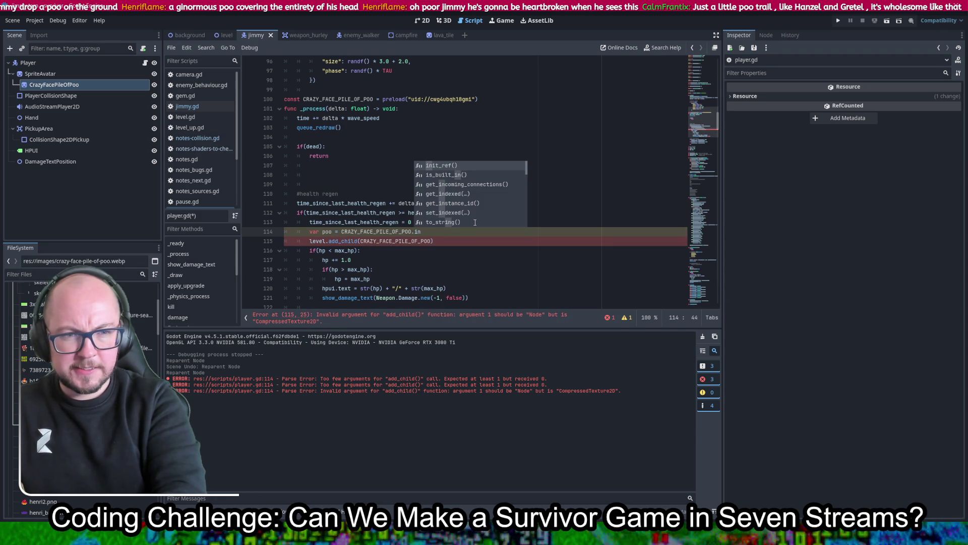
{"action": "type", "text": "it"}
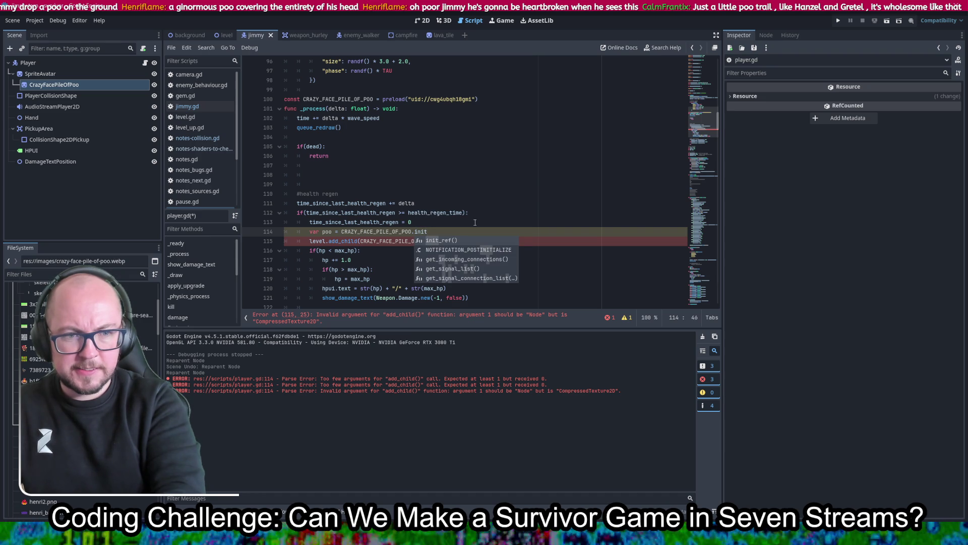
{"action": "type", "text": "i"}
{"action": "key", "text": "BackSpace"}
{"action": "key", "text": "BackSpace"}
{"action": "key", "text": "BackSpace"}
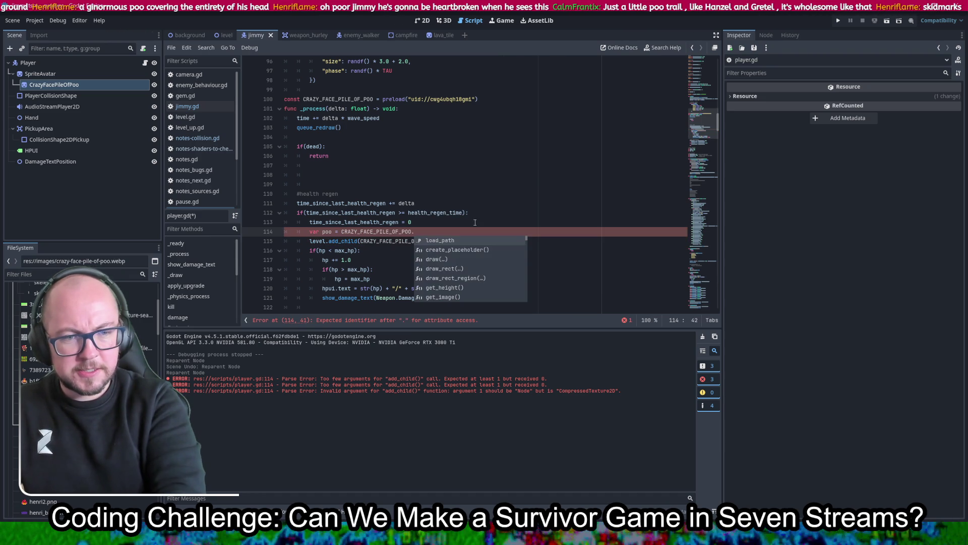
{"action": "type", "text": "i"}
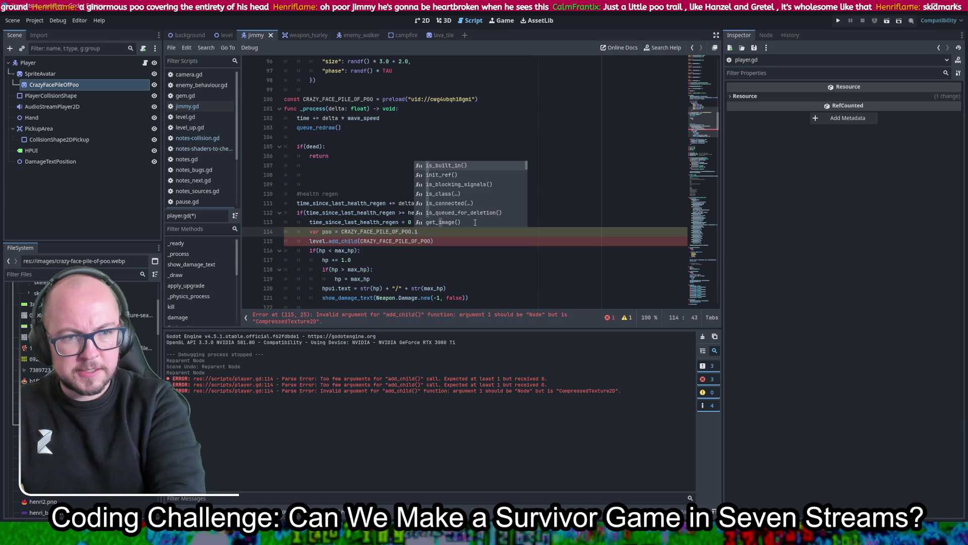
{"action": "key", "text": "BackSpace"}
{"action": "type", "text": "p"}
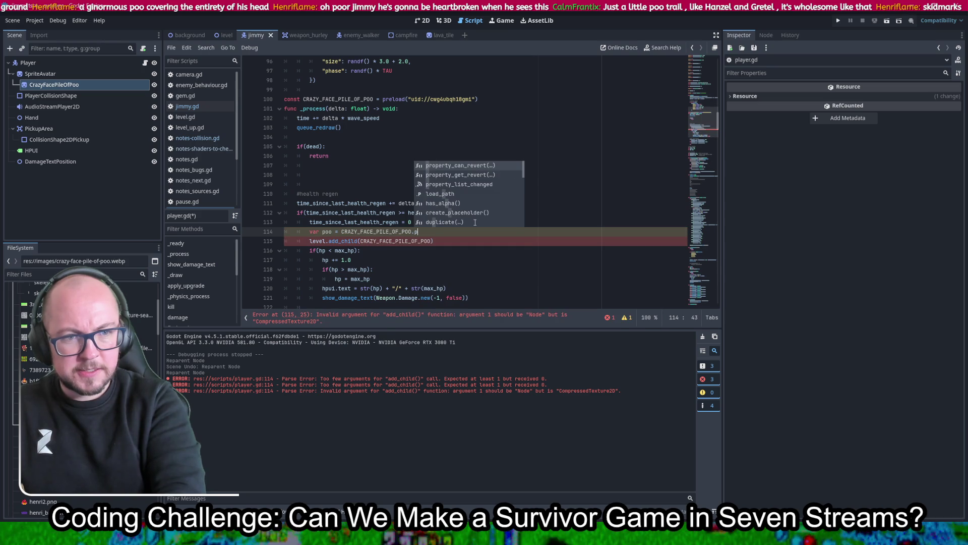
{"action": "key", "text": "BackSpace"}
- Scroll through player.gd to review the code around the unfinished var poo line
{"action": "left_click", "coordinate": [565, 137]}
{"action": "scroll", "coordinate": [564, 200], "scroll_direction": "up", "scroll_amount": 2}
{"action": "scroll", "coordinate": [565, 199], "scroll_direction": "up", "scroll_amount": 8}
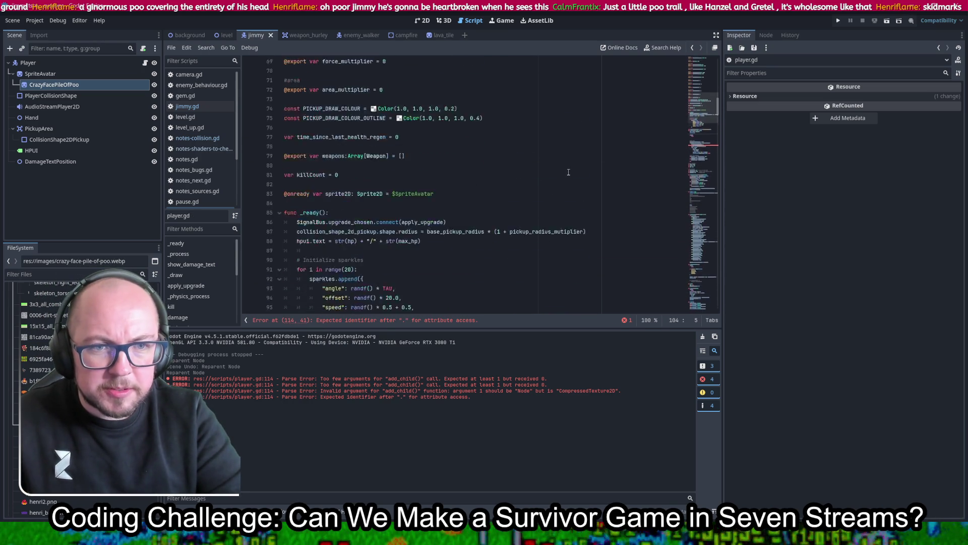
{"action": "scroll", "coordinate": [568, 172], "scroll_direction": "down", "scroll_amount": 19}
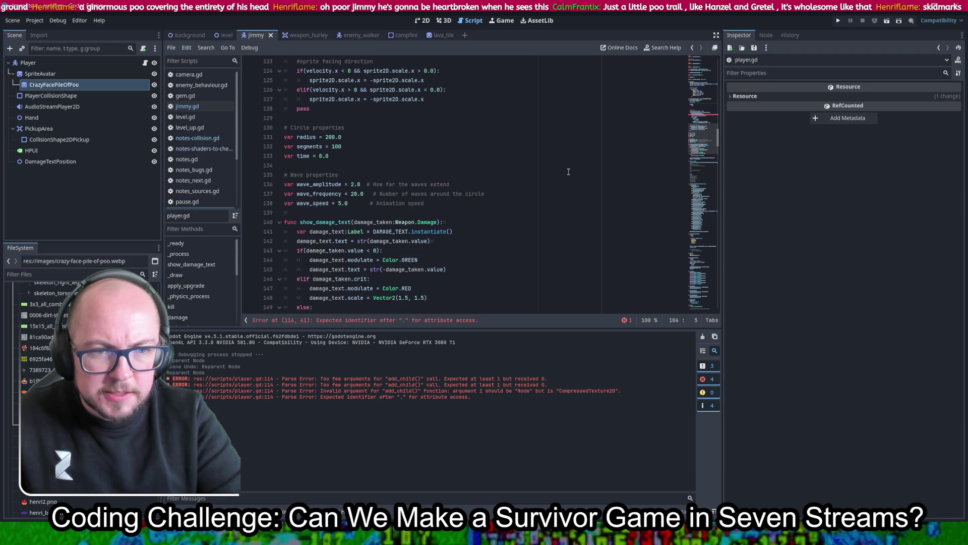
{"action": "scroll", "coordinate": [569, 172], "scroll_direction": "down", "scroll_amount": 4}
{"action": "scroll", "coordinate": [569, 172], "scroll_direction": "down", "scroll_amount": 11}
{"action": "scroll", "coordinate": [568, 172], "scroll_direction": "up", "scroll_amount": 17}
{"action": "scroll", "coordinate": [426, 244], "scroll_direction": "up", "scroll_amount": 17}
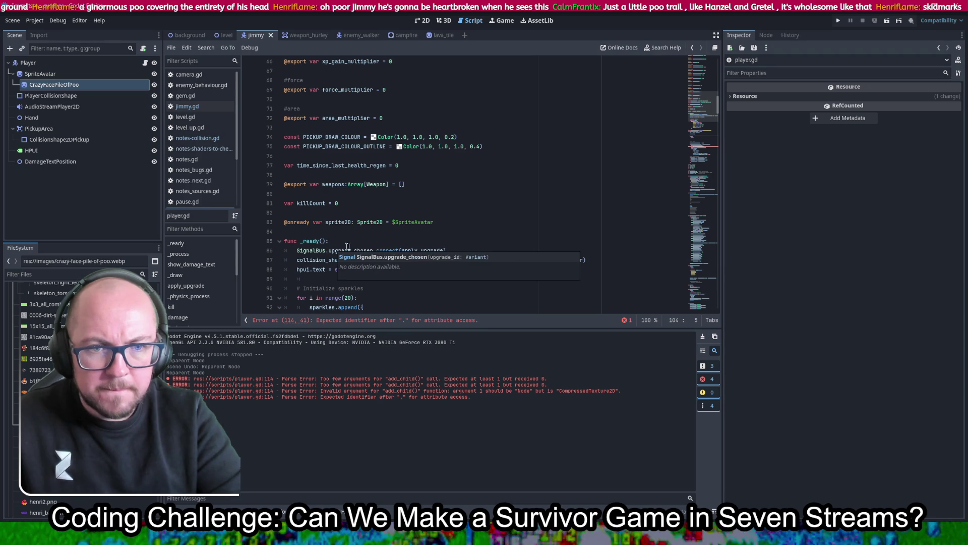
{"action": "scroll", "coordinate": [505, 203], "scroll_direction": "up", "scroll_amount": 7}
{"action": "scroll", "coordinate": [505, 203], "scroll_direction": "down", "scroll_amount": 17}
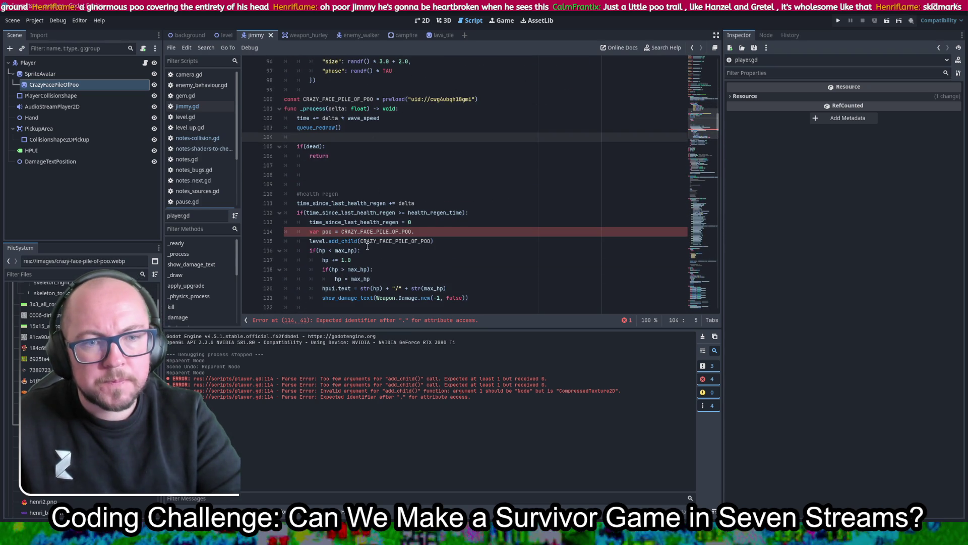
{"action": "mouse_move", "coordinate": [365, 229]}
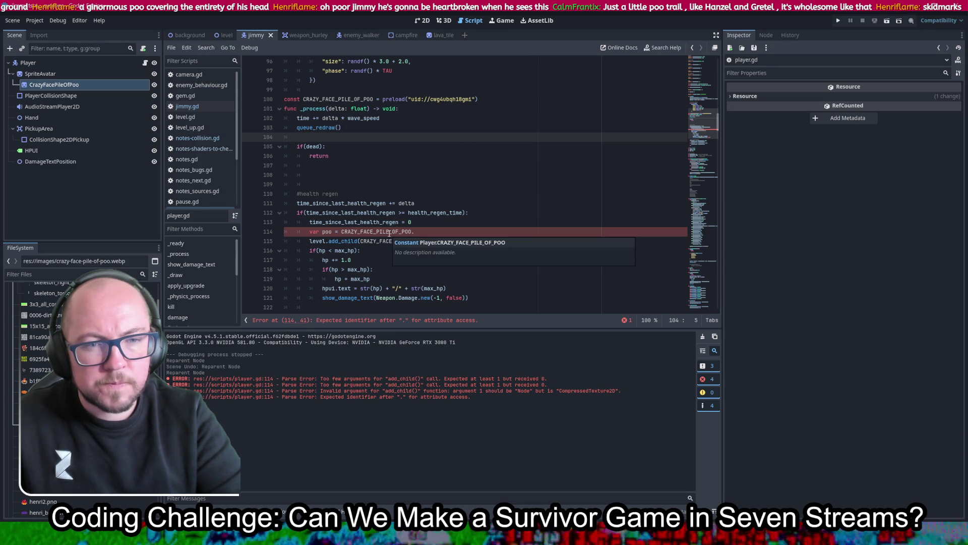
{"action": "left_click", "coordinate": [428, 232]}
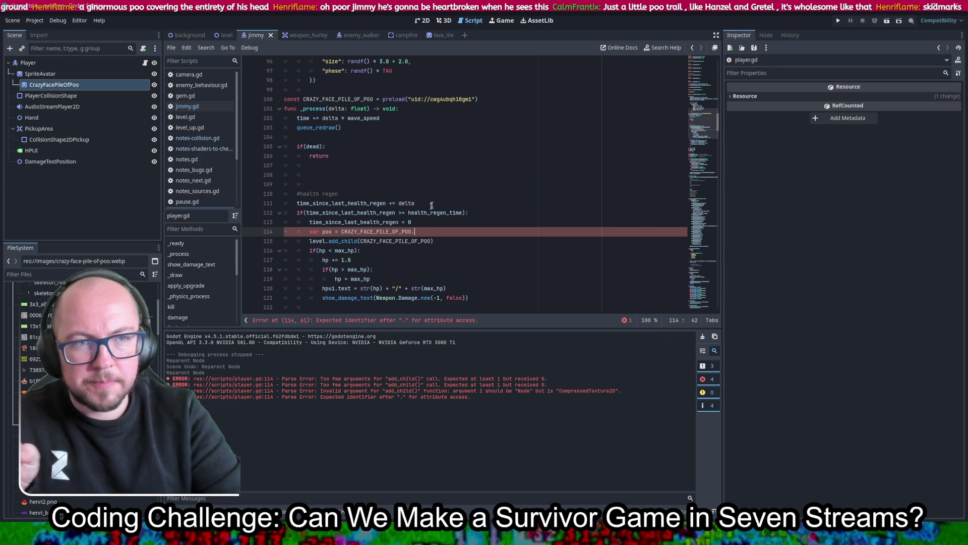
{"action": "left_click", "coordinate": [465, 35]}
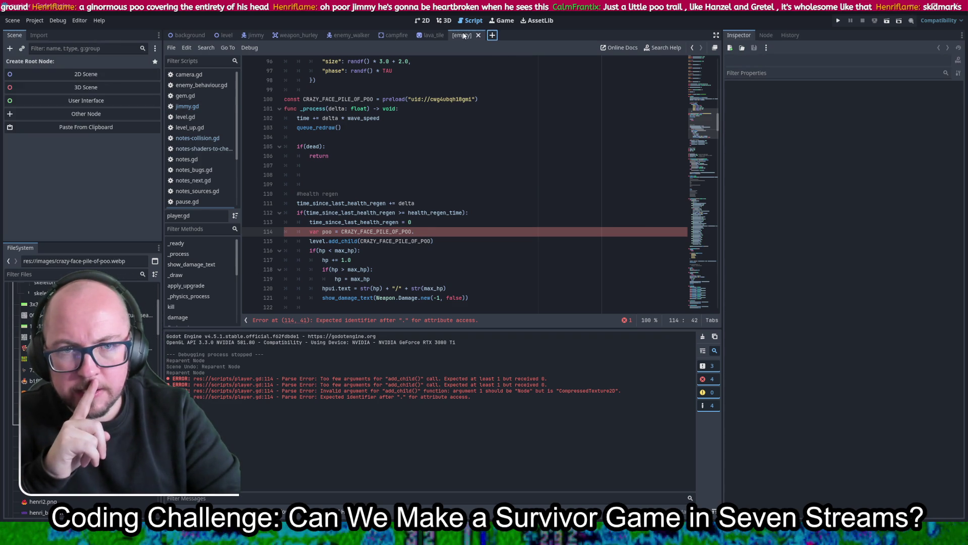
- Build a new scene with a Node2D root and the poo image sprite, saved as 'poo'
{"action": "left_click", "coordinate": [43, 80]}
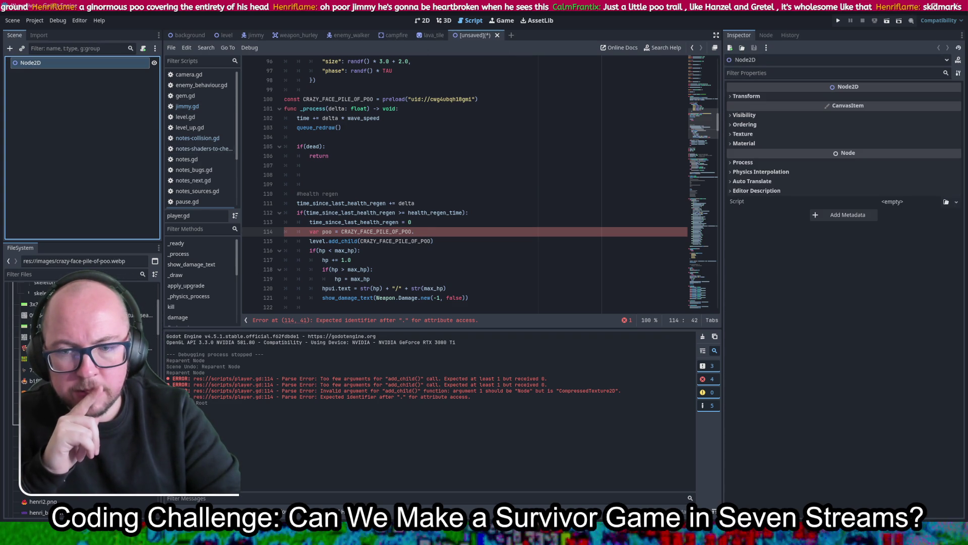
{"action": "left_click", "coordinate": [422, 20]}
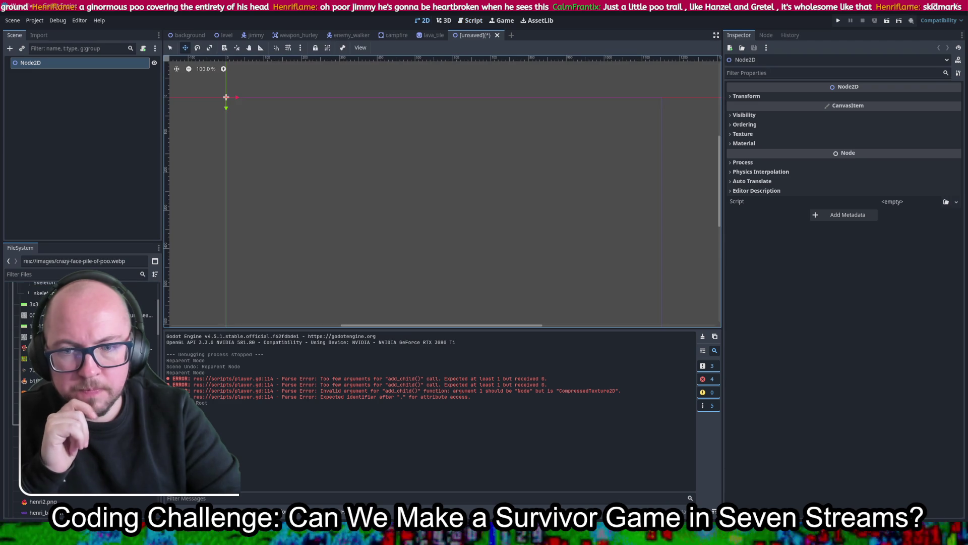
{"action": "mouse_move", "coordinate": [41, 403]}
{"action": "left_mouse_down"}
{"action": "mouse_move", "coordinate": [252, 202]}
{"action": "mouse_move", "coordinate": [313, 191]}
{"action": "mouse_move", "coordinate": [252, 109]}
{"action": "mouse_move", "coordinate": [236, 103]}
{"action": "left_mouse_up"}
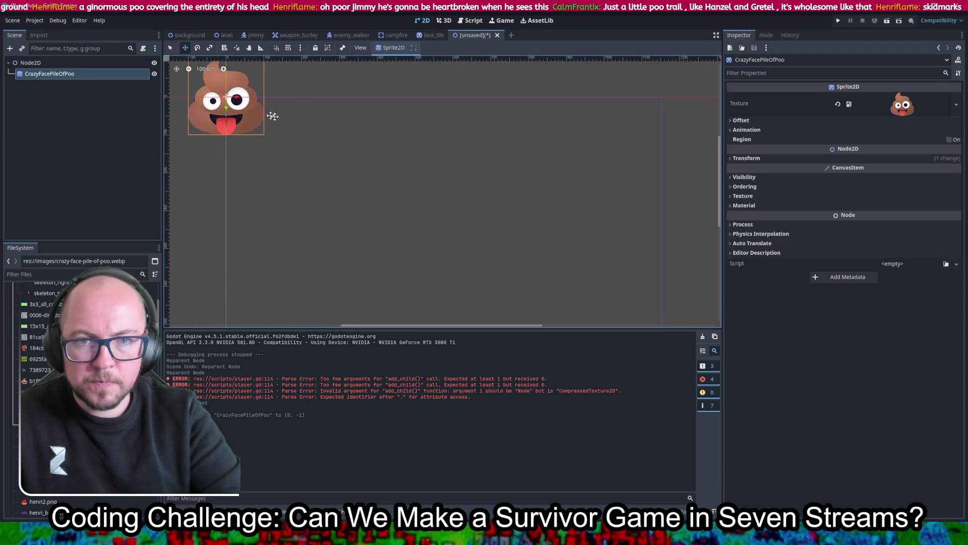
{"action": "key", "text": "ctrl+s"}
{"action": "type", "text": "poo"}
{"action": "key", "text": "Return"}
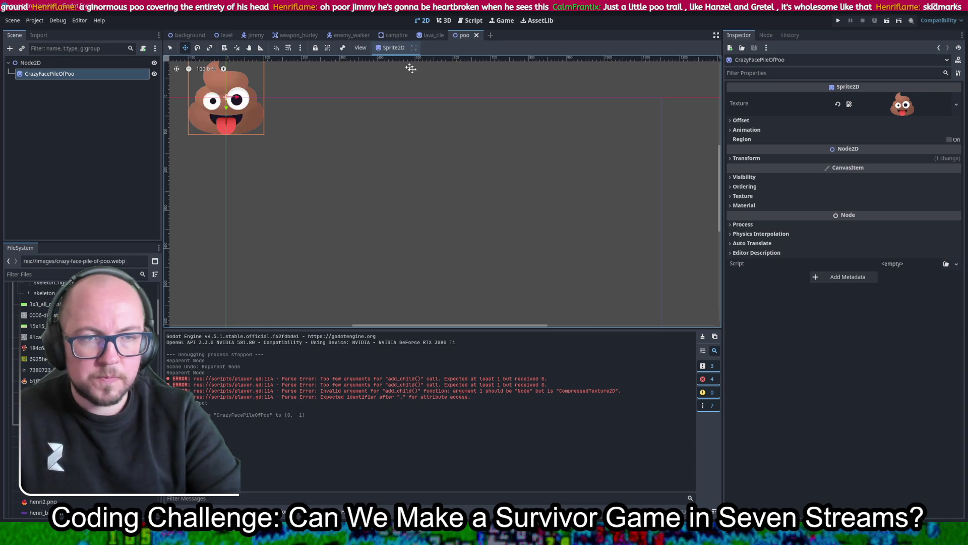
- Return to player.gd in the script editor
{"action": "mouse_move", "coordinate": [418, 42]}
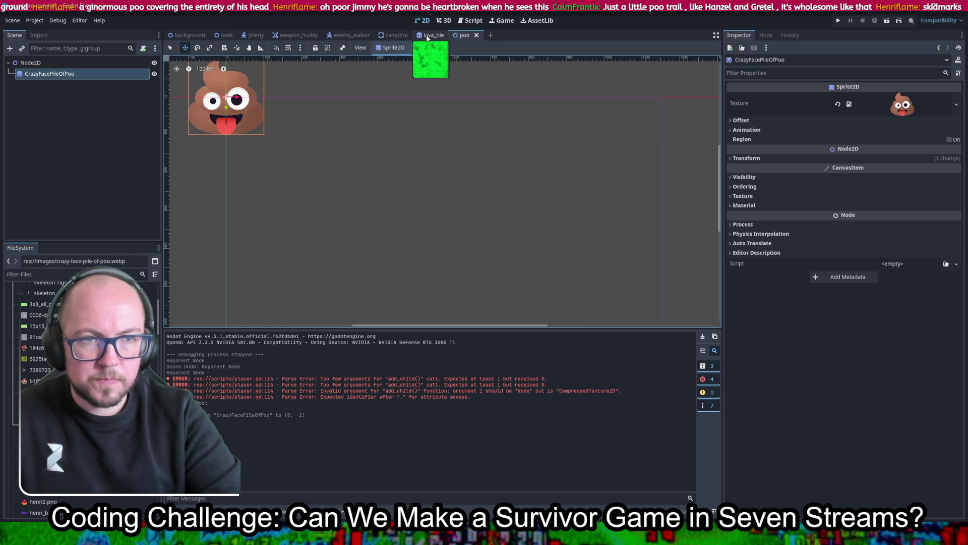
{"action": "left_click", "coordinate": [502, 20]}
{"action": "left_click", "coordinate": [471, 21]}
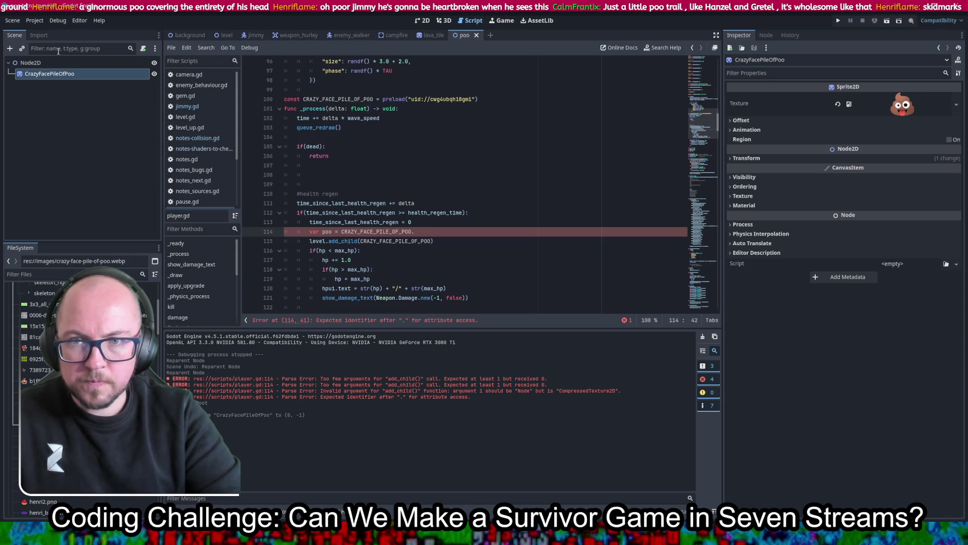
- Filter the FileSystem for 'poo' and drop poo.tscn into player.gd as a preload
{"action": "scroll", "coordinate": [81, 343], "scroll_direction": "down", "scroll_amount": 5}
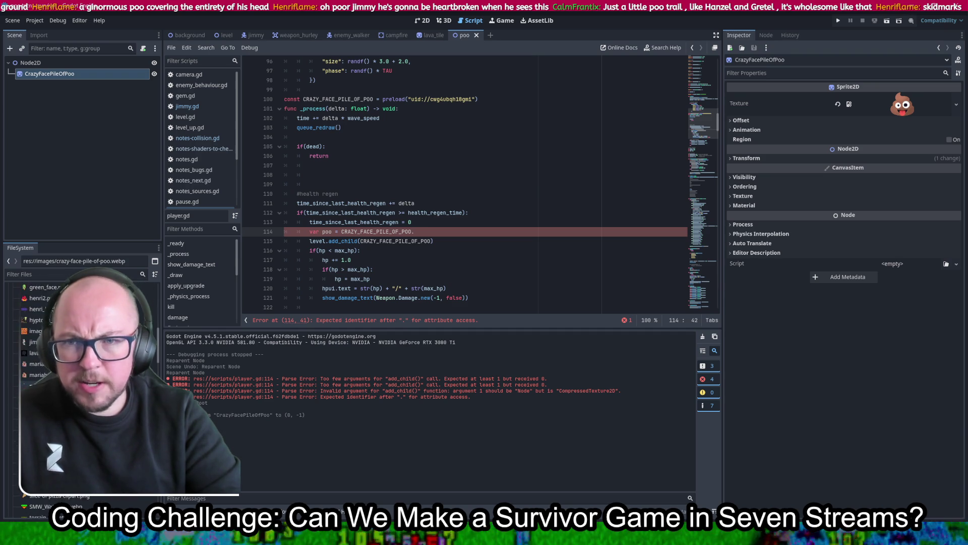
{"action": "scroll", "coordinate": [81, 353], "scroll_direction": "up", "scroll_amount": 10}
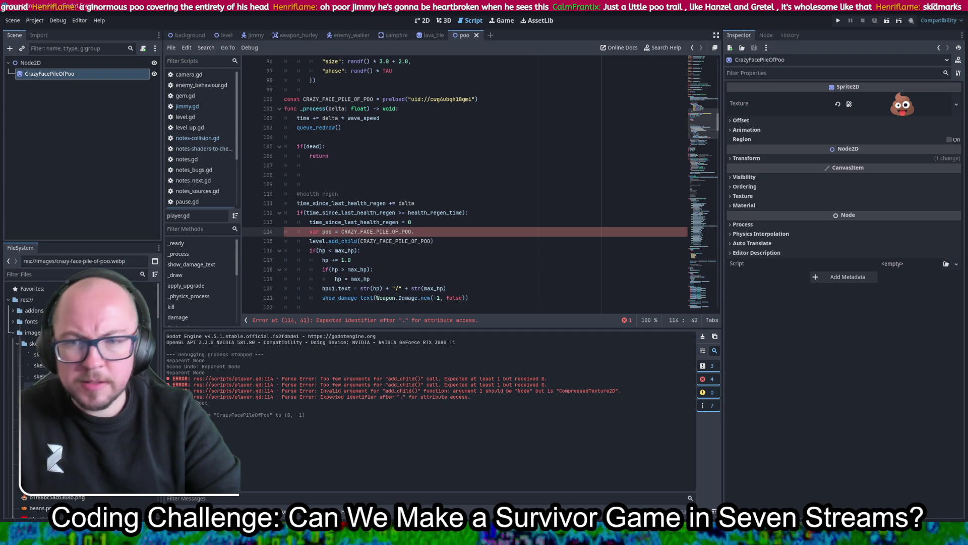
{"action": "left_click", "coordinate": [63, 274]}
{"action": "type", "text": "poo"}
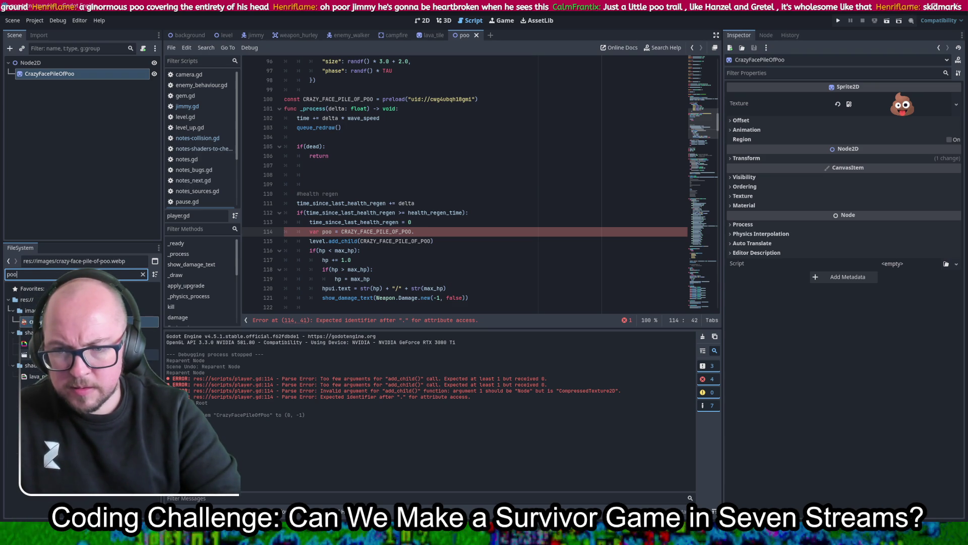
{"action": "mouse_move", "coordinate": [33, 355]}
{"action": "left_mouse_down"}
{"action": "mouse_move", "coordinate": [348, 194]}
{"action": "mouse_move", "coordinate": [335, 95]}
{"action": "left_mouse_up"}
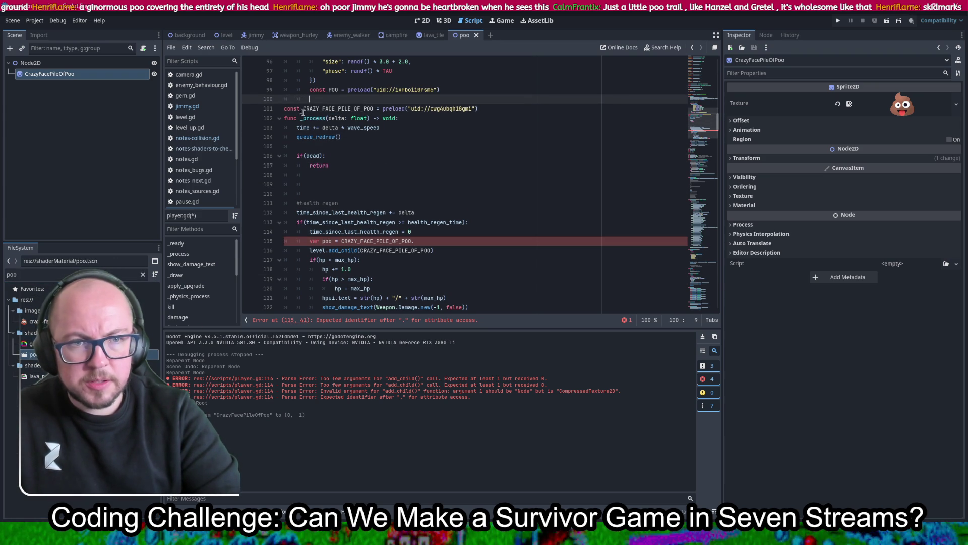
- Put the POO preload on its own line 100 with no indentation and the const keyword
{"action": "key", "text": "Up"}
{"action": "key", "text": "Return"}
{"action": "key", "text": "BackSpace"}
{"action": "key", "text": "BackSpace"}
{"action": "key", "text": "Right"}
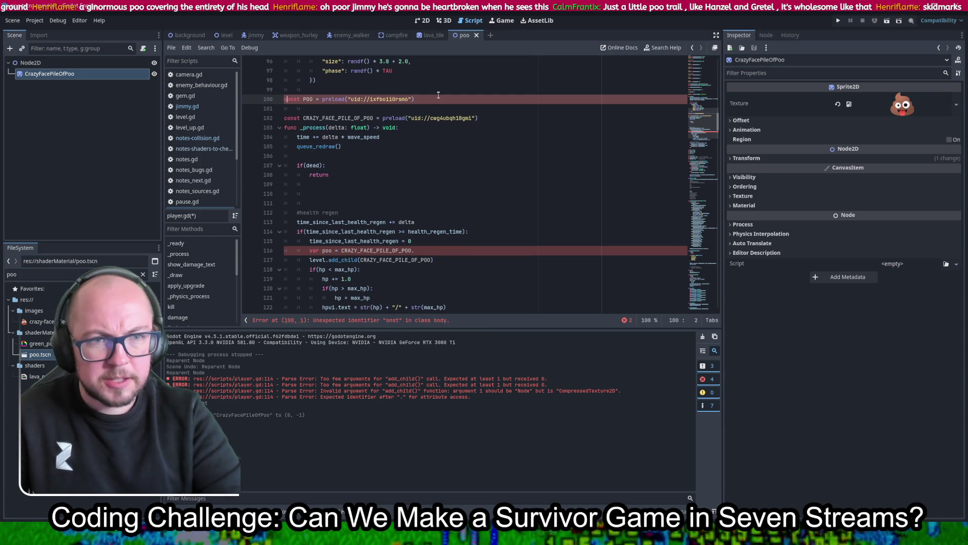
{"action": "type", "text": "c"}
{"action": "key", "text": "End"}
{"action": "key", "text": "Delete"}
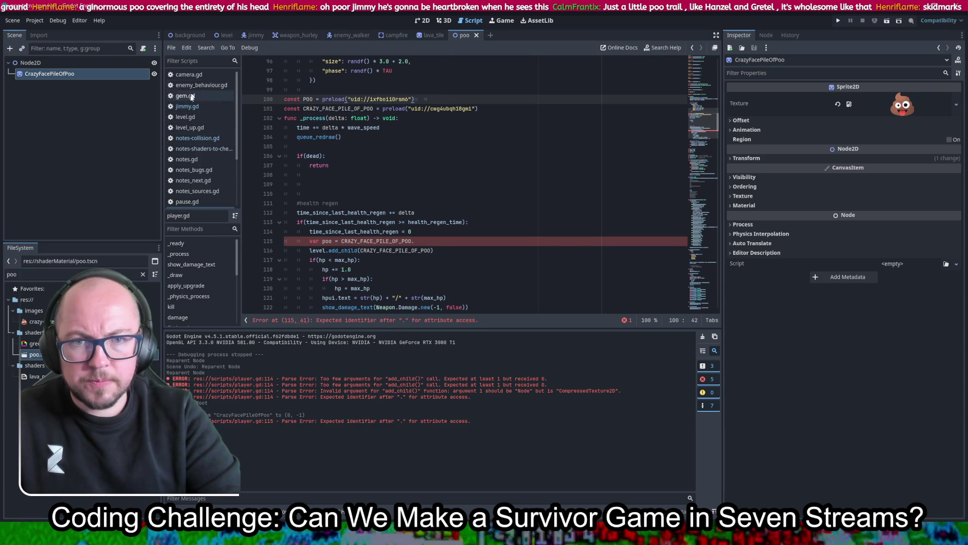
{"action": "scroll", "coordinate": [202, 106], "scroll_direction": "up", "scroll_amount": 1}
{"action": "left_click", "coordinate": [204, 88]}
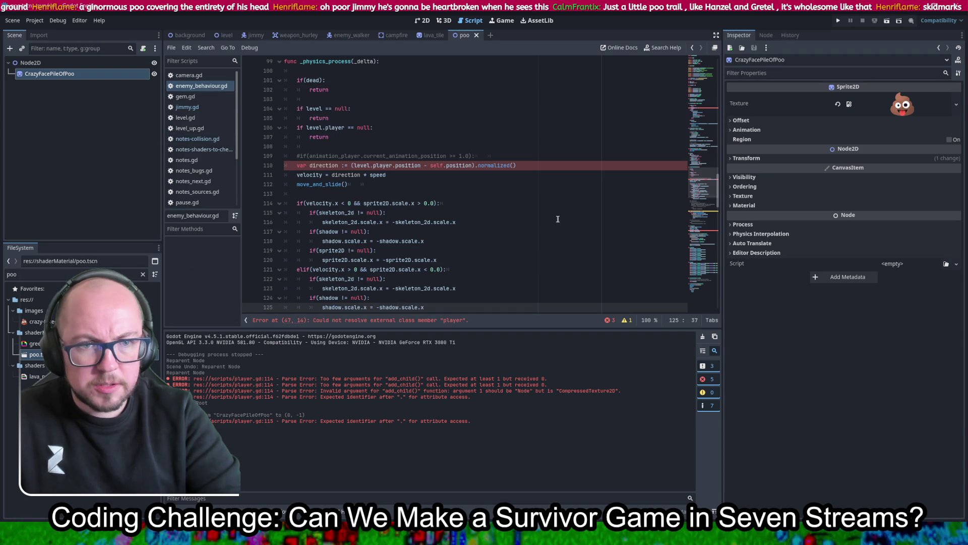
- Search enemy_behaviour.gd for 'gem' and copy the GEM.instantiate() line in spawn_gem
{"action": "left_click", "coordinate": [559, 154]}
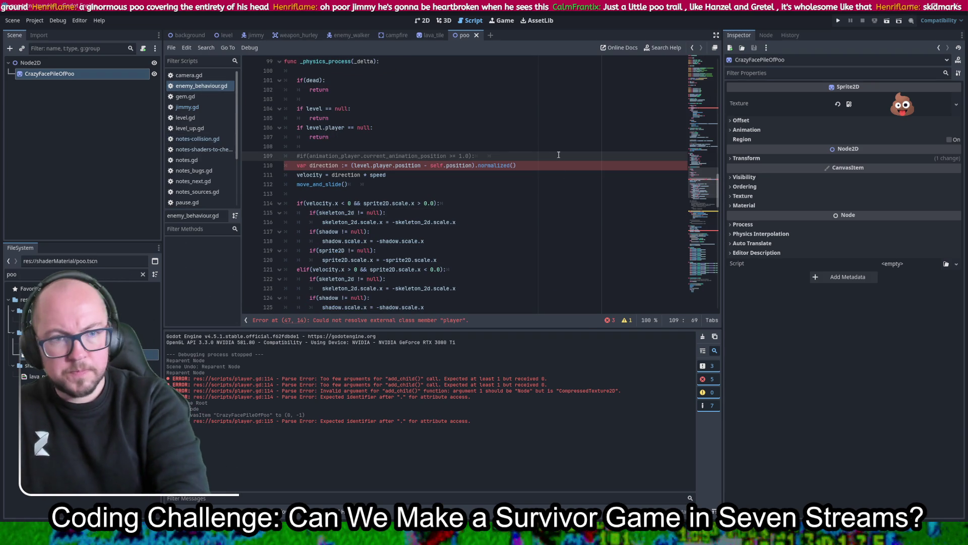
{"action": "key", "text": "ctrl+f"}
{"action": "type", "text": "gem"}
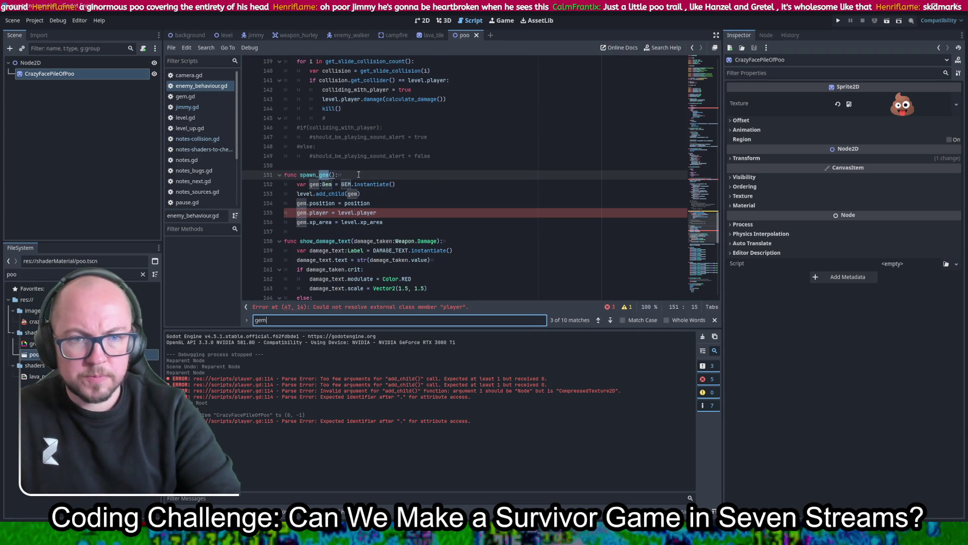
{"action": "left_click_drag", "start_coordinate": [413, 182], "coordinate": [350, 184]}
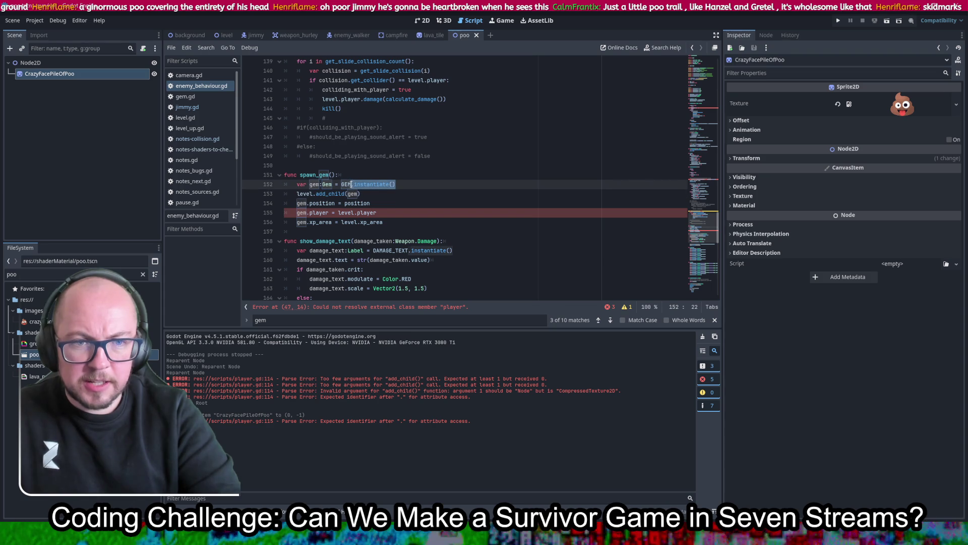
{"action": "key", "text": "ctrl+x"}
{"action": "key", "text": "ctrl+z"}
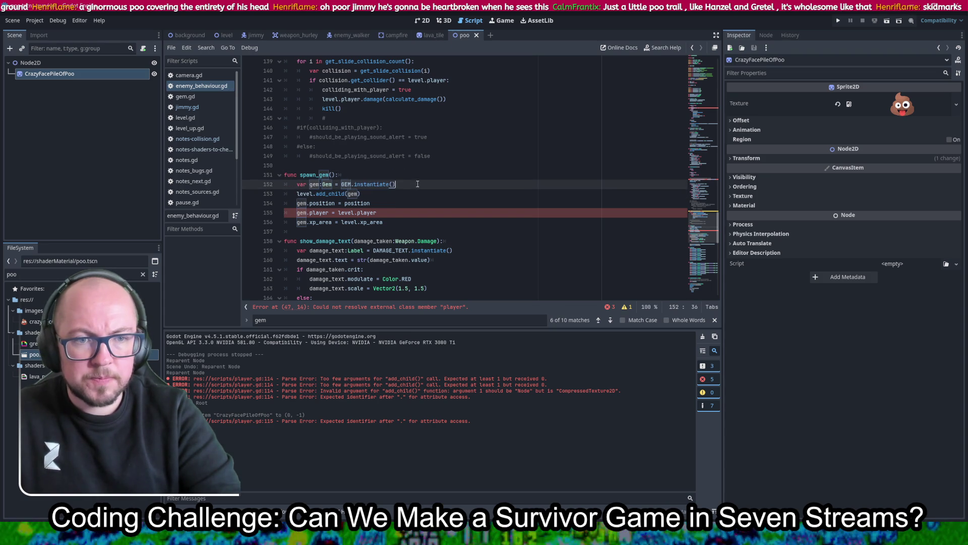
{"action": "left_click_drag", "start_coordinate": [417, 185], "coordinate": [422, 178]}
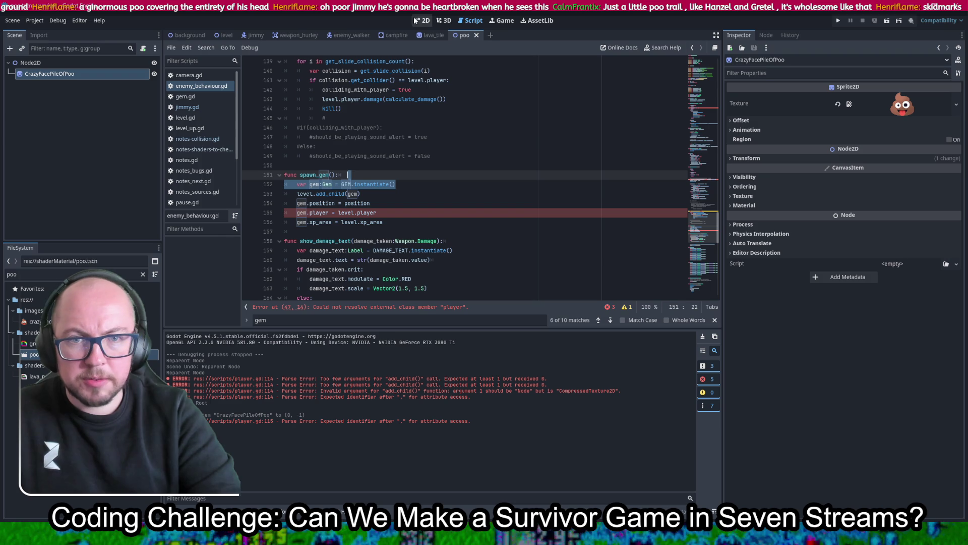
- Paste the copied gem instantiation line below the poo line in player.gd
{"action": "left_click", "coordinate": [200, 107]}
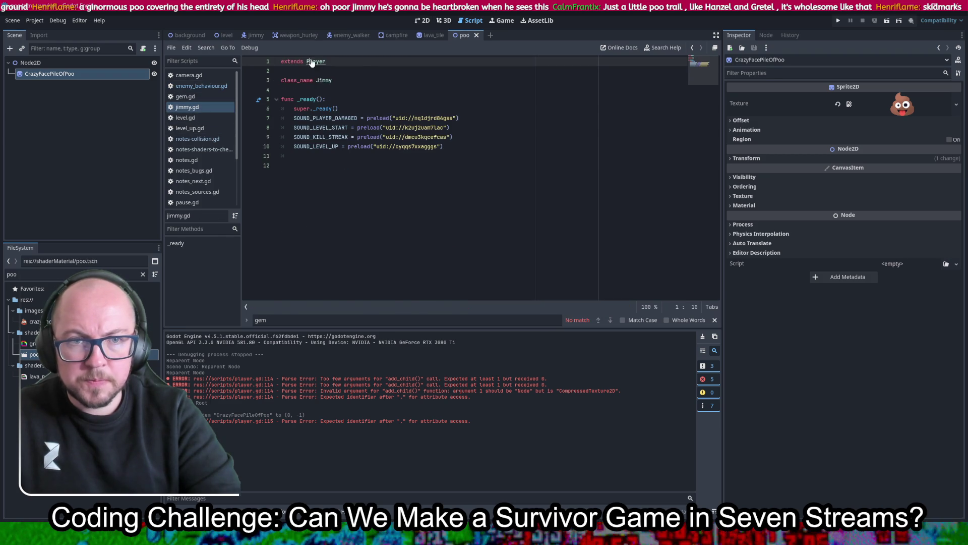
{"action": "left_click", "coordinate": [312, 61], "text": "ctrl"}
{"action": "left_click", "coordinate": [427, 240]}
{"action": "key", "text": "ctrl+v"}
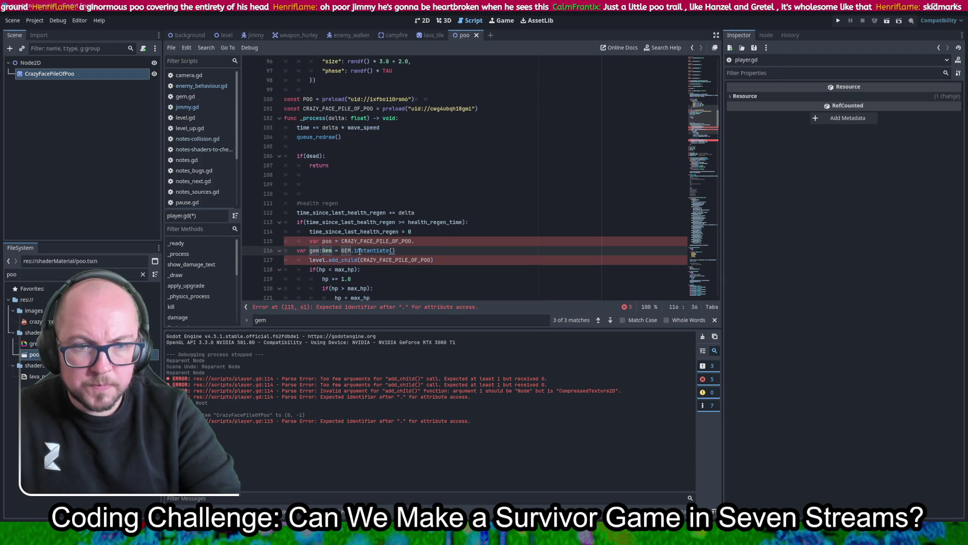
- Merge the pasted instantiate call into the poo line and start a new 'poo.' line
{"action": "left_click_drag", "start_coordinate": [352, 250], "coordinate": [444, 241]}
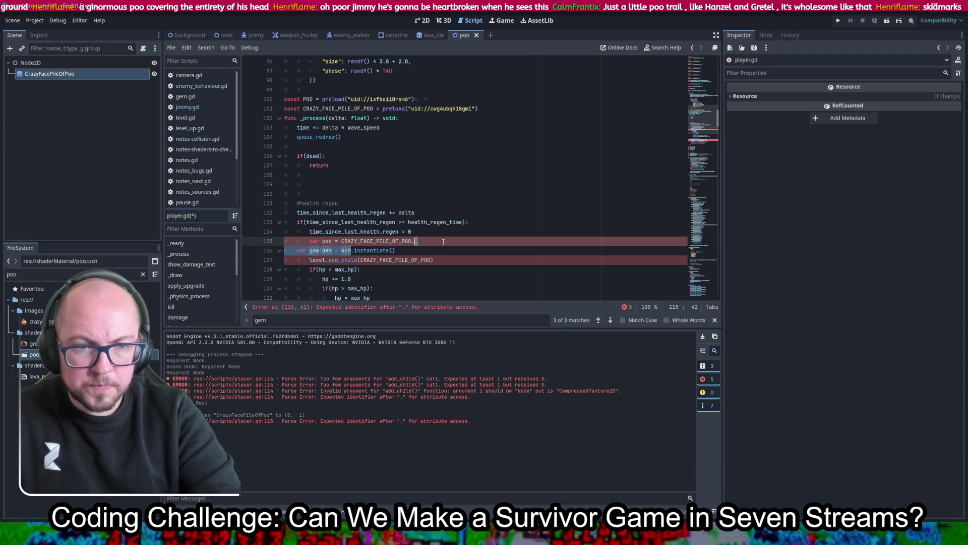
{"action": "key", "text": "BackSpace"}
{"action": "key", "text": "BackSpace"}
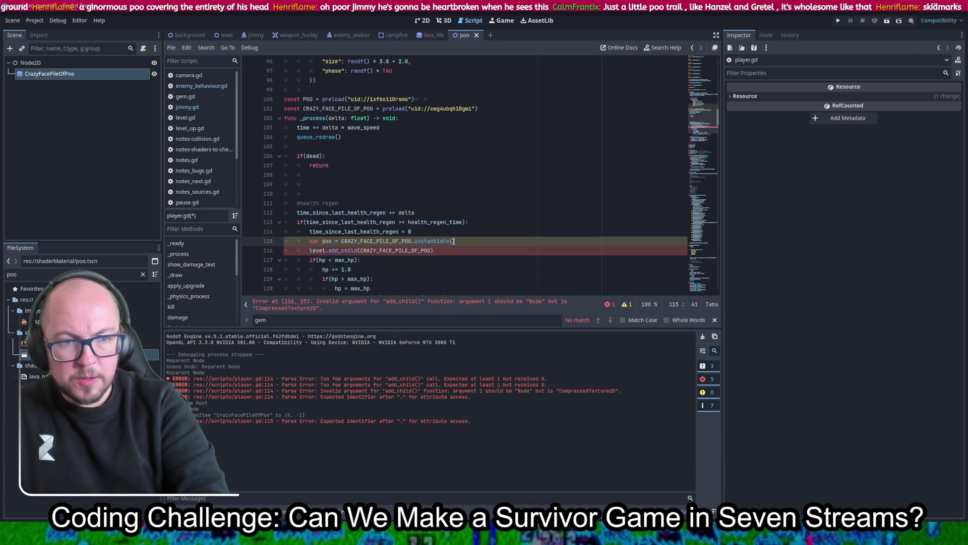
{"action": "key", "text": "ctrl+s"}
{"action": "key", "text": "Up"}
{"action": "scroll", "coordinate": [454, 222], "scroll_direction": "down", "scroll_amount": 1}
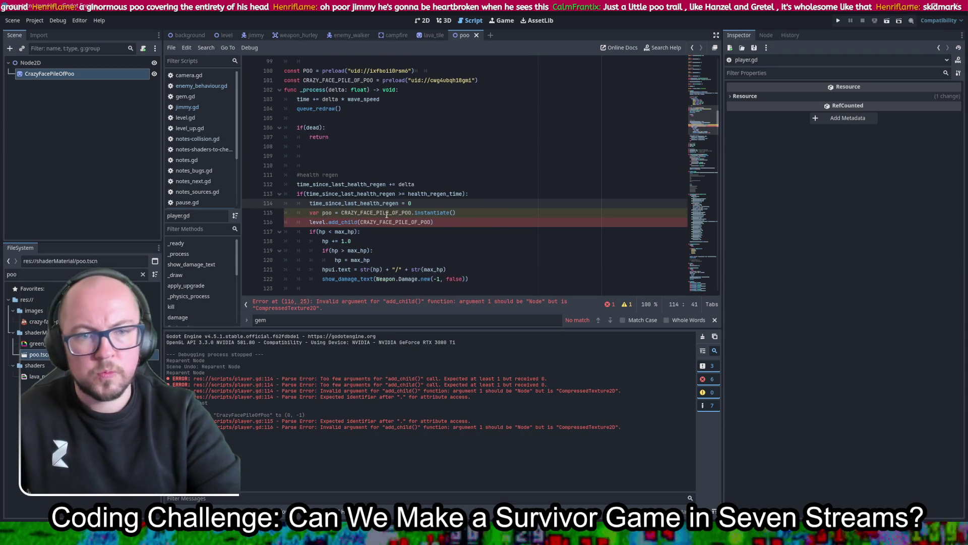
{"action": "left_click", "coordinate": [475, 216]}
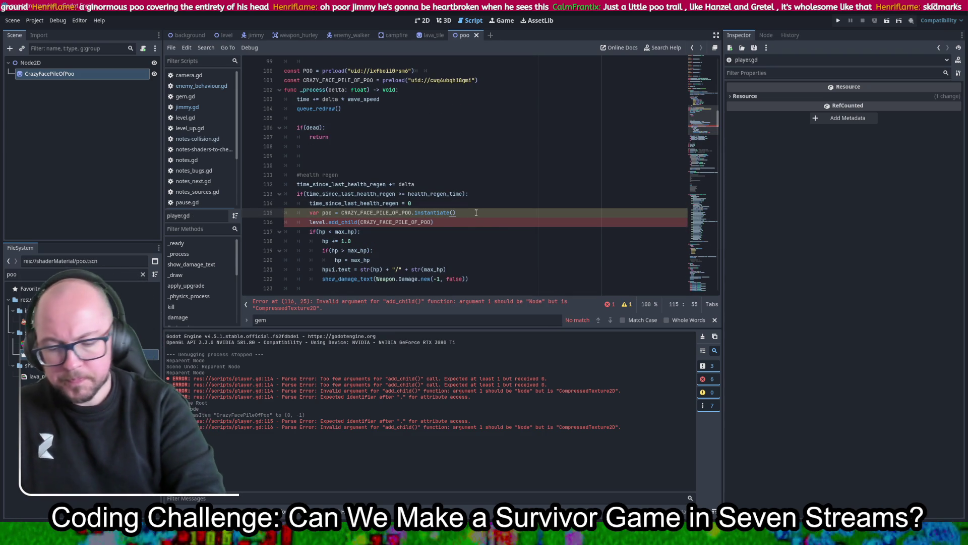
{"action": "key", "text": "Return"}
{"action": "type", "text": "poor"}
{"action": "key", "text": "BackSpace"}
{"action": "key", "text": "BackSpace"}
{"action": "type", "text": ".gloab_position"}
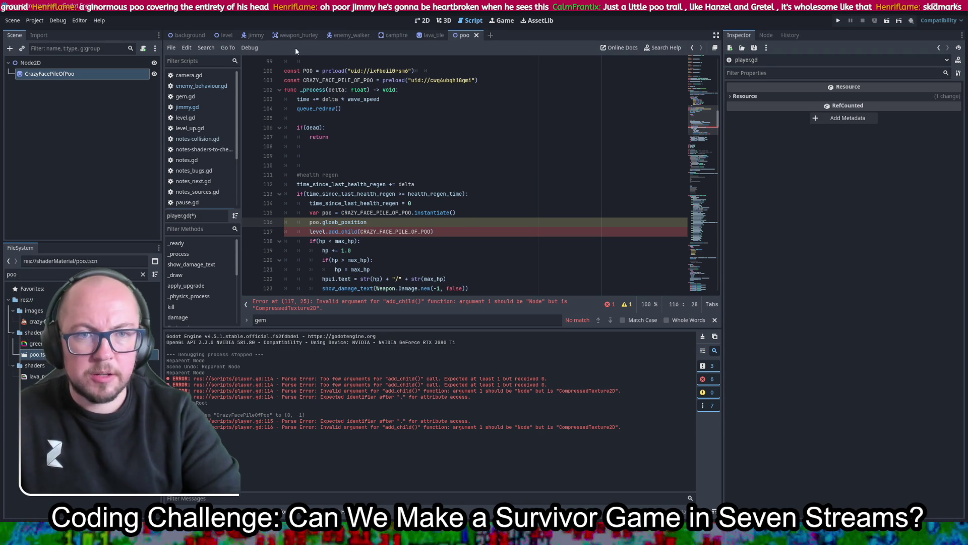
- Make the poo variable use POO.instantiate() and pass poo to level.add_child()
{"action": "double_click", "coordinate": [308, 71]}
{"action": "double_click", "coordinate": [397, 213]}
{"action": "key", "text": "ctrl+v"}
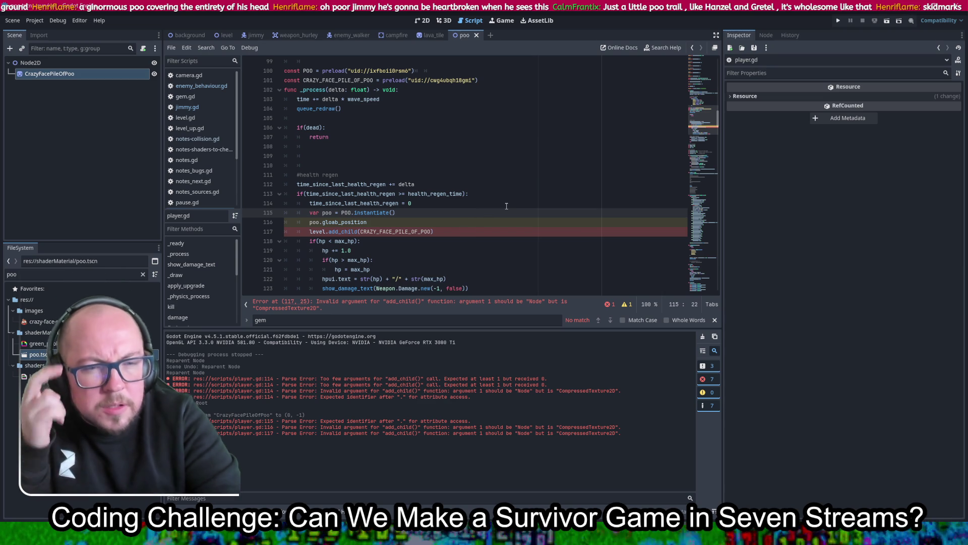
{"action": "left_click", "coordinate": [397, 232]}
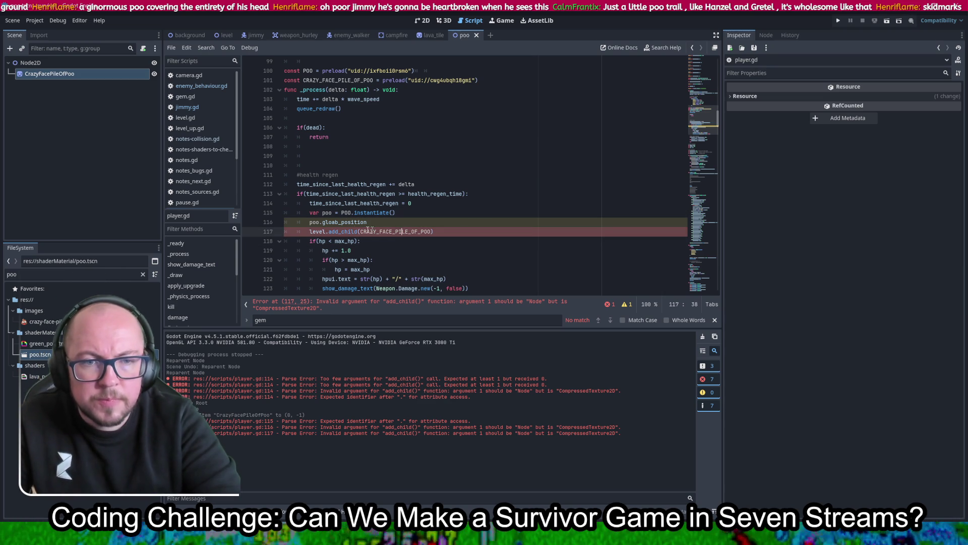
{"action": "double_click", "coordinate": [396, 231]}
{"action": "type", "text": "poo"}
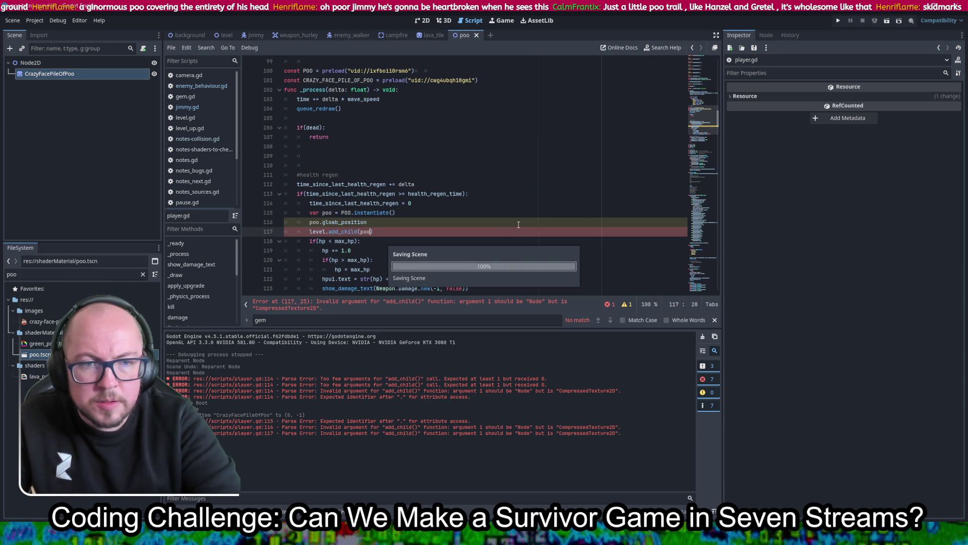
{"action": "key", "text": "Escape"}
- Finish the line as 'poo.gloab_position = position;' and save player.gd
{"action": "left_click", "coordinate": [410, 223]}
{"action": "type", "text": "="}
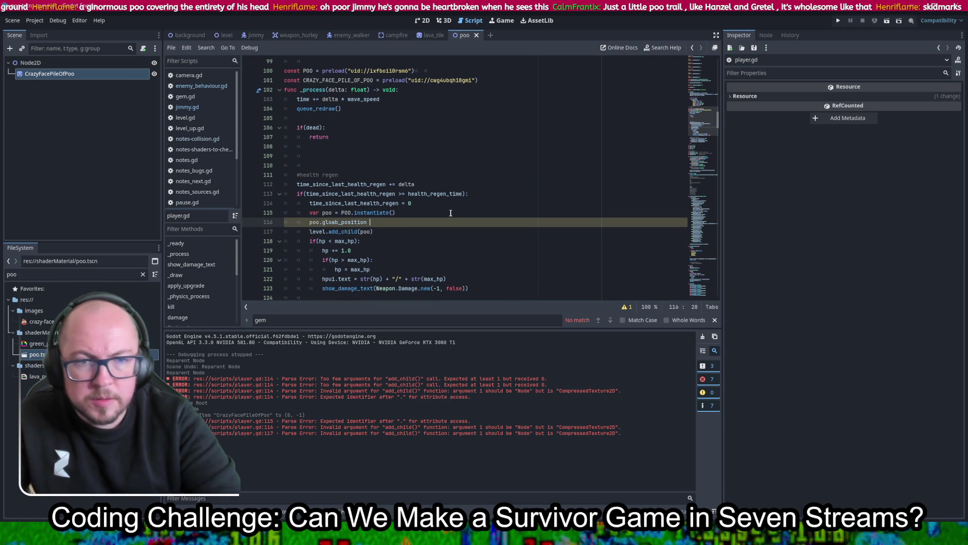
{"action": "type", "text": " po"}
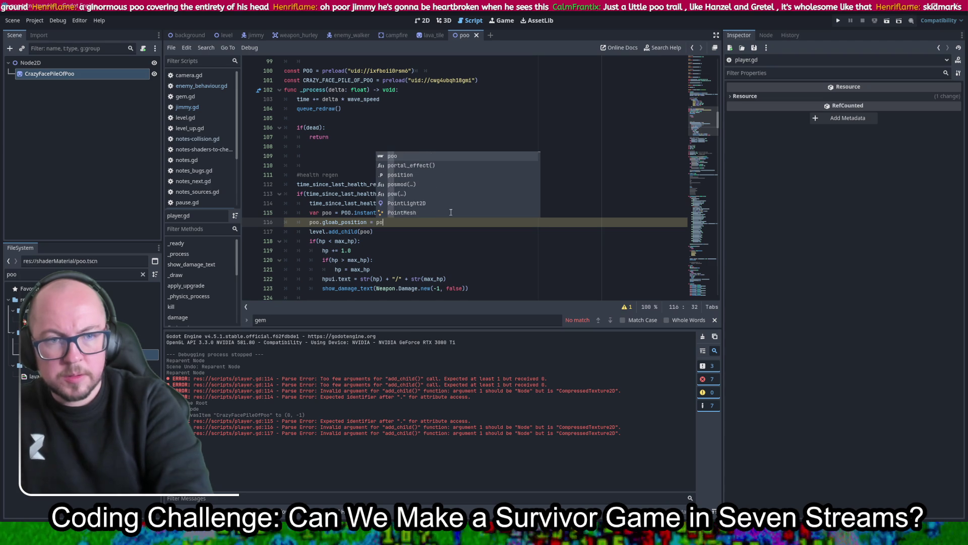
{"action": "type", "text": "s"}
{"action": "key", "text": "Return"}
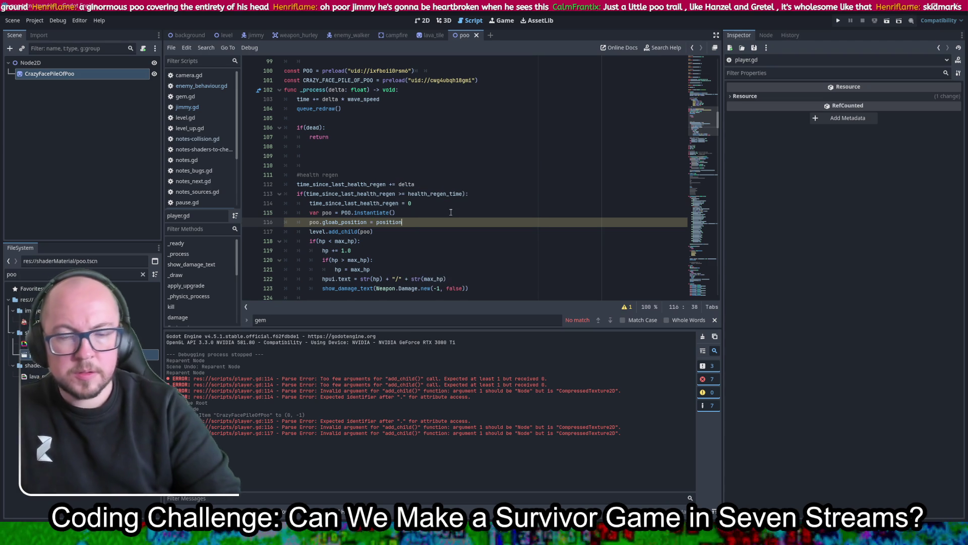
{"action": "type", "text": ";"}
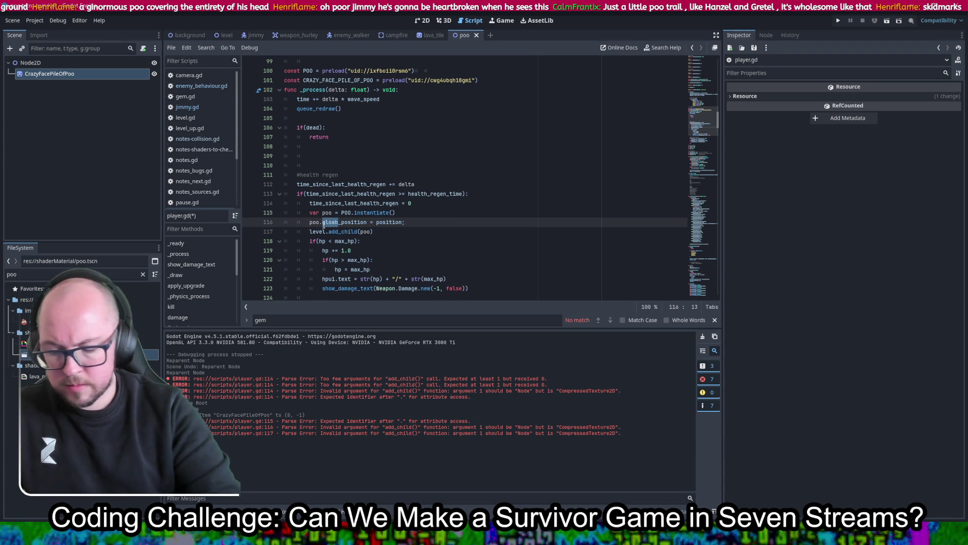
{"action": "type", "text": "lk"}
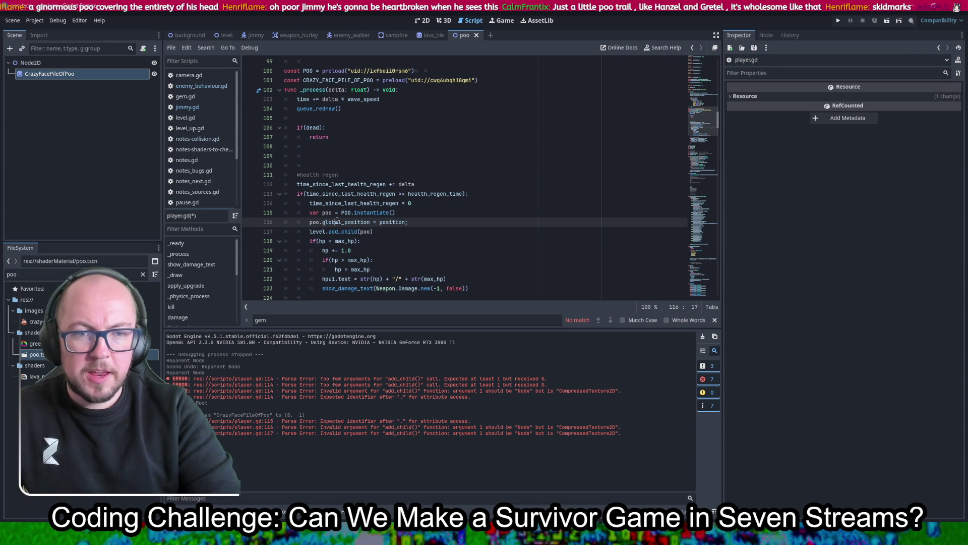
{"action": "key", "text": "ctrl+s"}
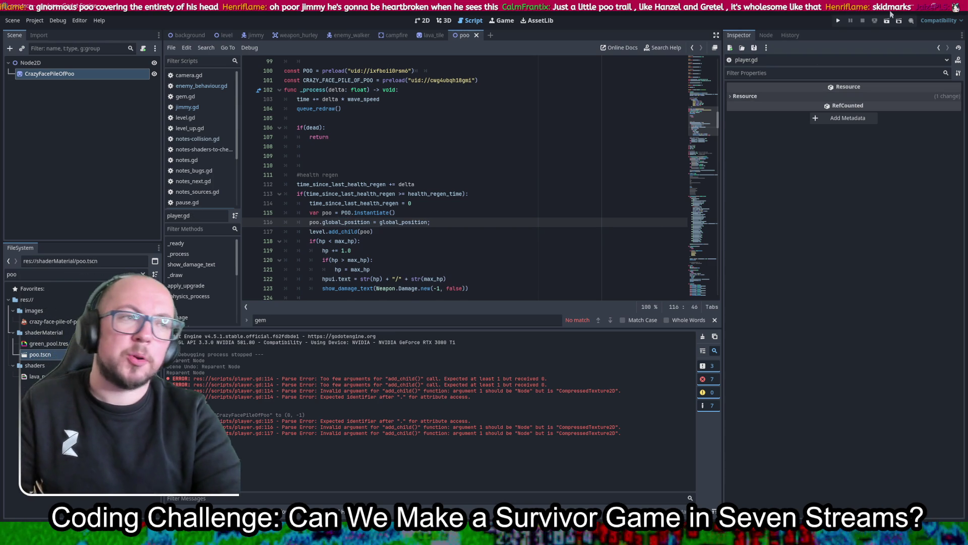
{"action": "left_click", "coordinate": [840, 21]}
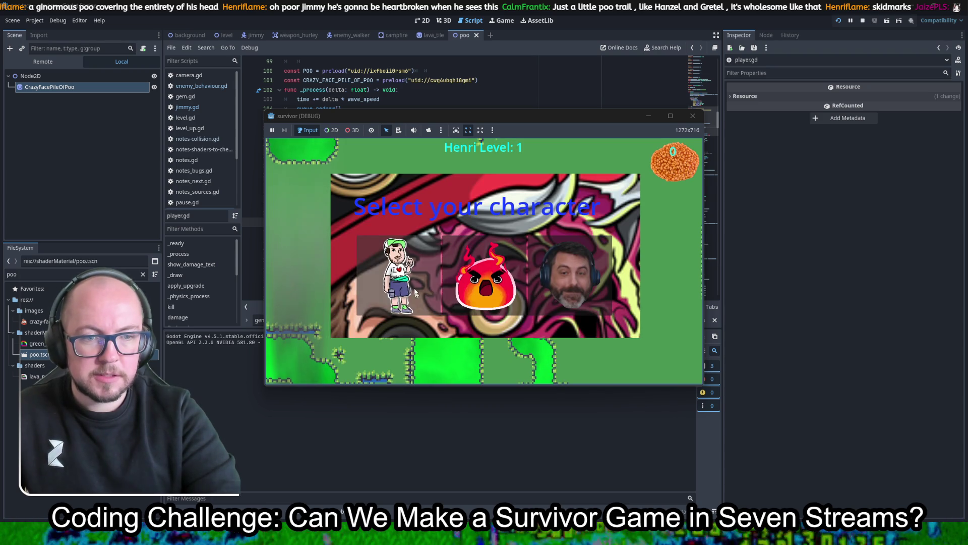
{"action": "key", "text": "w"}
{"action": "key", "text": "d"}
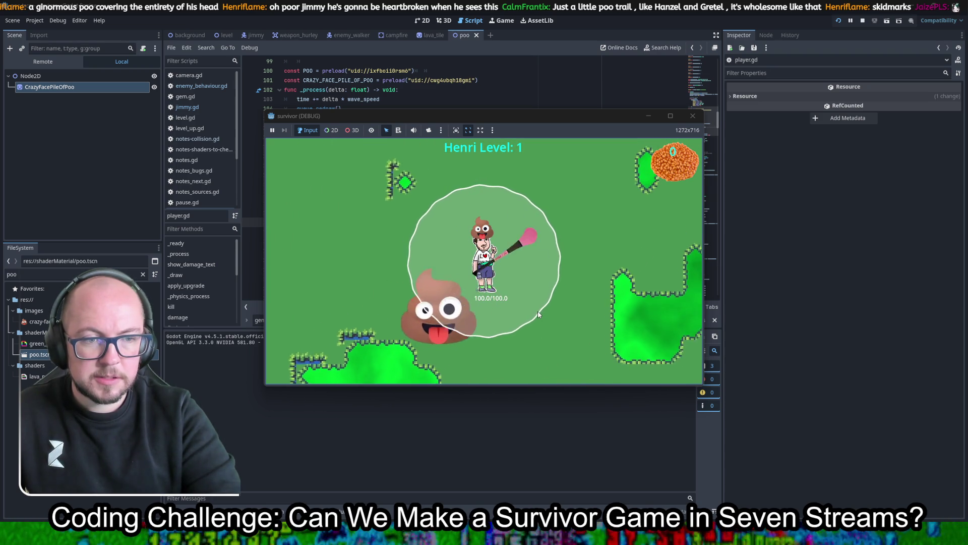
{"action": "key", "text": "w"}
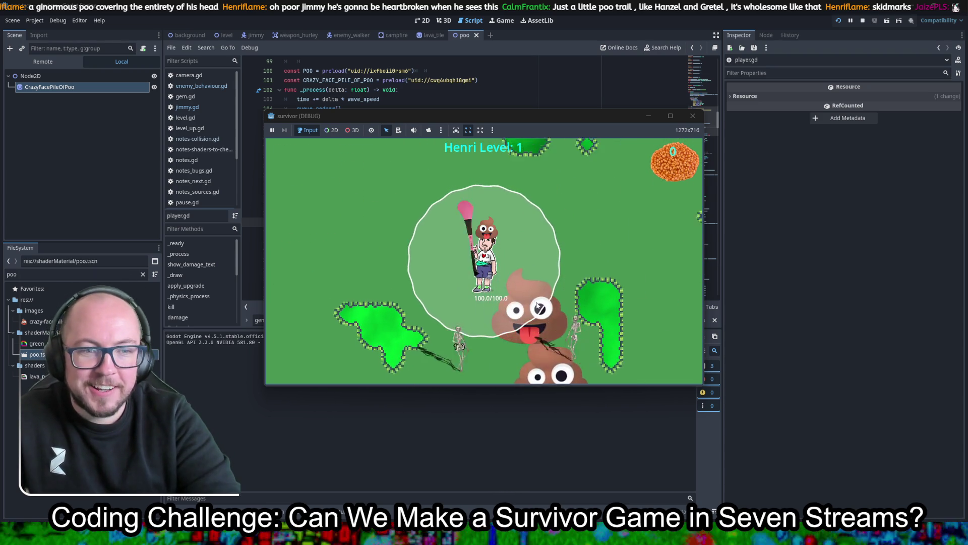
{"action": "key", "text": "w"}
{"action": "key", "text": "a"}
{"action": "key", "text": "w"}
{"action": "key", "text": "a"}
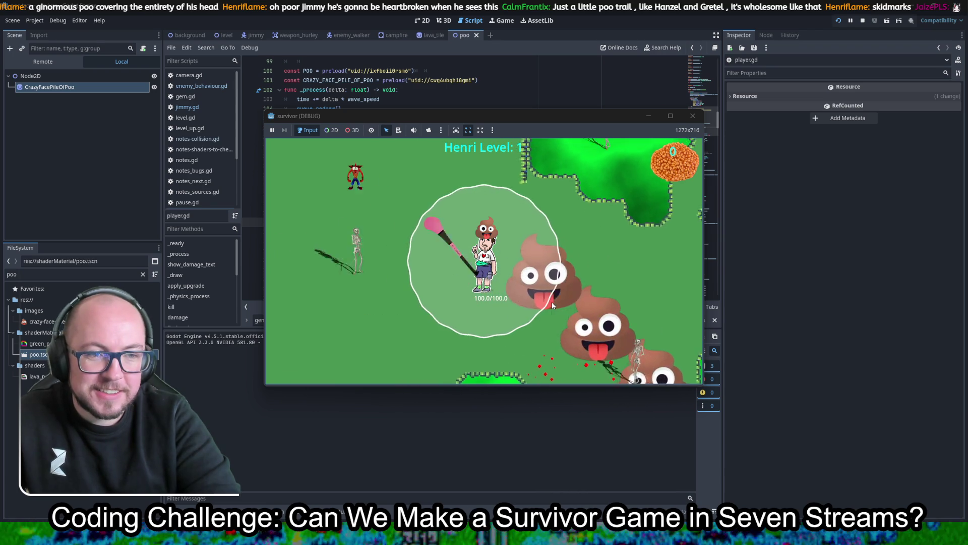
{"action": "key", "text": "w"}
{"action": "key", "text": "a"}
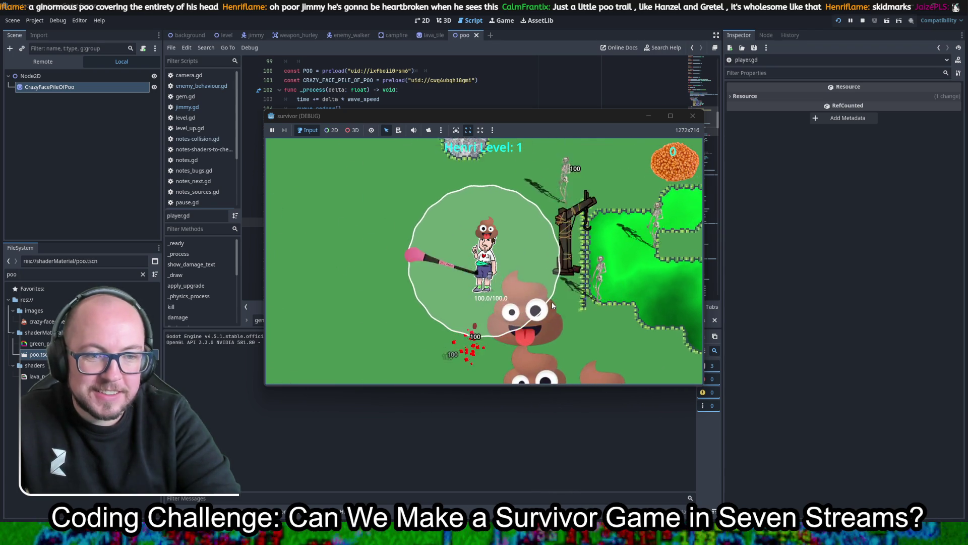
{"action": "key", "text": "s"}
{"action": "key", "text": "d"}
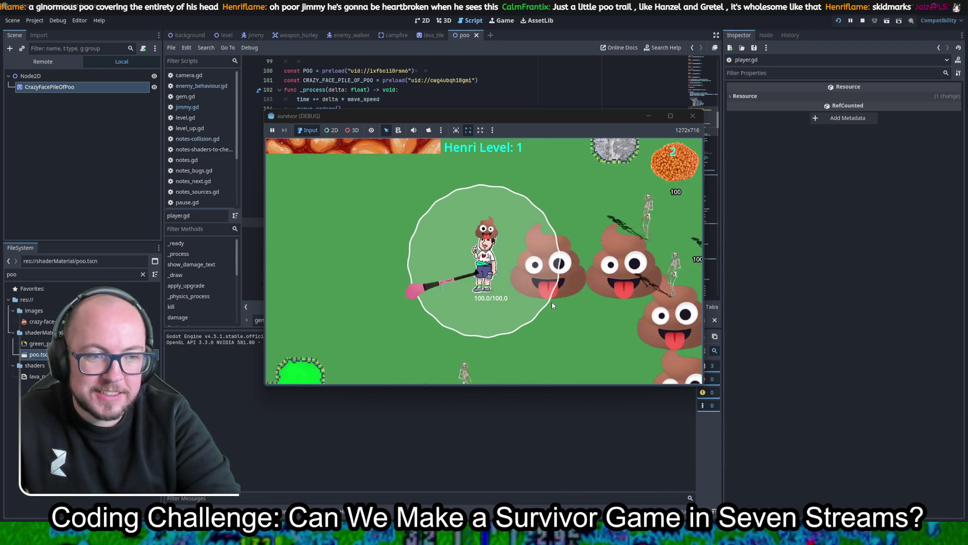
{"action": "key", "text": "w"}
{"action": "key", "text": "a"}
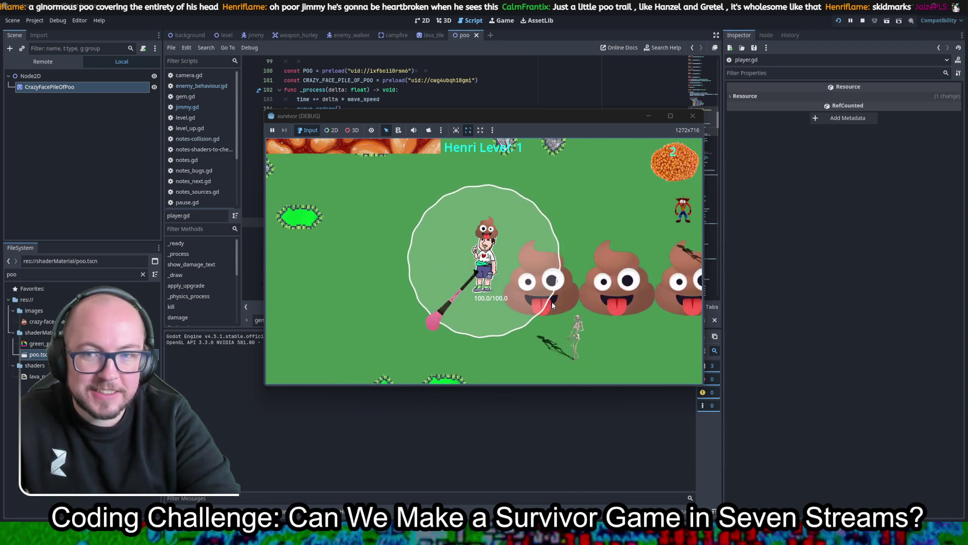
{"action": "left_click", "coordinate": [699, 115]}
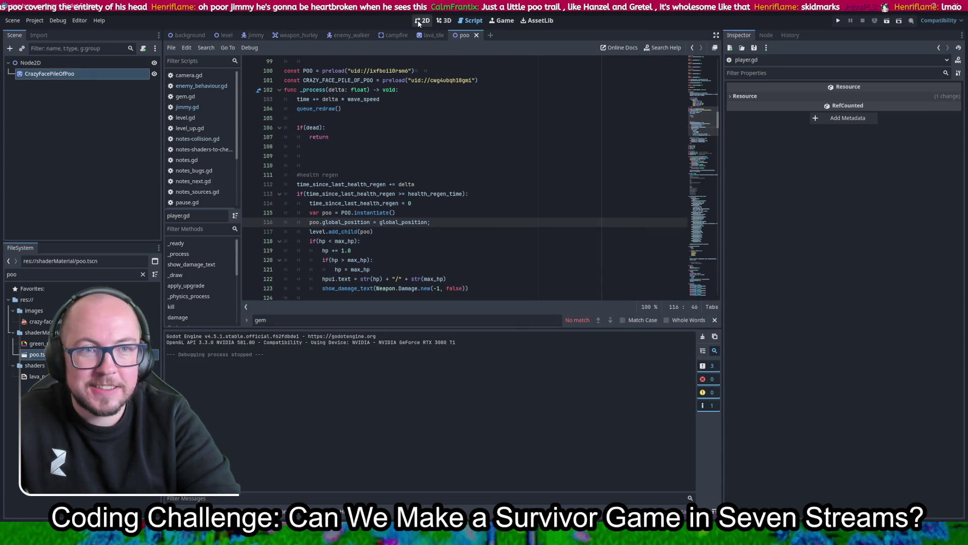
- Set CrazyFacePileOfPoo's position y to 0 and scale to 0.1 on both axes, then run
{"action": "left_click", "coordinate": [423, 21]}
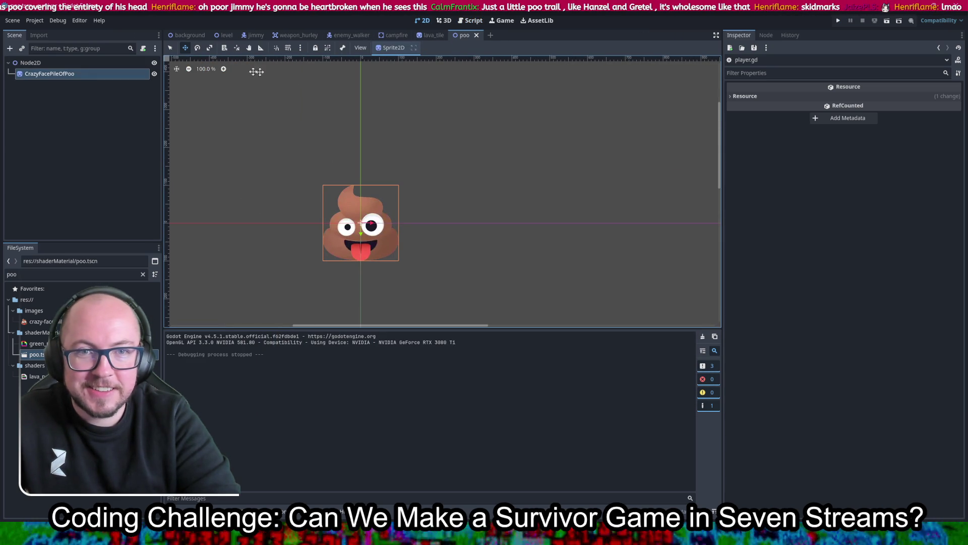
{"action": "left_click", "coordinate": [131, 74]}
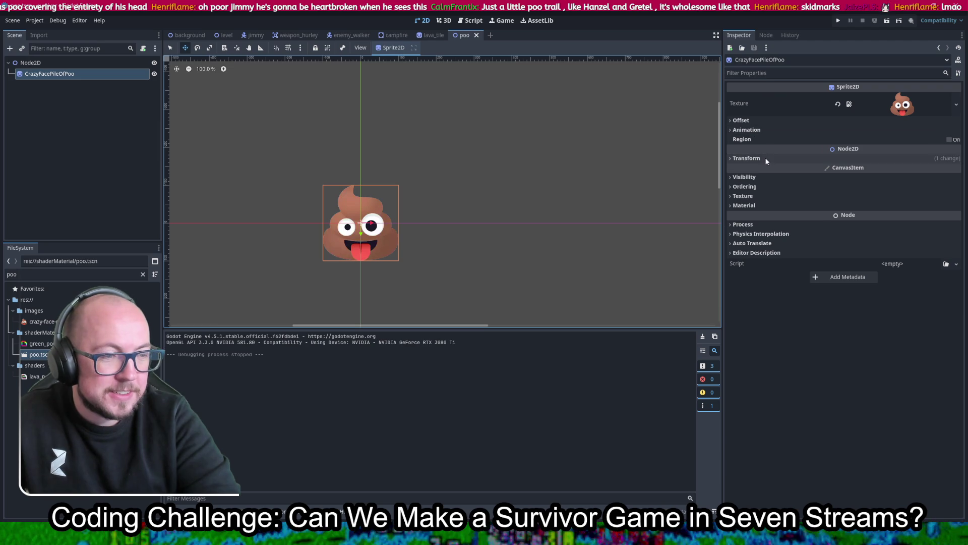
{"action": "left_click", "coordinate": [759, 157]}
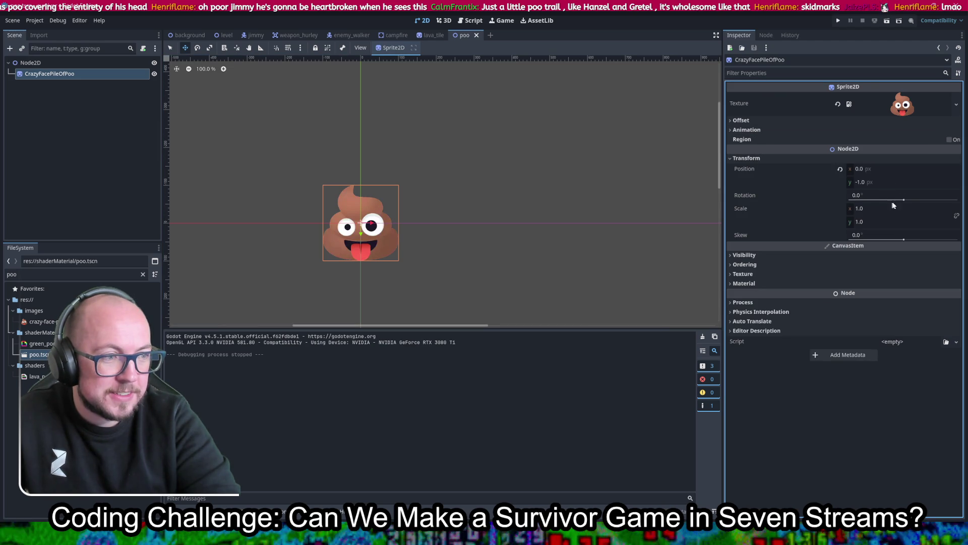
{"action": "left_click", "coordinate": [883, 180]}
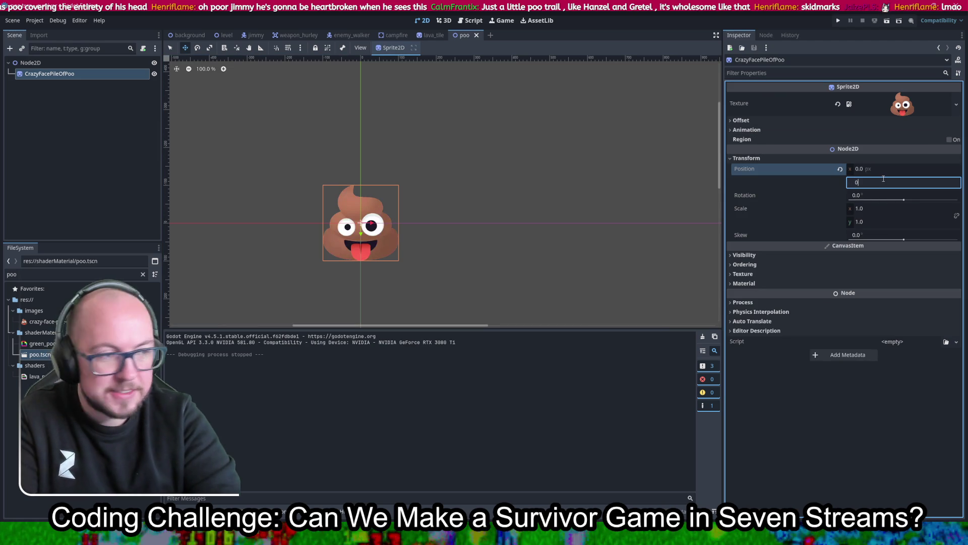
{"action": "key", "text": "Return"}
{"action": "left_click", "coordinate": [886, 208]}
{"action": "type", "text": "0.1"}
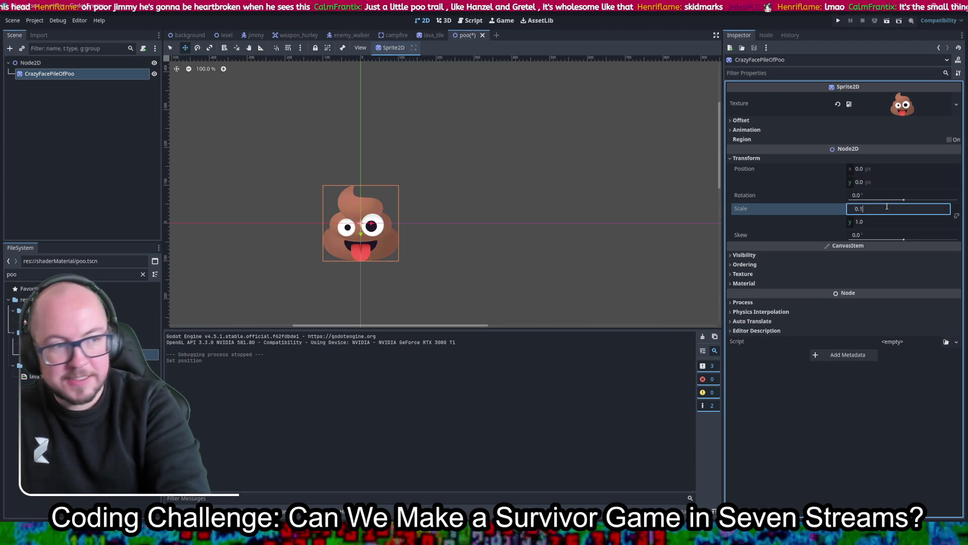
{"action": "key", "text": "Tab"}
{"action": "key", "text": "Return"}
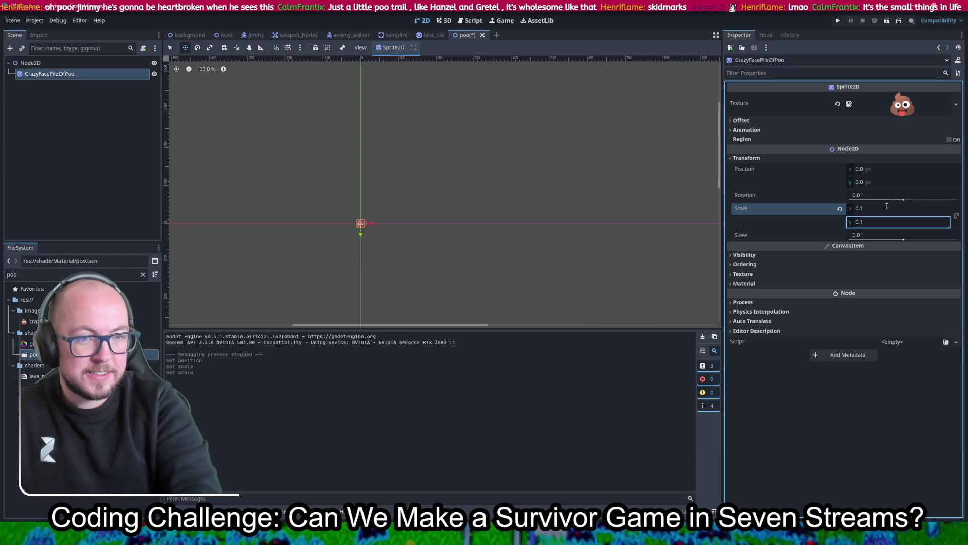
{"action": "left_click", "coordinate": [838, 21]}
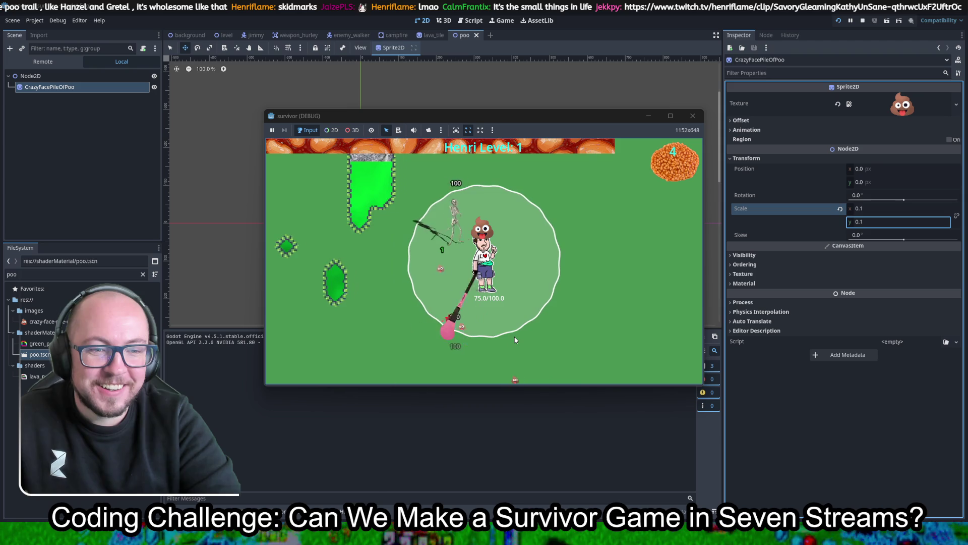
- Pick the block chance upgrade to resume the game
{"action": "left_click", "coordinate": [414, 286]}
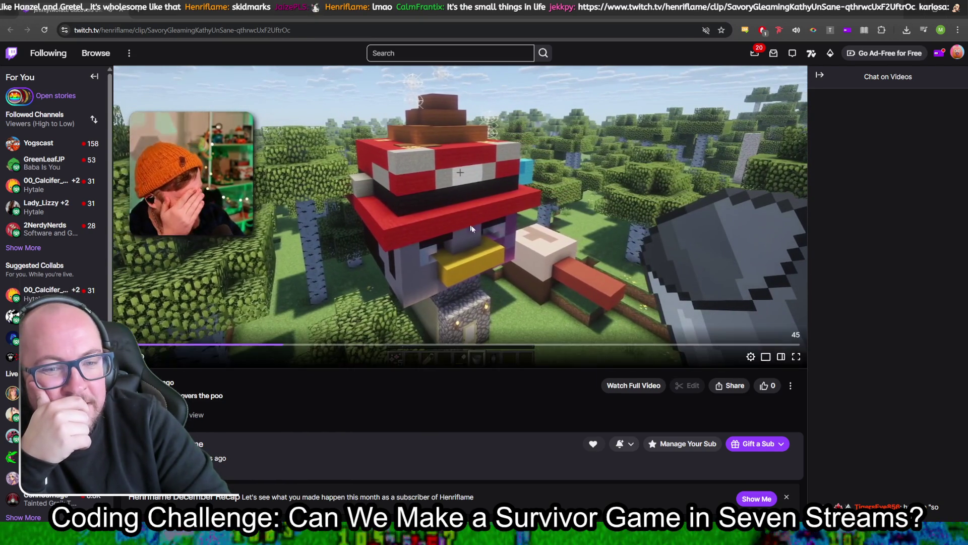
{"action": "scroll", "coordinate": [525, 411], "scroll_direction": "up", "scroll_amount": 2}
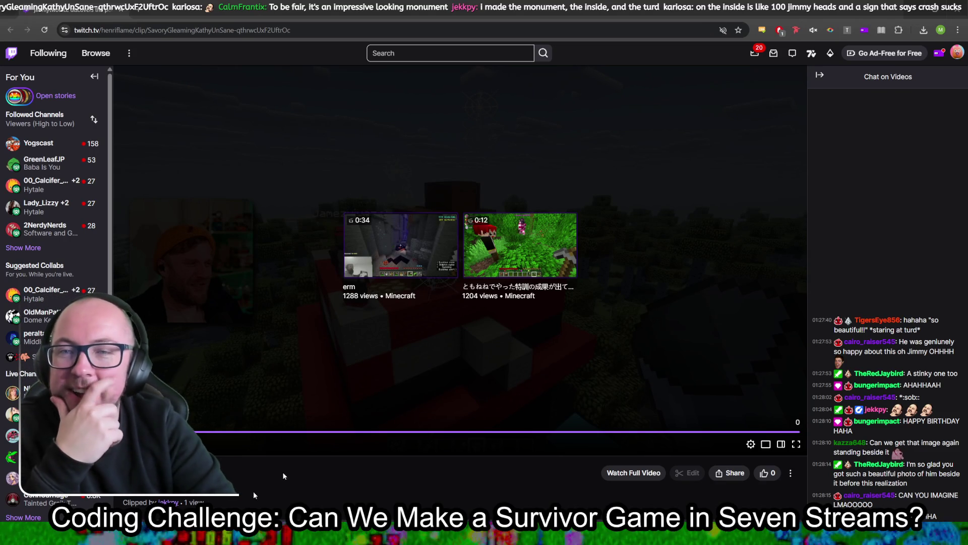
{"action": "left_click", "coordinate": [957, 5]}
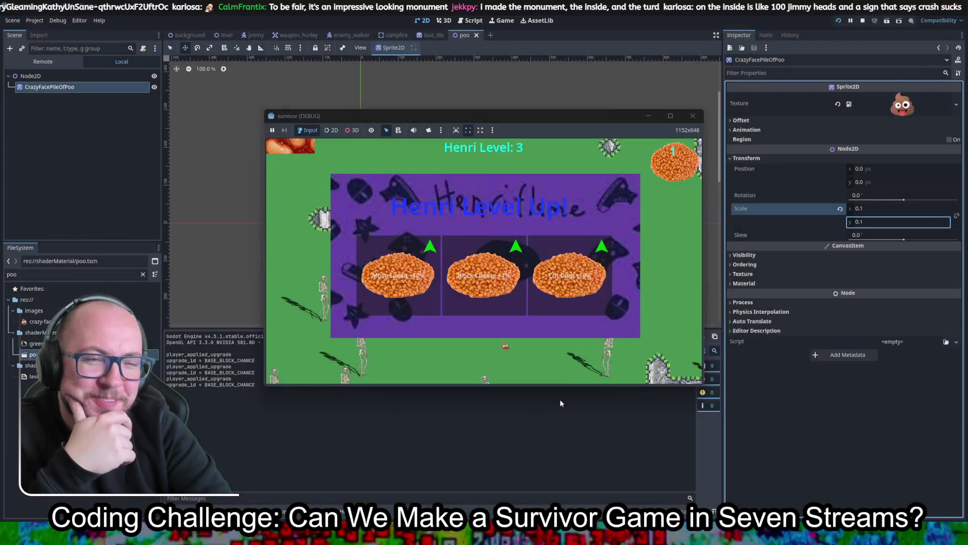
- Take the Move Speed upgrade, play on to level 4, then stop the test game
{"action": "left_click", "coordinate": [401, 303]}
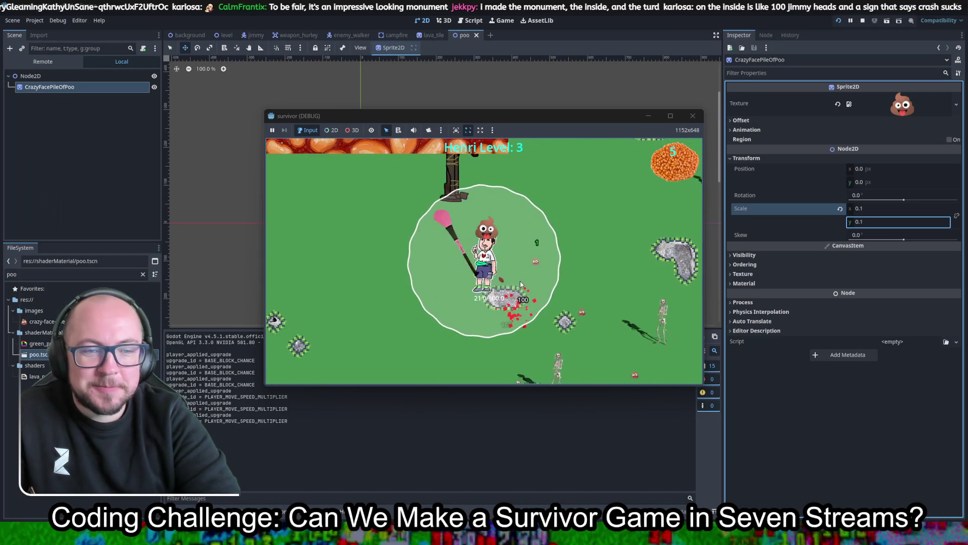
{"action": "key", "text": "w"}
{"action": "key", "text": "a"}
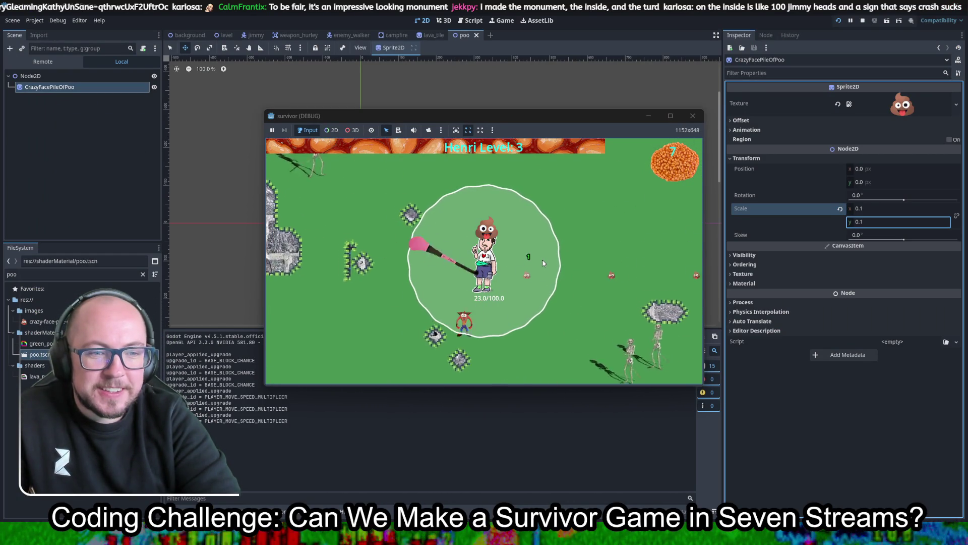
{"action": "key", "text": "s"}
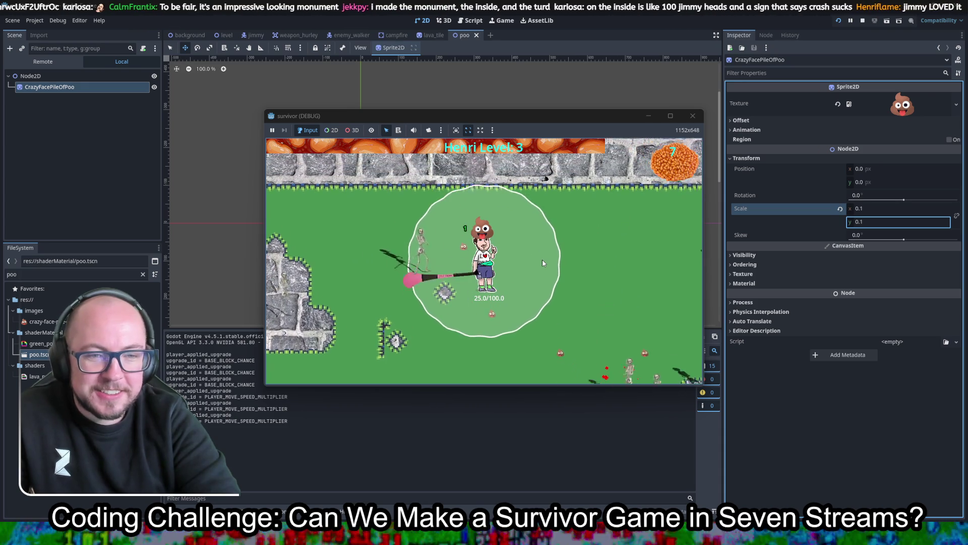
{"action": "key", "text": "s"}
{"action": "key", "text": "a"}
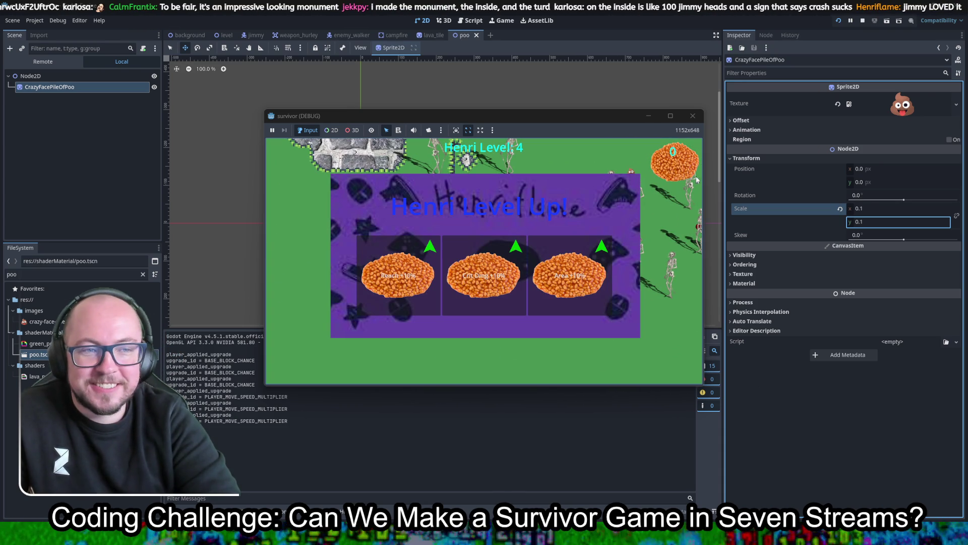
{"action": "left_click", "coordinate": [693, 116]}
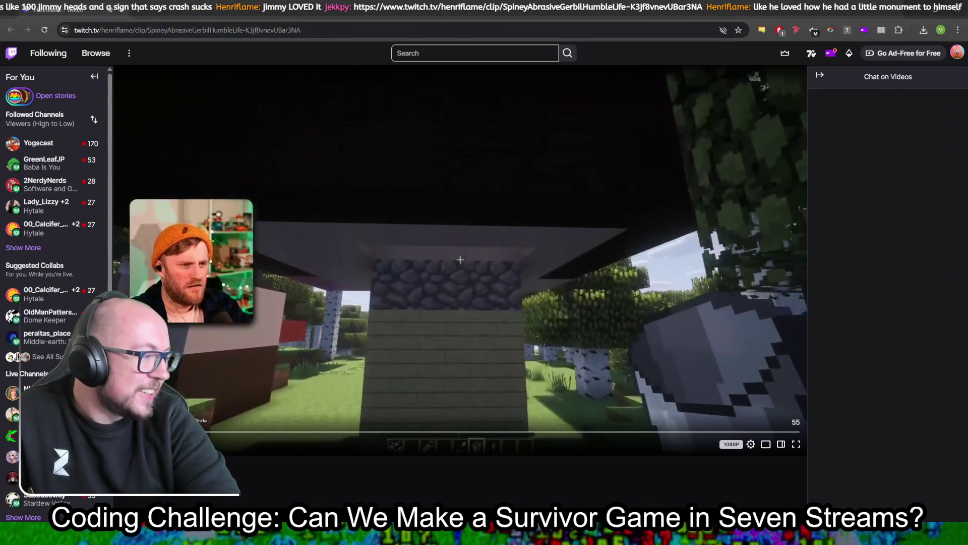
{"action": "scroll", "coordinate": [460, 252], "scroll_direction": "down", "scroll_amount": 5}
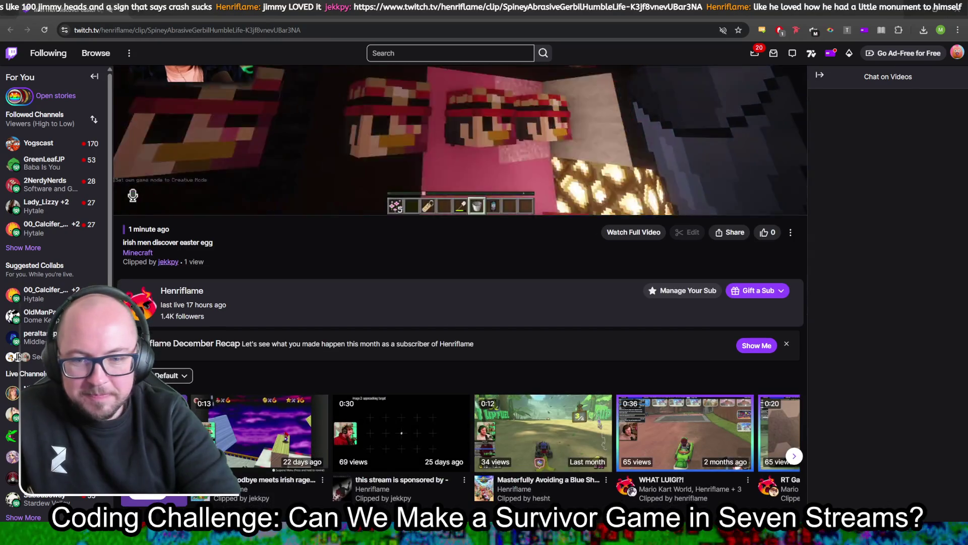
{"action": "scroll", "coordinate": [476, 295], "scroll_direction": "up", "scroll_amount": 5}
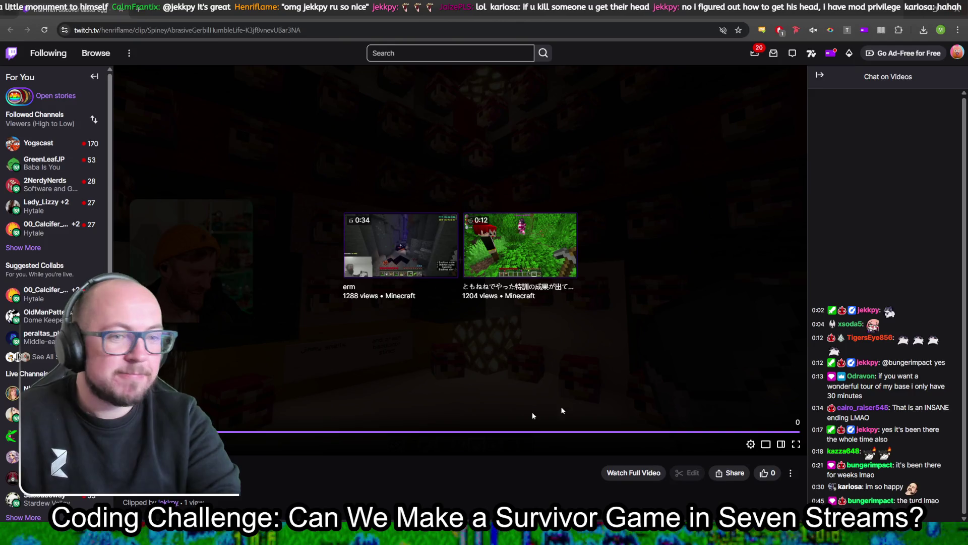
{"action": "key", "text": "alt+Tab"}
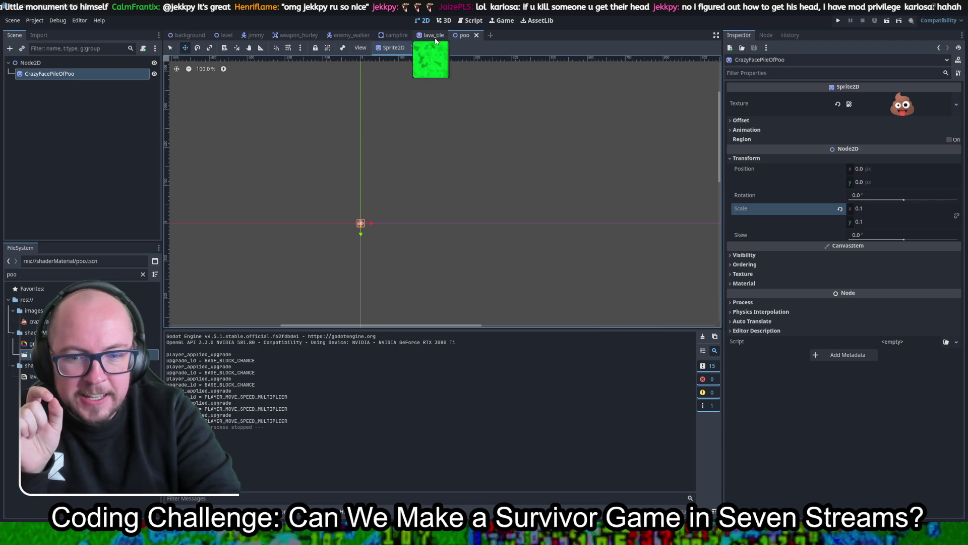
- Switch to the jimmy scene, choose the Select tool, and open the Player node's context menu
{"action": "left_click", "coordinate": [252, 36]}
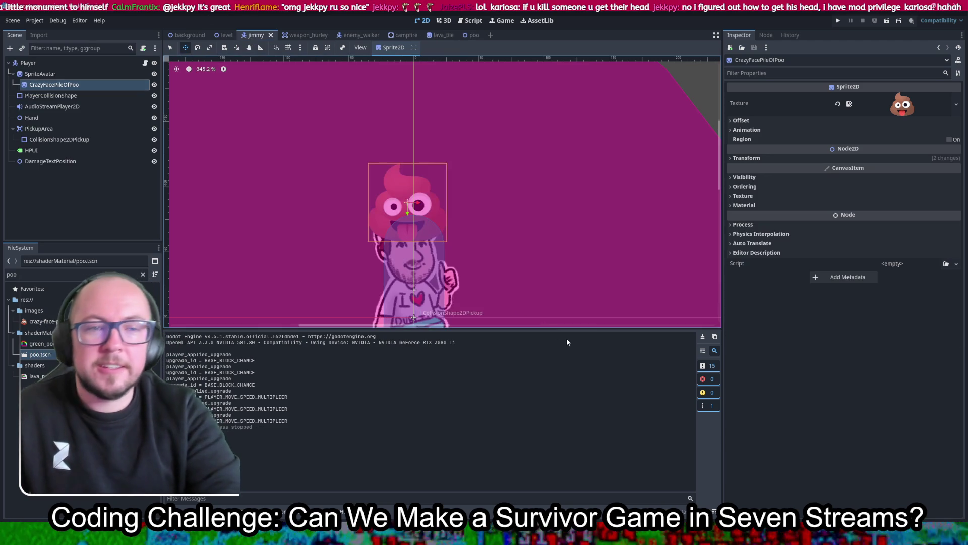
{"action": "left_click", "coordinate": [170, 48]}
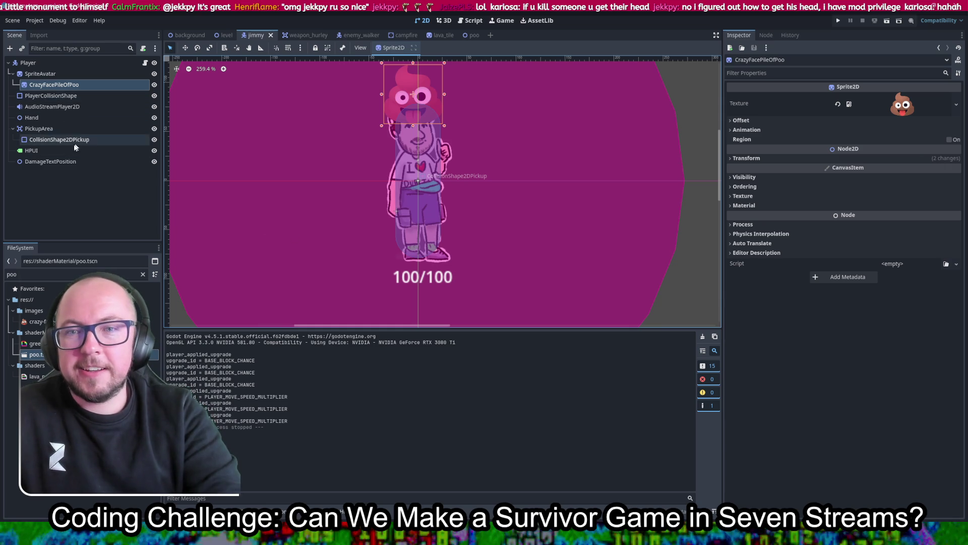
{"action": "right_click", "coordinate": [33, 63]}
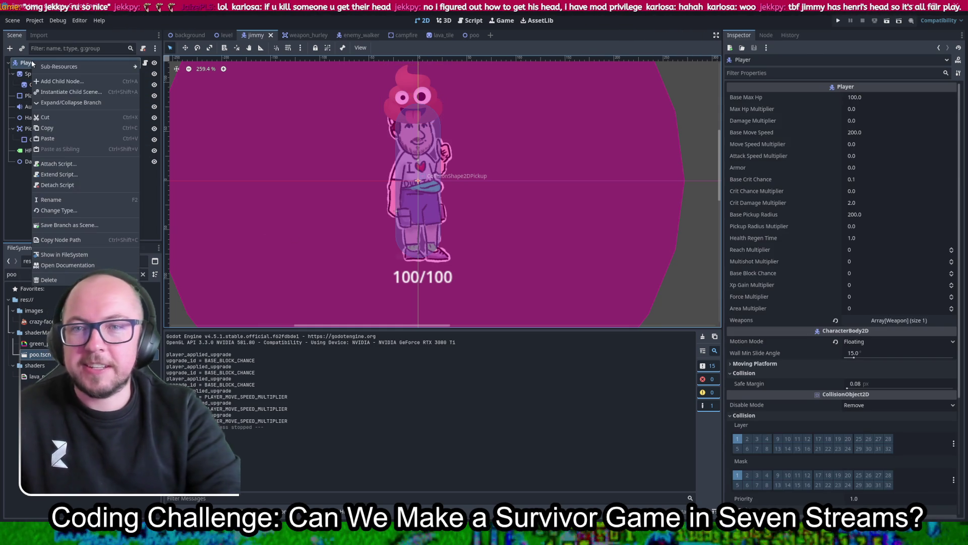
- Cancel the child node chooser and inspect Player's existing collision shape instead
{"action": "left_click", "coordinate": [59, 82]}
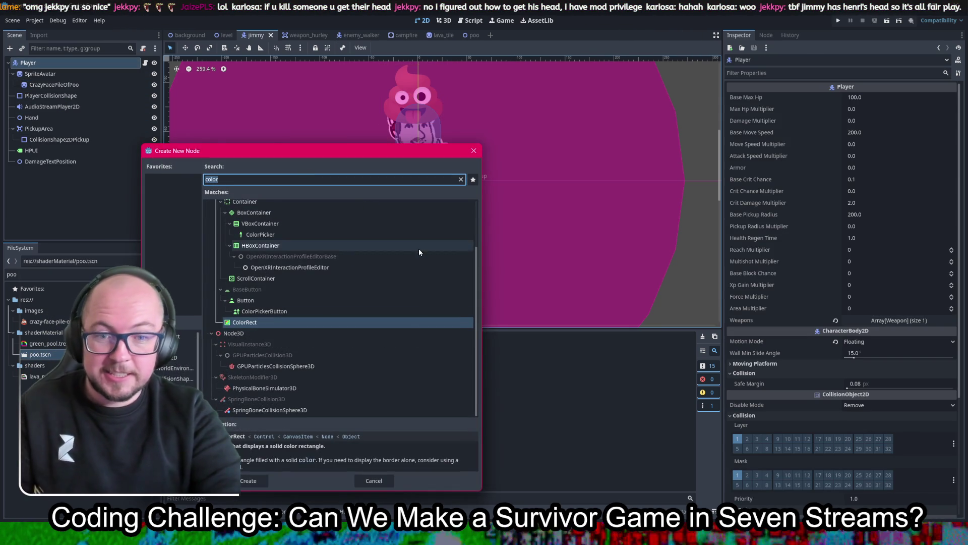
{"action": "left_click", "coordinate": [474, 151]}
{"action": "left_click", "coordinate": [56, 95]}
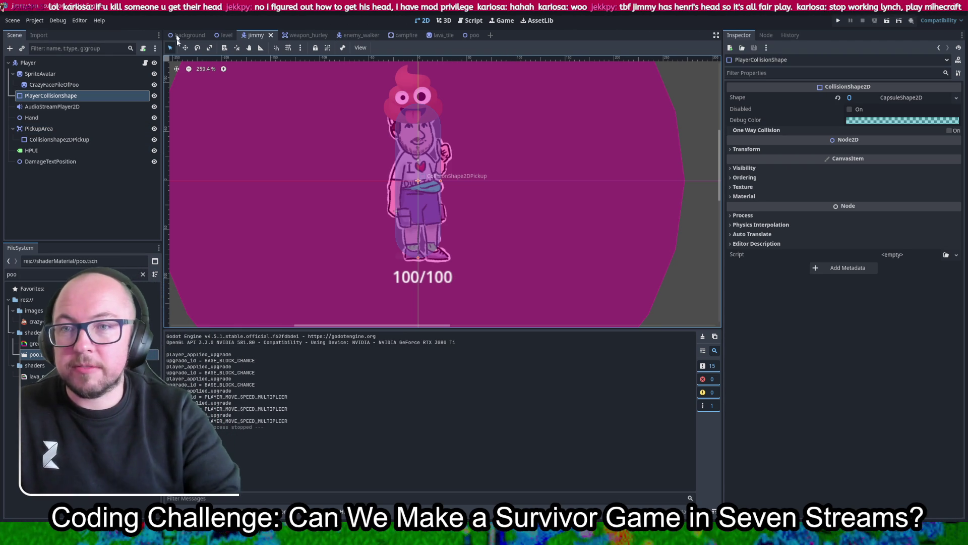
{"action": "scroll", "coordinate": [407, 295], "scroll_direction": "up", "scroll_amount": 5}
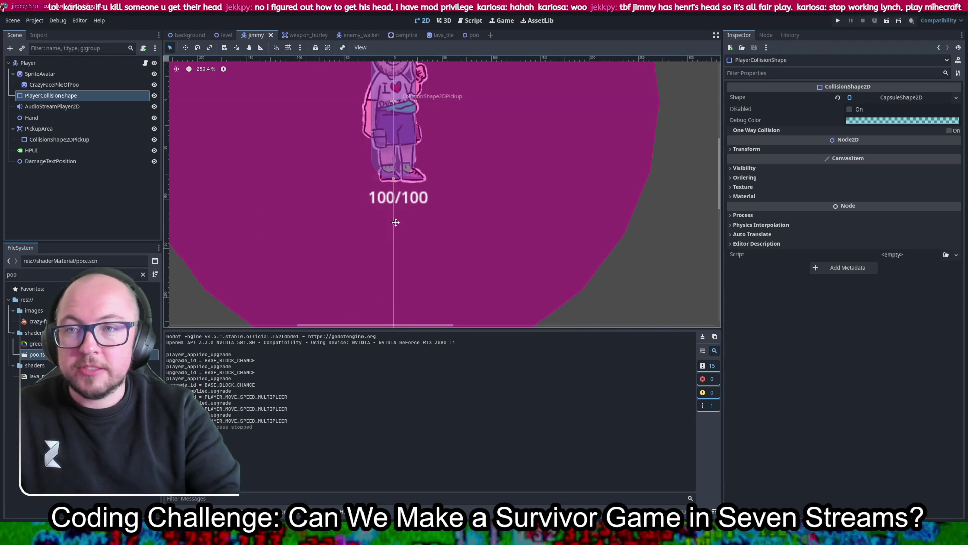
{"action": "scroll", "coordinate": [405, 174], "scroll_direction": "up", "scroll_amount": 1}
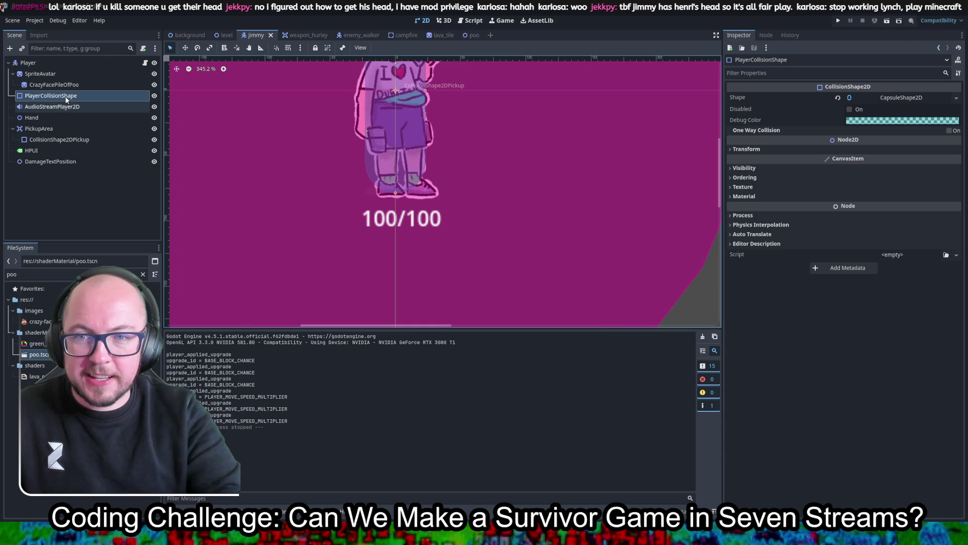
- Reopen the child node chooser for Player and browse the Node2D and Sprite2D type families
{"action": "left_click", "coordinate": [28, 62]}
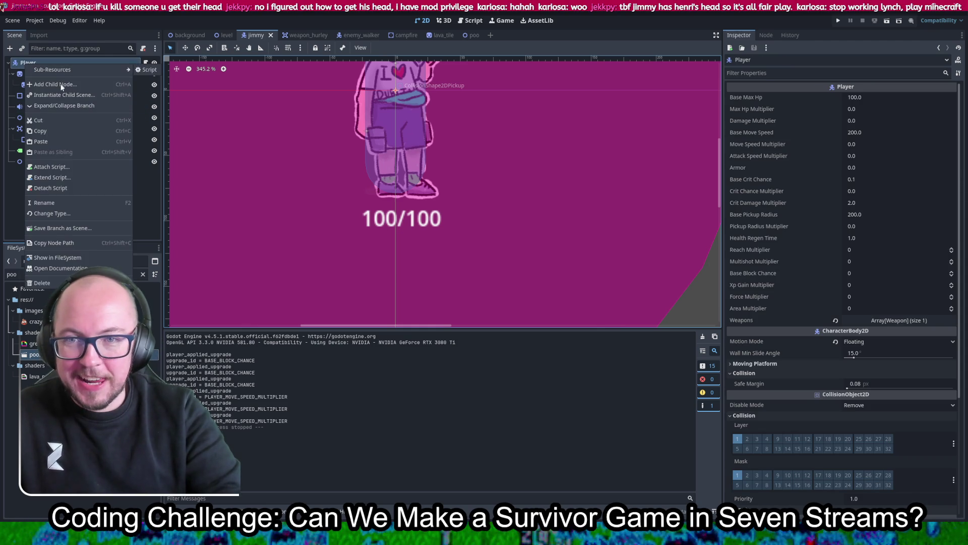
{"action": "key", "text": "ctrl+a"}
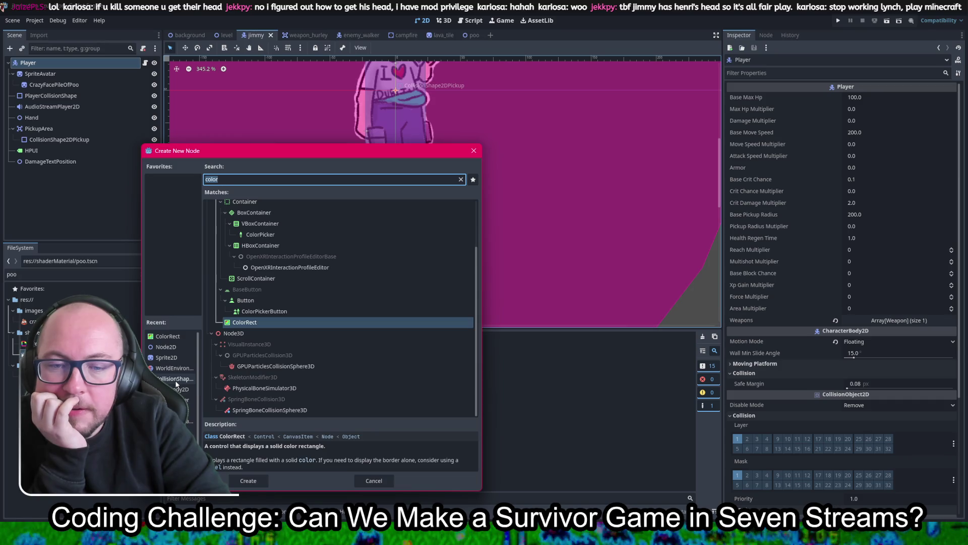
{"action": "left_click", "coordinate": [176, 379]}
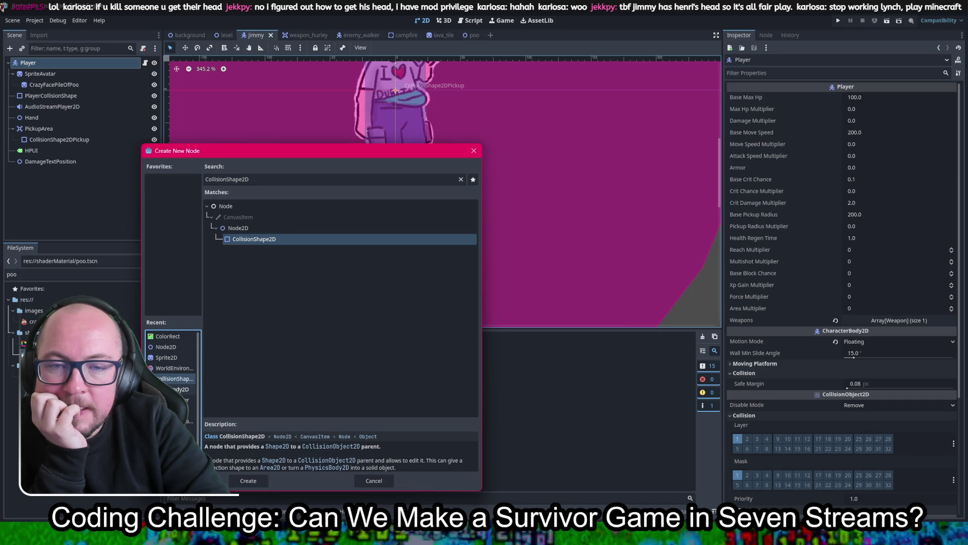
{"action": "left_click", "coordinate": [461, 179]}
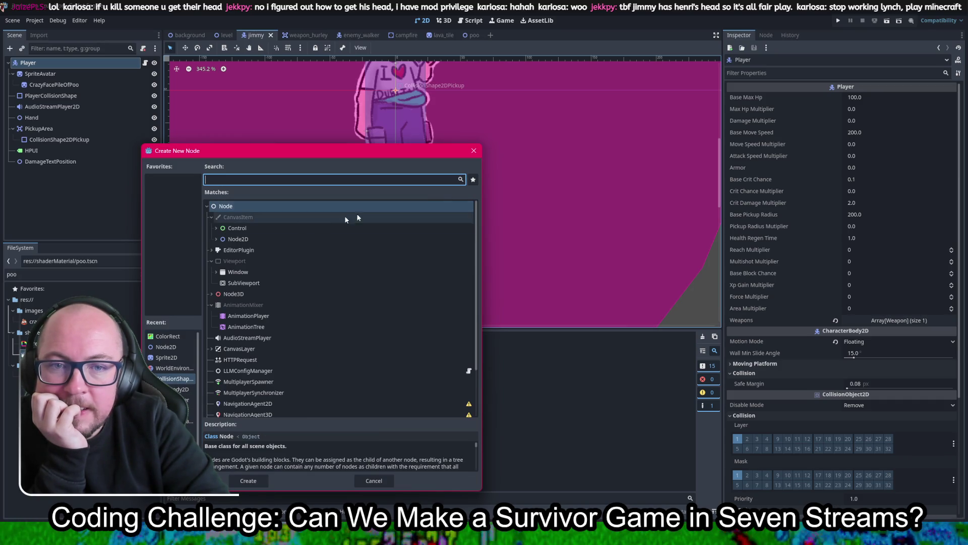
{"action": "left_click", "coordinate": [229, 240]}
{"action": "left_click", "coordinate": [216, 240]}
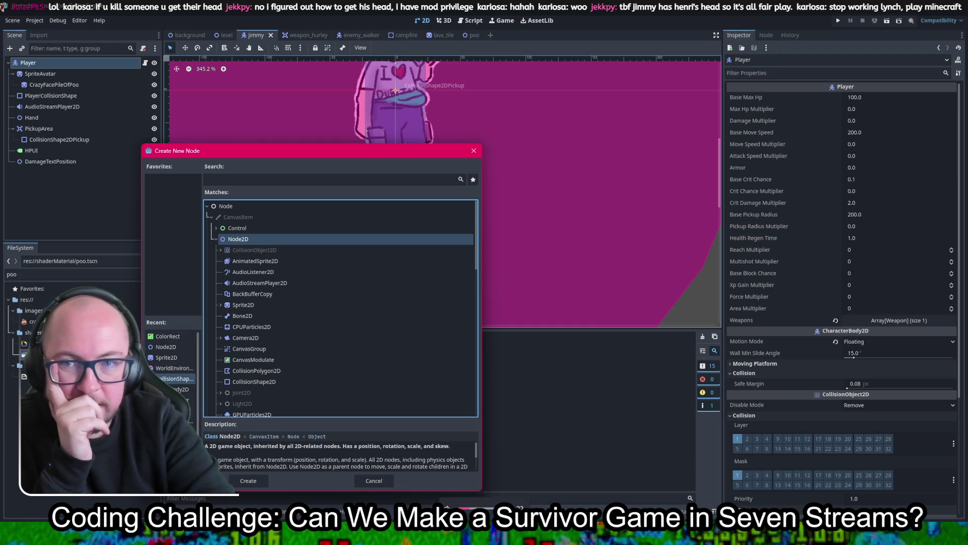
{"action": "left_click", "coordinate": [218, 305]}
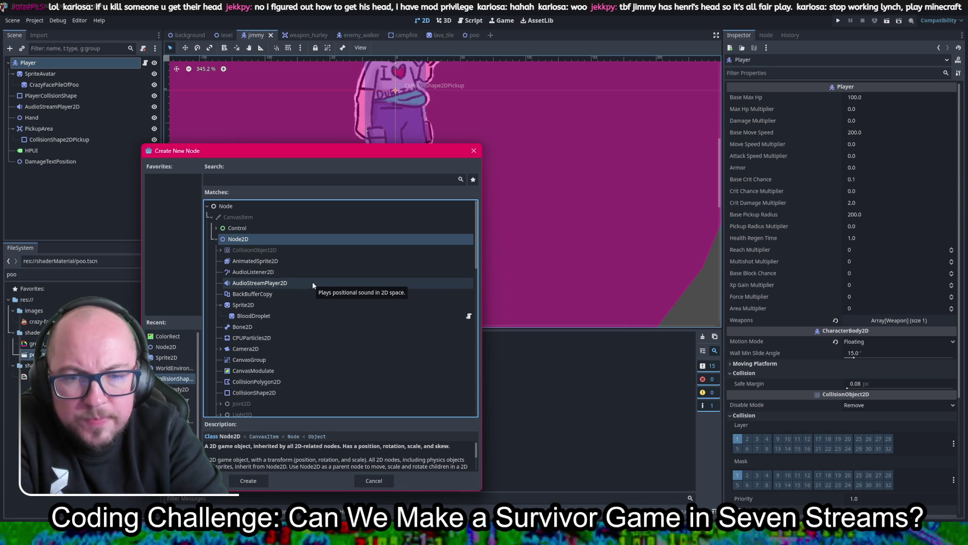
{"action": "scroll", "coordinate": [313, 283], "scroll_direction": "down", "scroll_amount": 1}
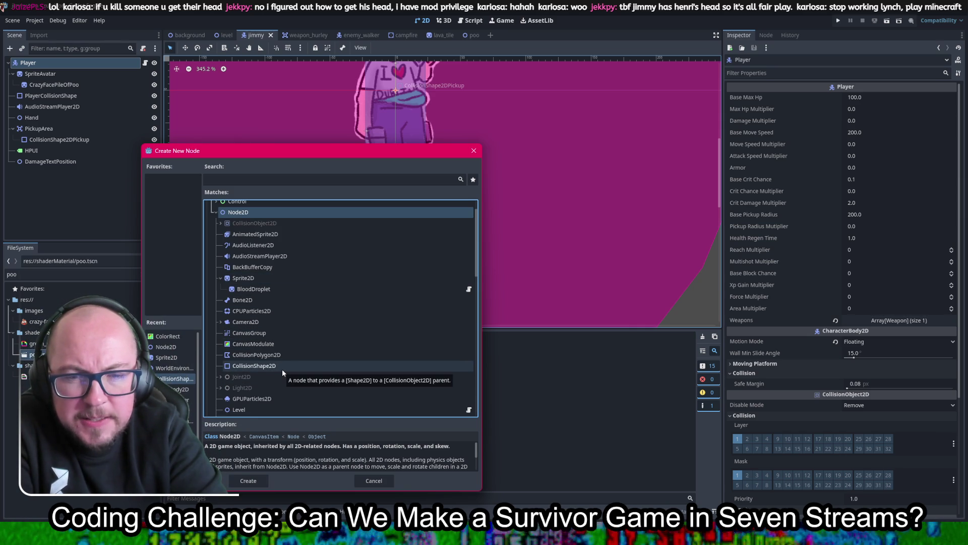
{"action": "scroll", "coordinate": [283, 371], "scroll_direction": "up", "scroll_amount": 1}
- Pick StaticBody2D under CollisionObject2D > PhysicsBody2D and create it beneath Player
{"action": "left_click", "coordinate": [221, 250]}
{"action": "left_click", "coordinate": [225, 272]}
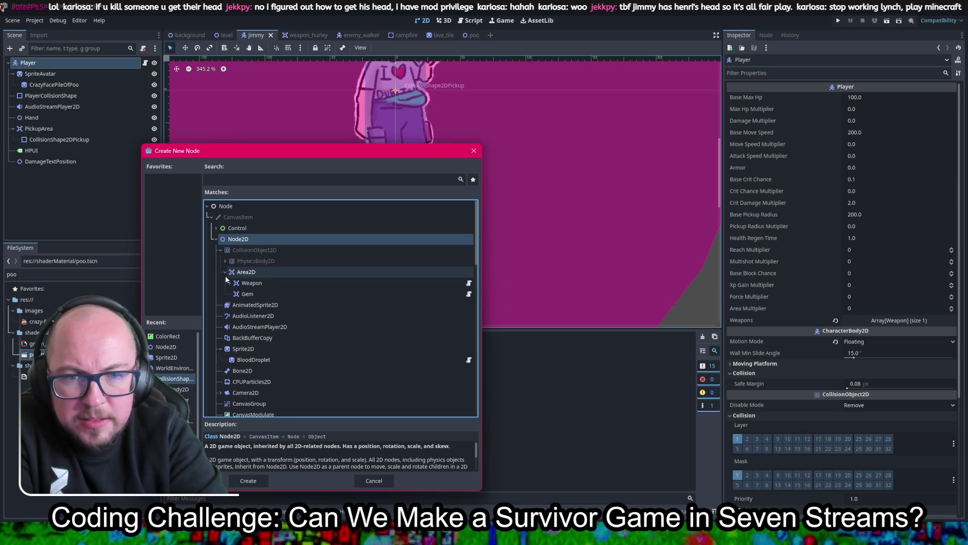
{"action": "left_click", "coordinate": [225, 260]}
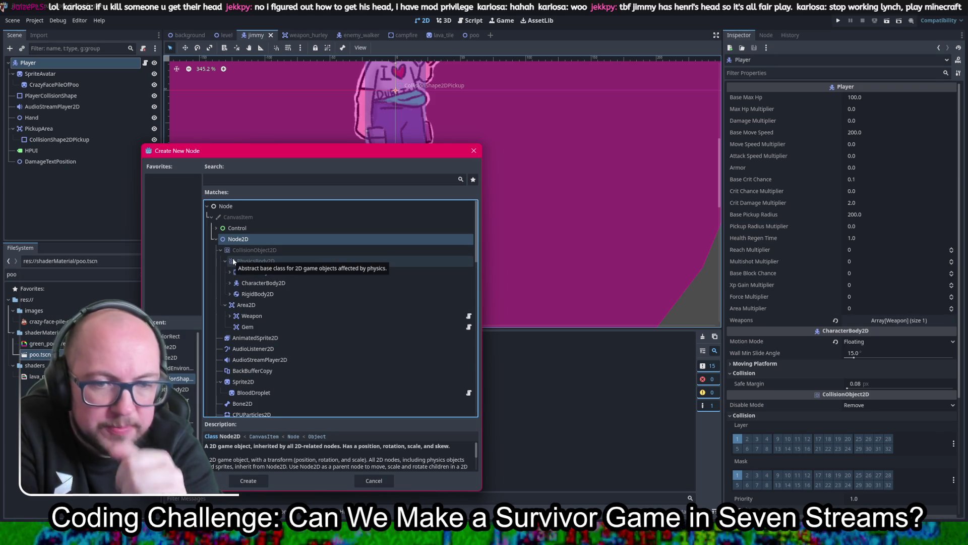
{"action": "left_click", "coordinate": [271, 273]}
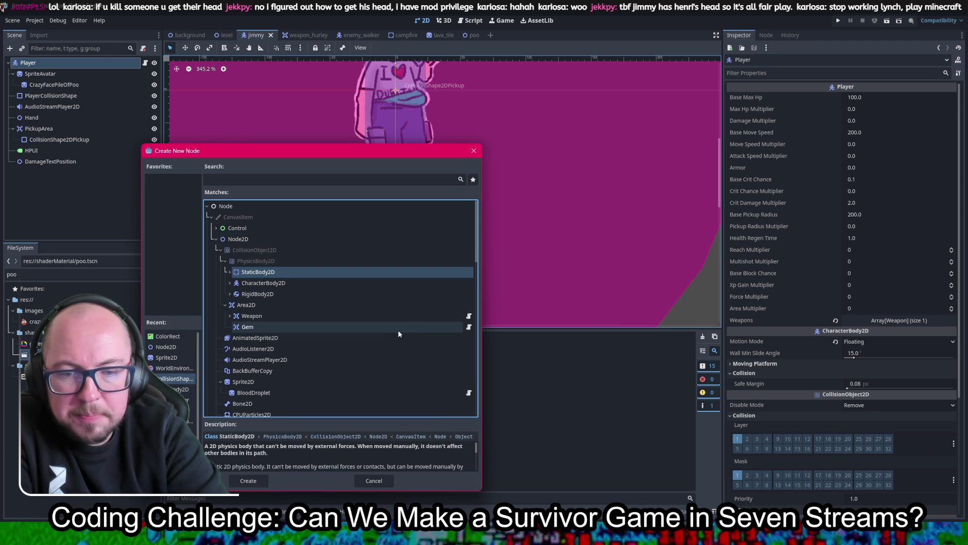
{"action": "left_click", "coordinate": [255, 483]}
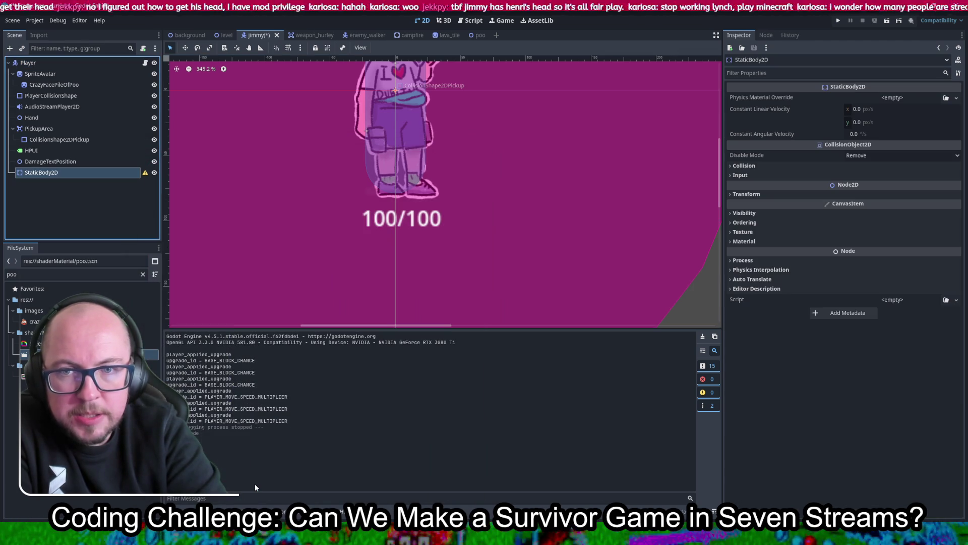
{"action": "right_click", "coordinate": [88, 172]}
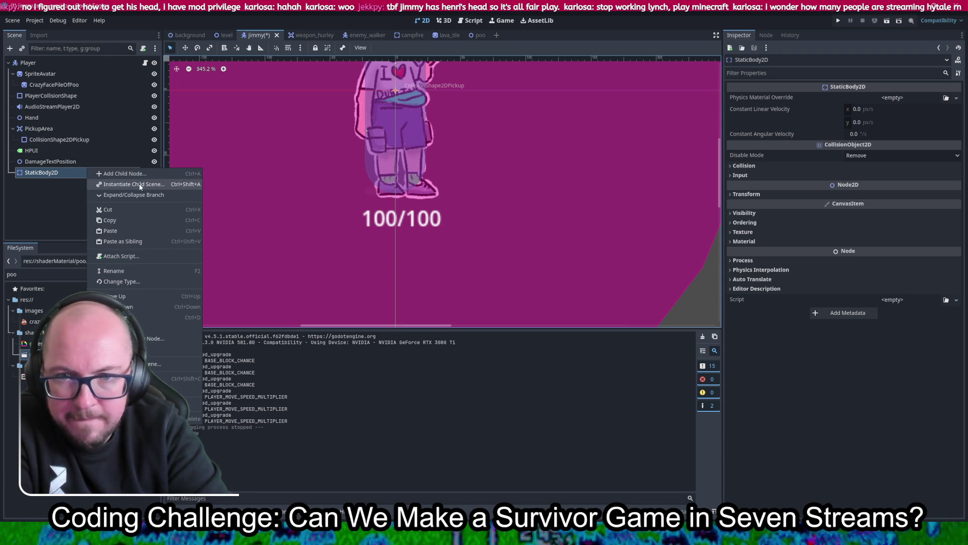
{"action": "key", "text": "Escape"}
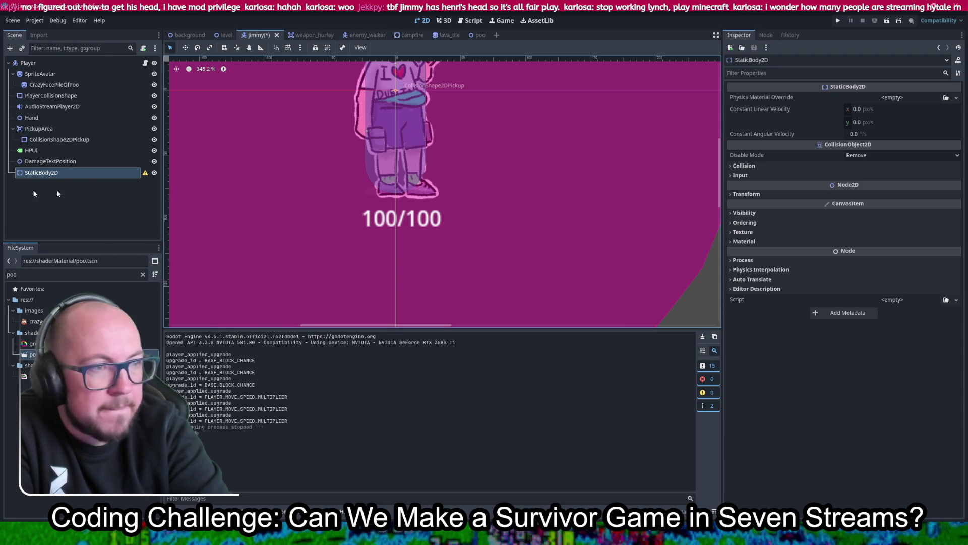
- Add a CollisionShape2D child to StaticBody2D and give it a new CircleShape2D
{"action": "right_click", "coordinate": [121, 172]}
{"action": "left_click", "coordinate": [141, 178]}
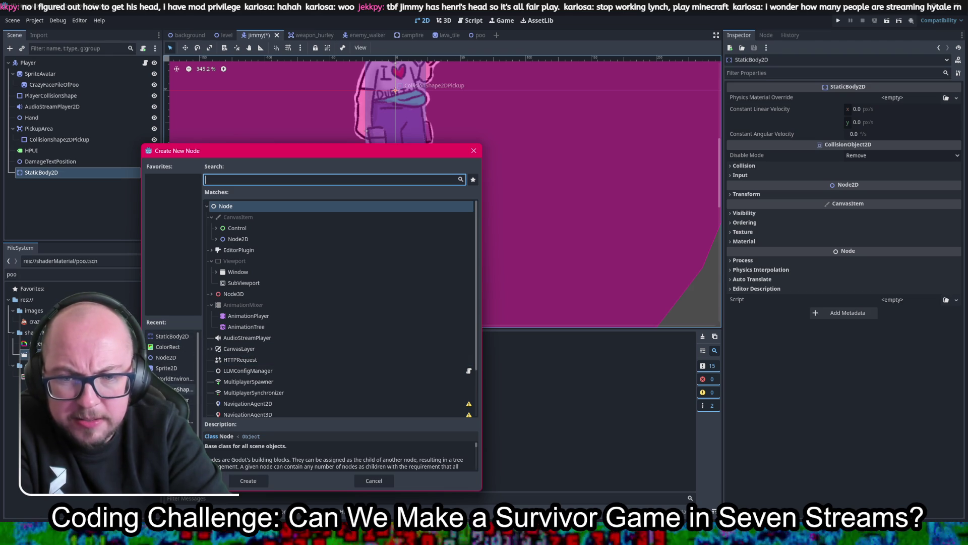
{"action": "left_click", "coordinate": [184, 389]}
{"action": "key", "text": "Return"}
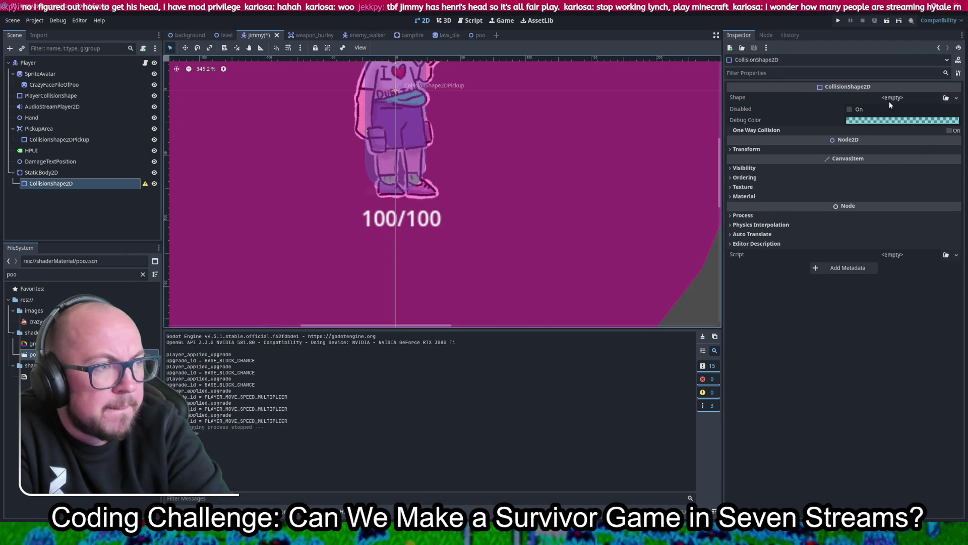
{"action": "left_click", "coordinate": [888, 100]}
{"action": "left_click", "coordinate": [912, 153]}
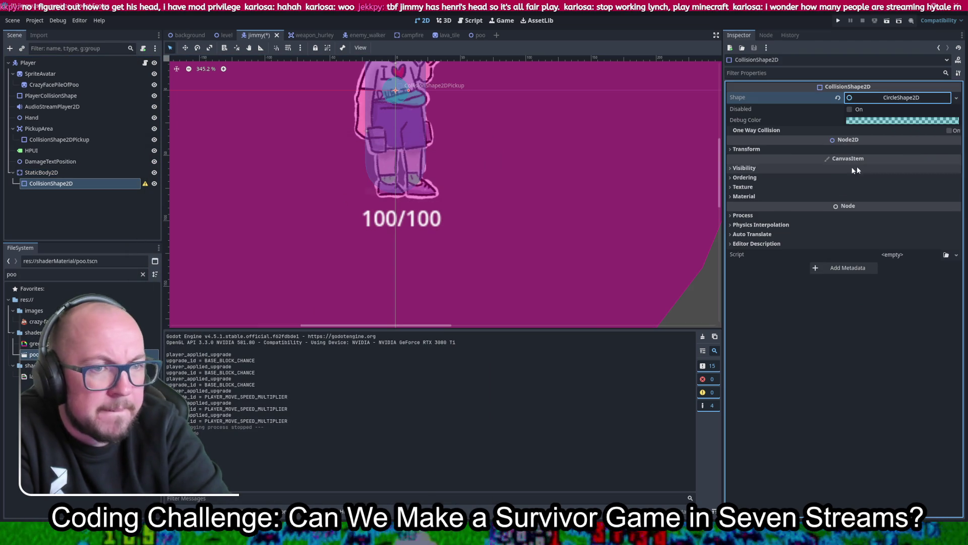
- Position the collision circle over Jimmy's feet and save the jimmy scene
{"action": "mouse_move", "coordinate": [396, 92]}
{"action": "left_mouse_down"}
{"action": "mouse_move", "coordinate": [395, 187]}
{"action": "mouse_move", "coordinate": [439, 182]}
{"action": "mouse_move", "coordinate": [414, 177]}
{"action": "left_mouse_up"}
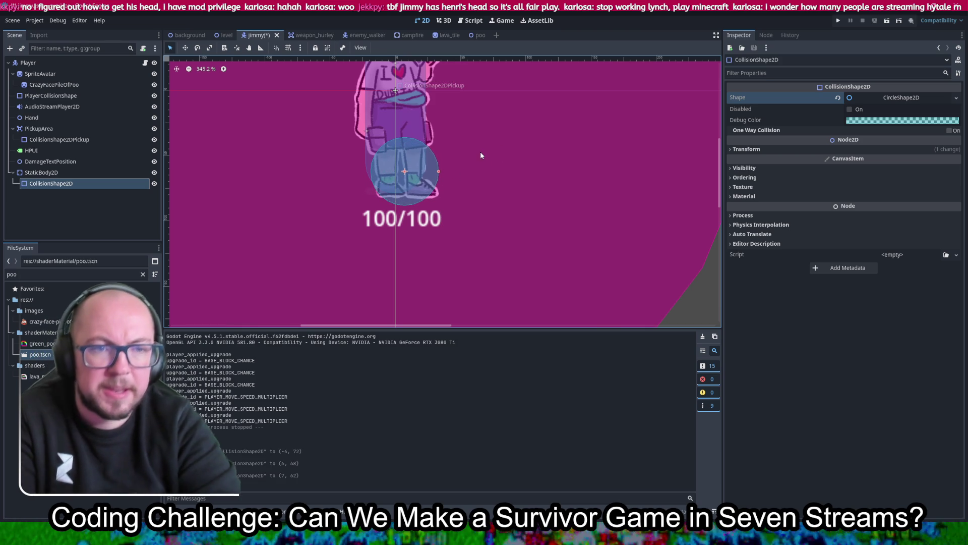
{"action": "left_click_drag", "start_coordinate": [421, 184], "coordinate": [423, 175]}
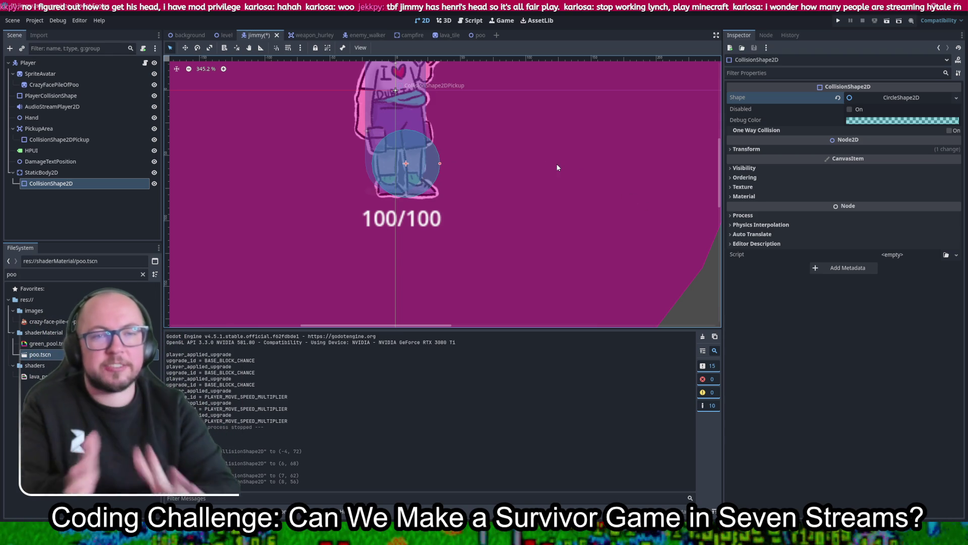
{"action": "key", "text": "ctrl+s"}
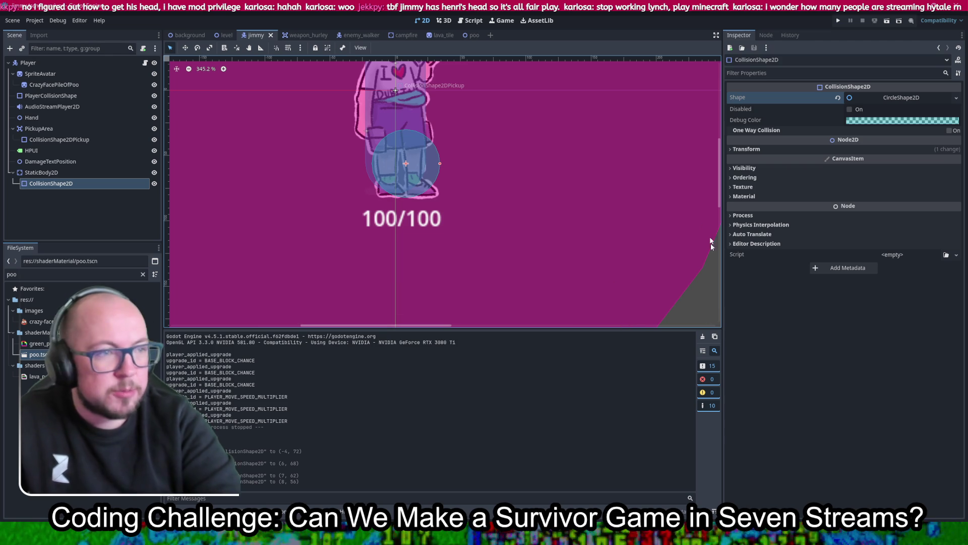
{"action": "left_click", "coordinate": [83, 175]}
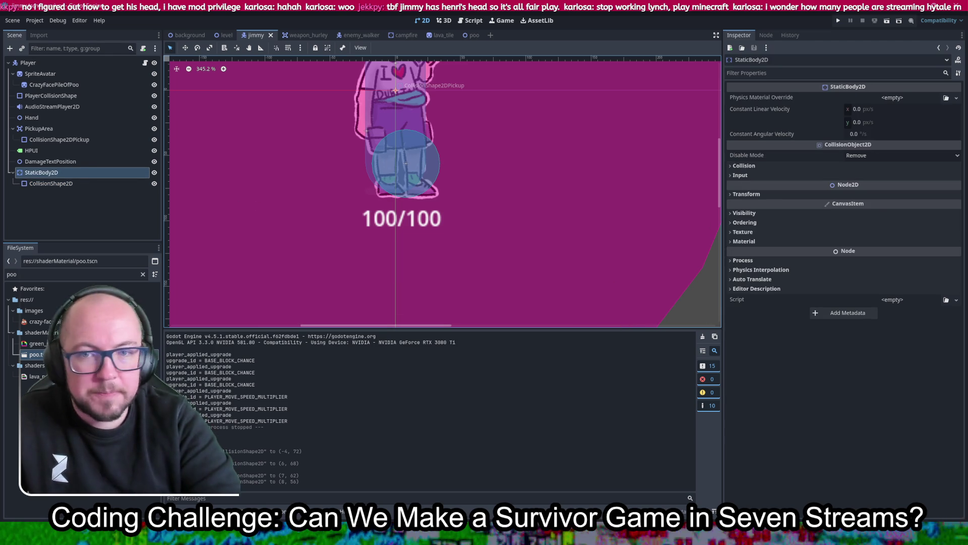
- Put StaticBody2D on collision layer 3, turning off layer 1 and mask 1, and save
{"action": "left_click", "coordinate": [792, 168]}
{"action": "left_click", "coordinate": [757, 189]}
{"action": "left_click", "coordinate": [737, 189]}
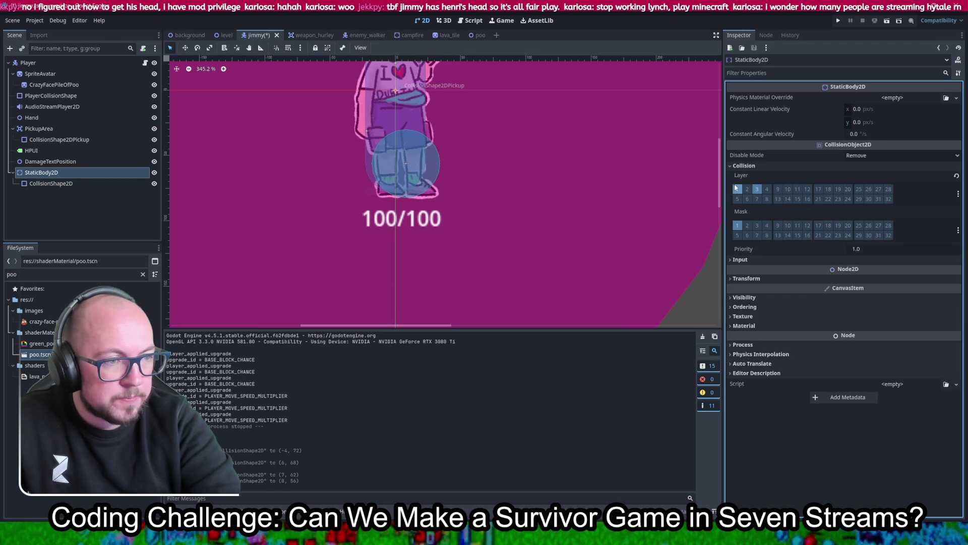
{"action": "left_click", "coordinate": [739, 225]}
{"action": "key", "text": "ctrl+s"}
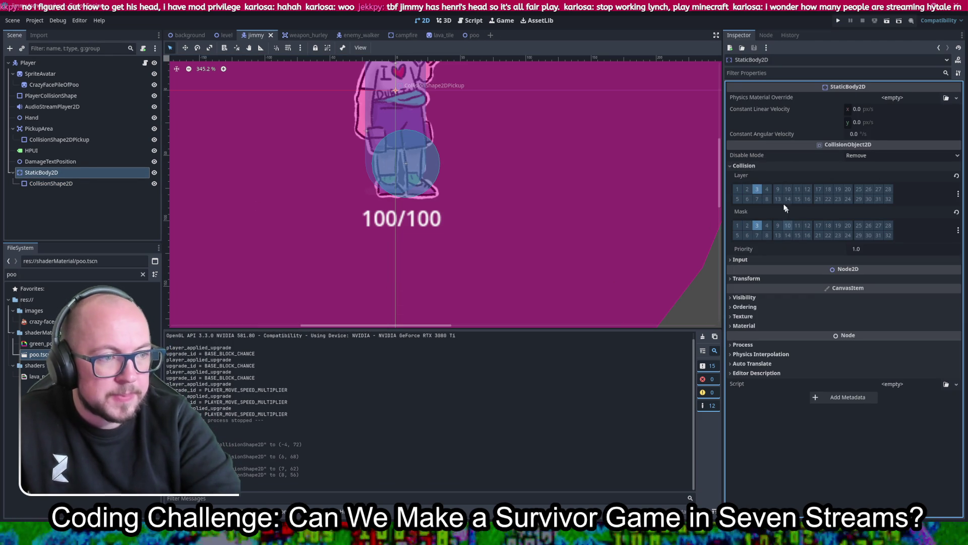
- Run the game, pick a character, walk around the map, then close the game window
{"action": "left_click", "coordinate": [838, 21]}
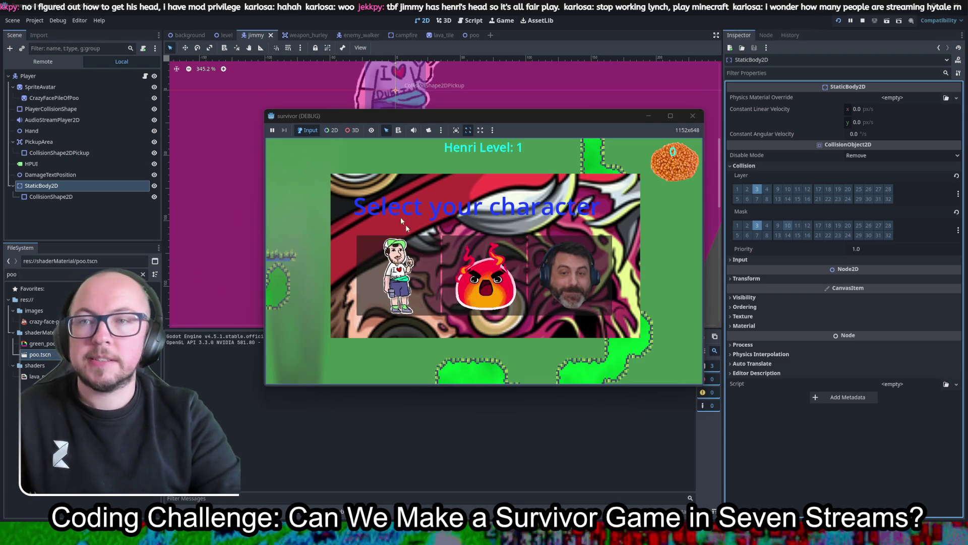
{"action": "left_click", "coordinate": [522, 280]}
{"action": "key", "text": "s"}
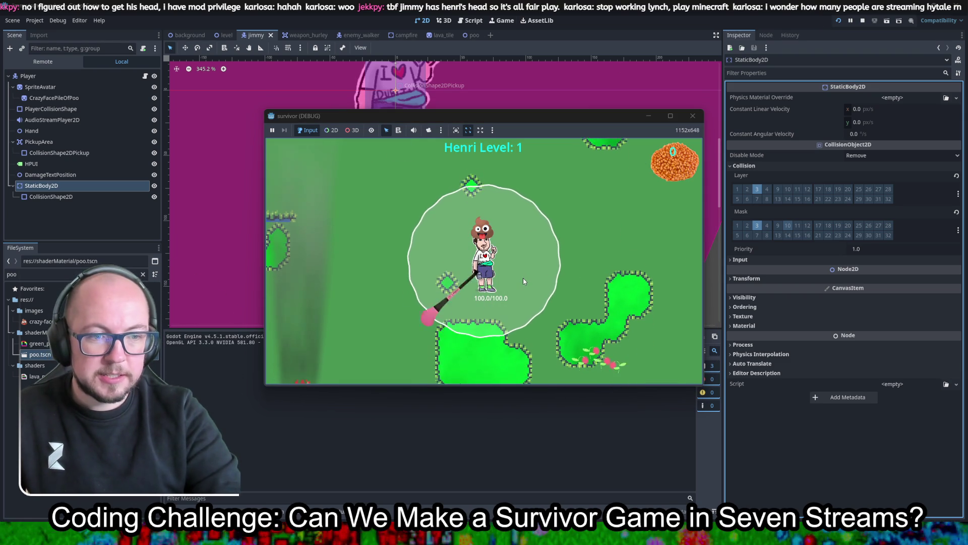
{"action": "key", "text": "d"}
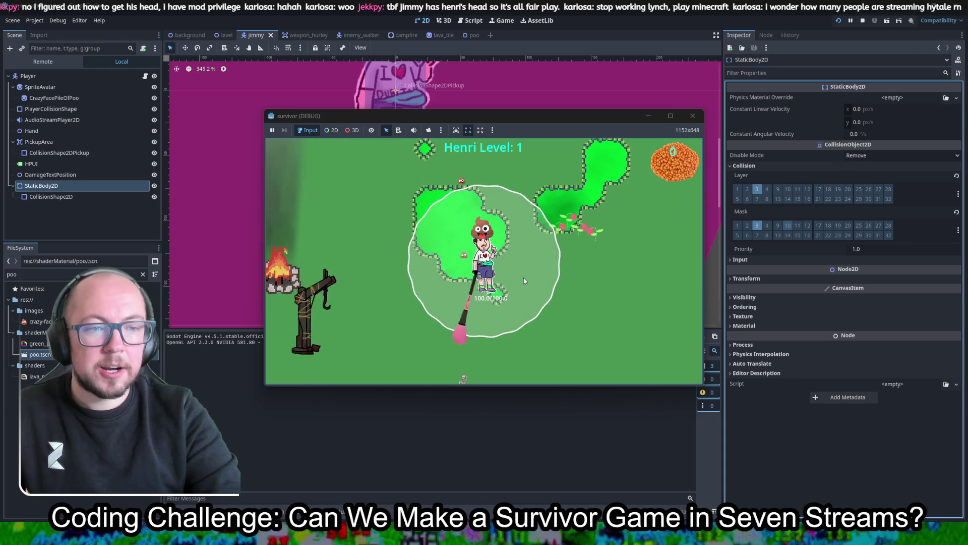
{"action": "key", "text": "w"}
{"action": "key", "text": "d"}
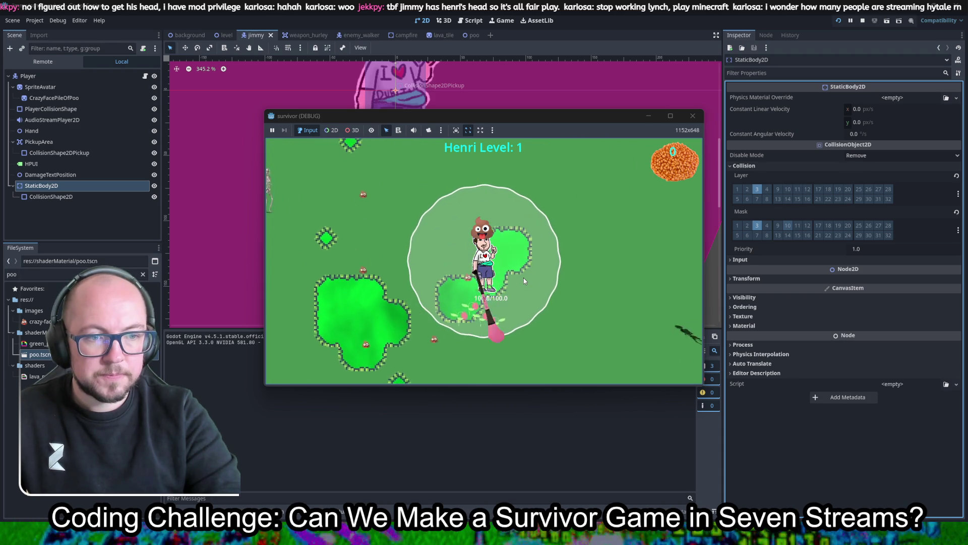
{"action": "key", "text": "a"}
{"action": "key", "text": "w"}
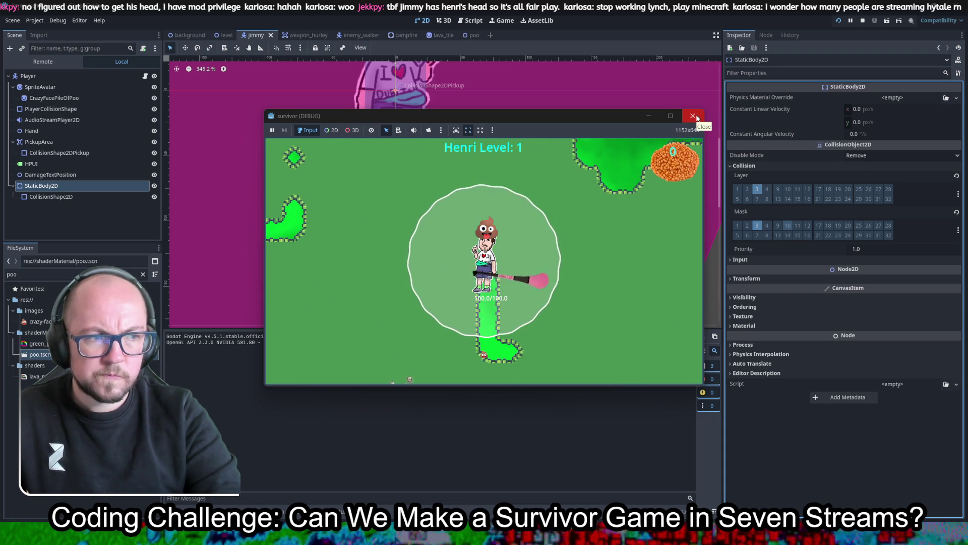
{"action": "left_click", "coordinate": [694, 117]}
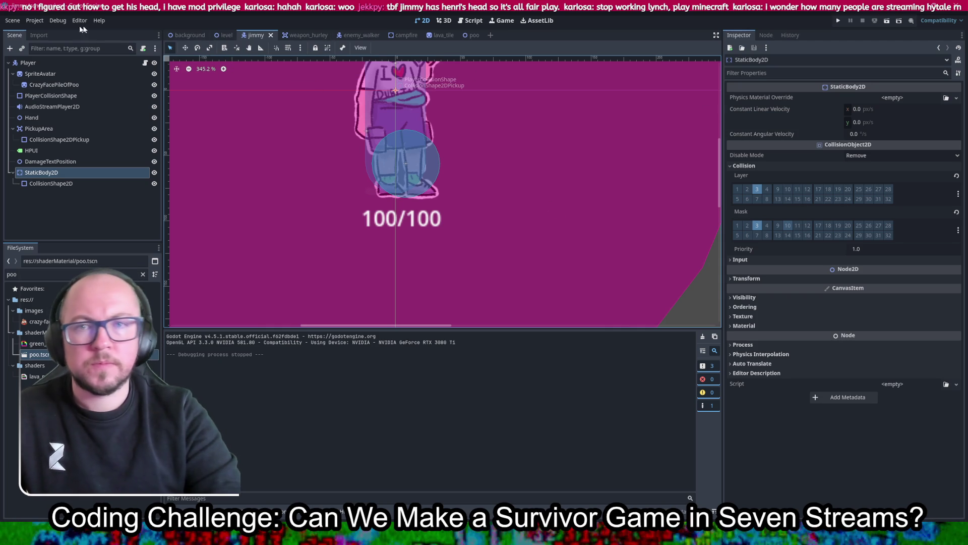
{"action": "left_click", "coordinate": [58, 20]}
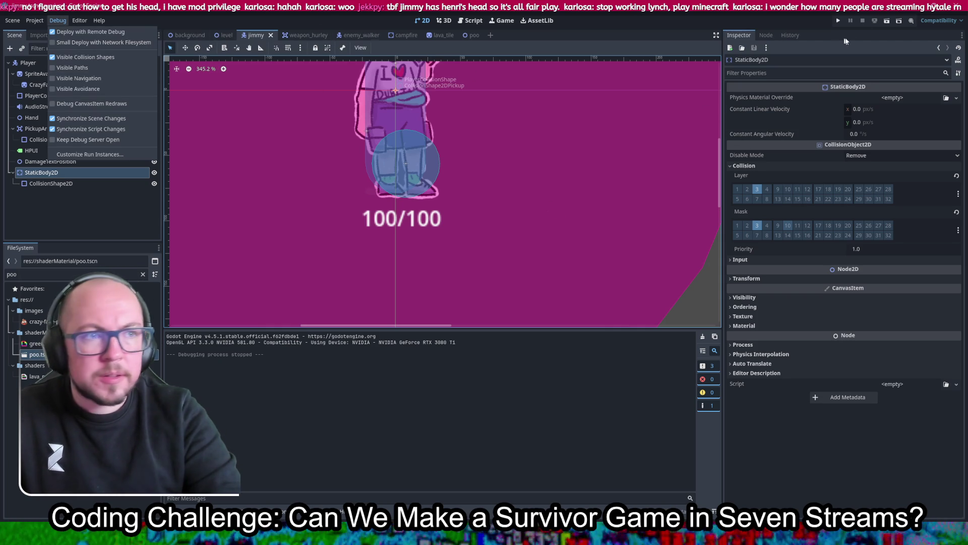
- Launch the game again and start playing with the left character
{"action": "left_click", "coordinate": [843, 22]}
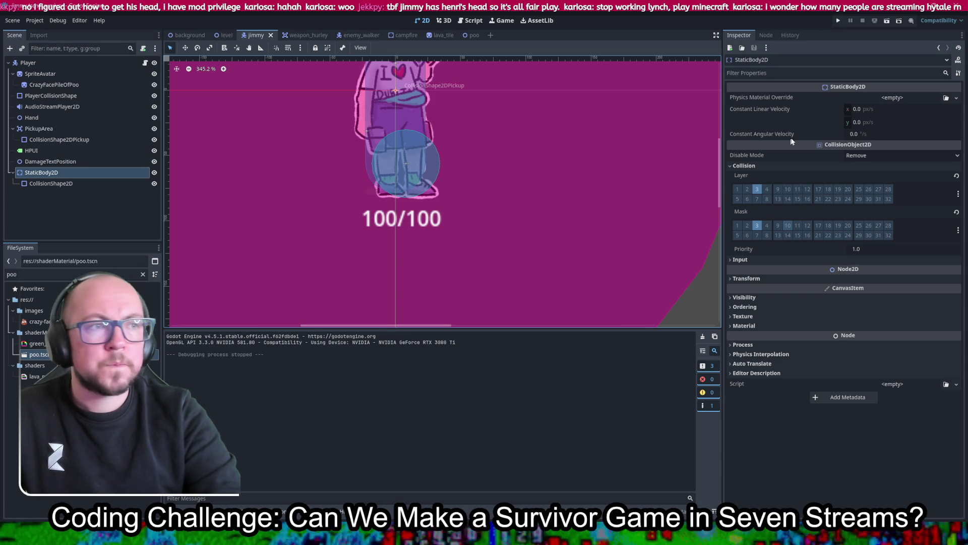
{"action": "left_click", "coordinate": [838, 22]}
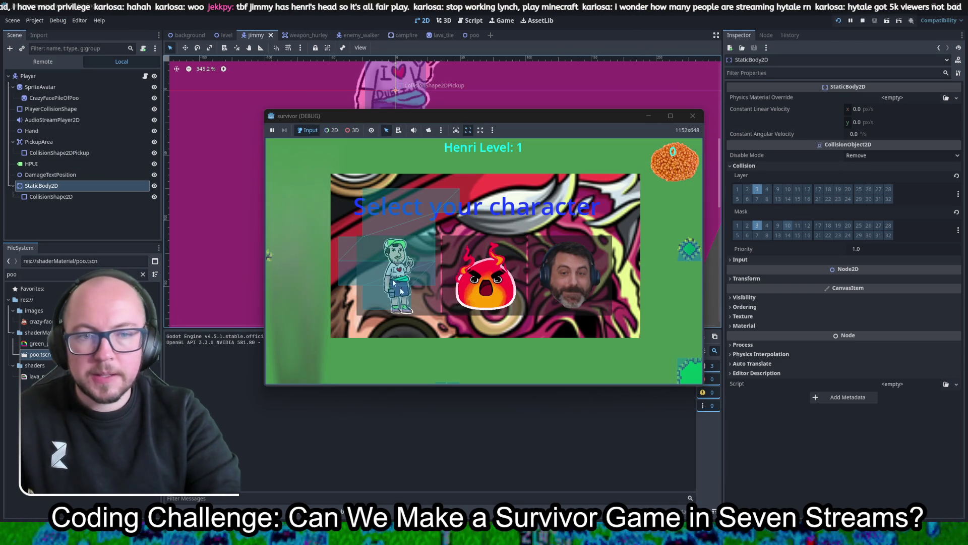
{"action": "left_click", "coordinate": [403, 260]}
- Walk Jimmy around the map and into the skeletons, then close the game
{"action": "key", "text": "w"}
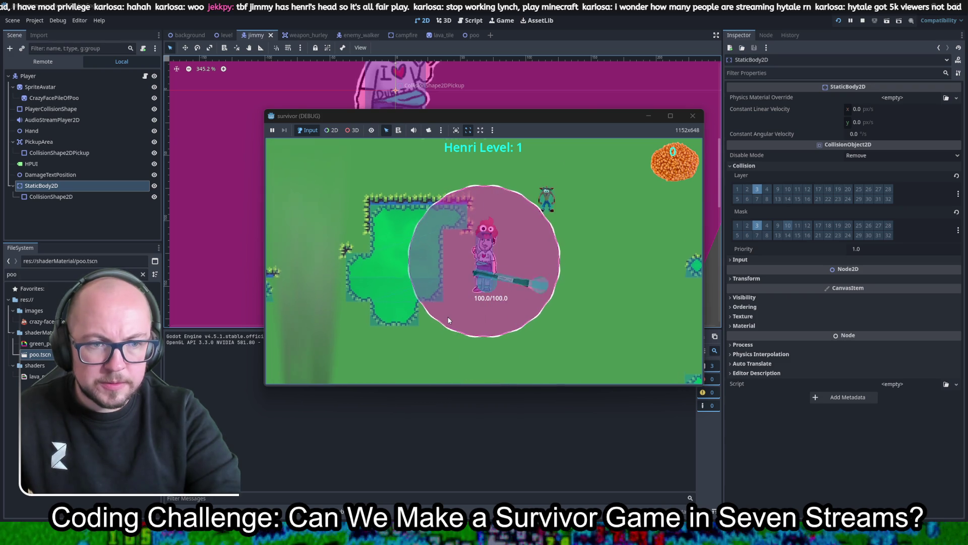
{"action": "key", "text": "d"}
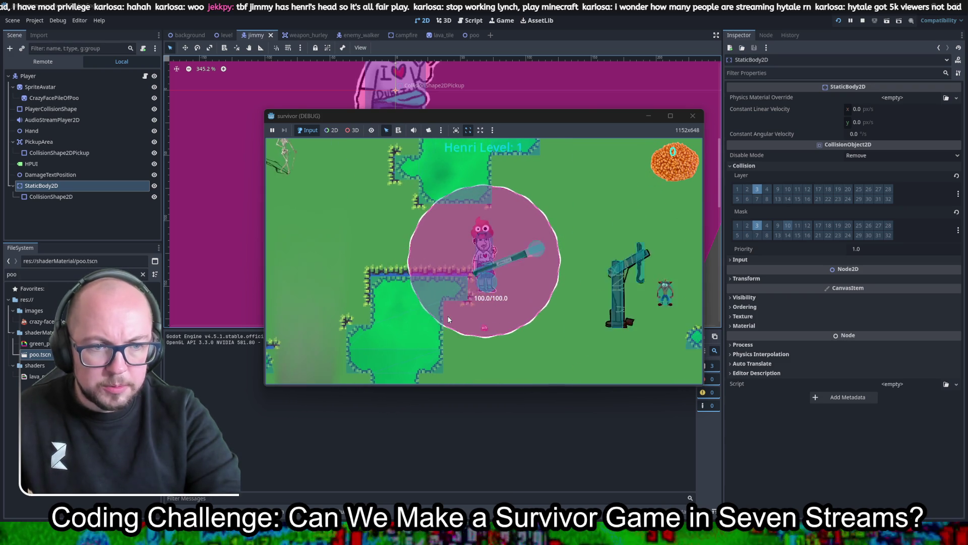
{"action": "key", "text": "a"}
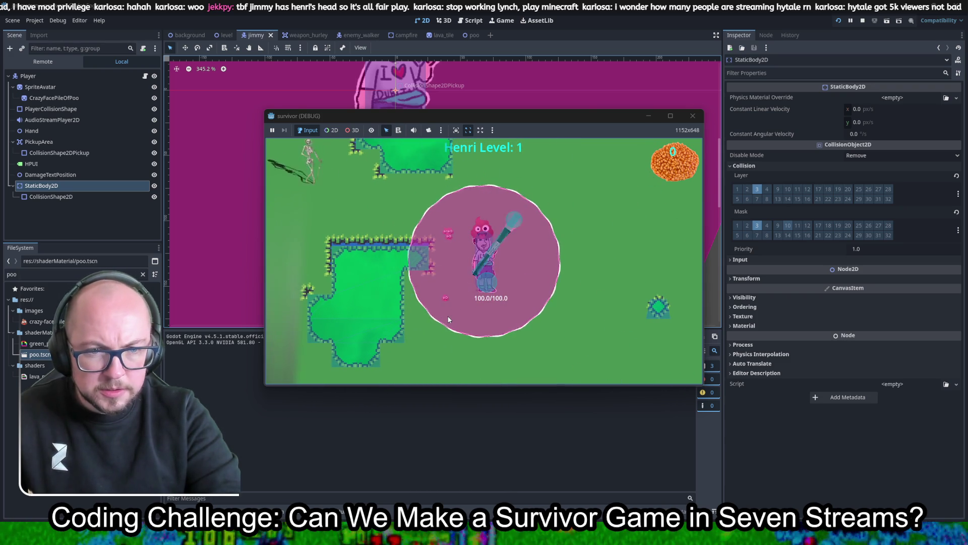
{"action": "key", "text": "s"}
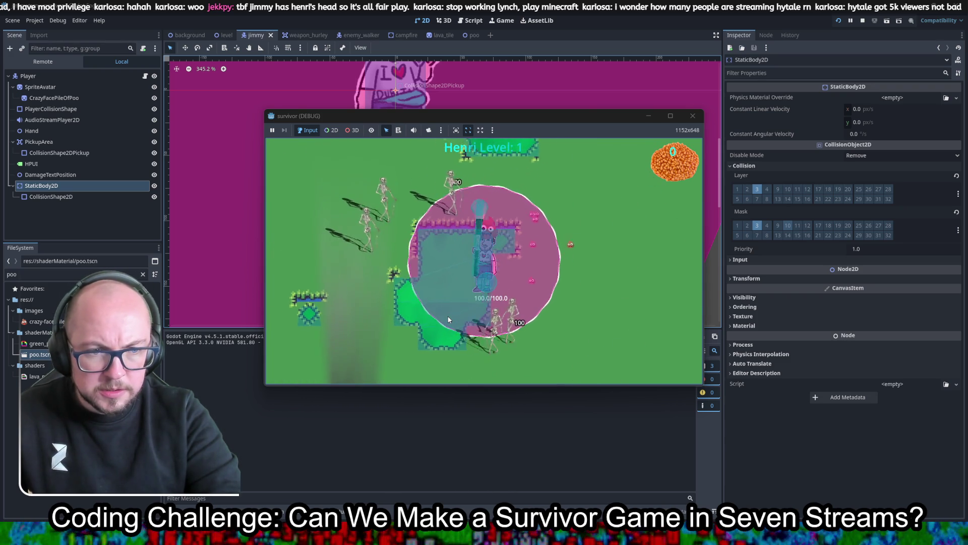
{"action": "key", "text": "s"}
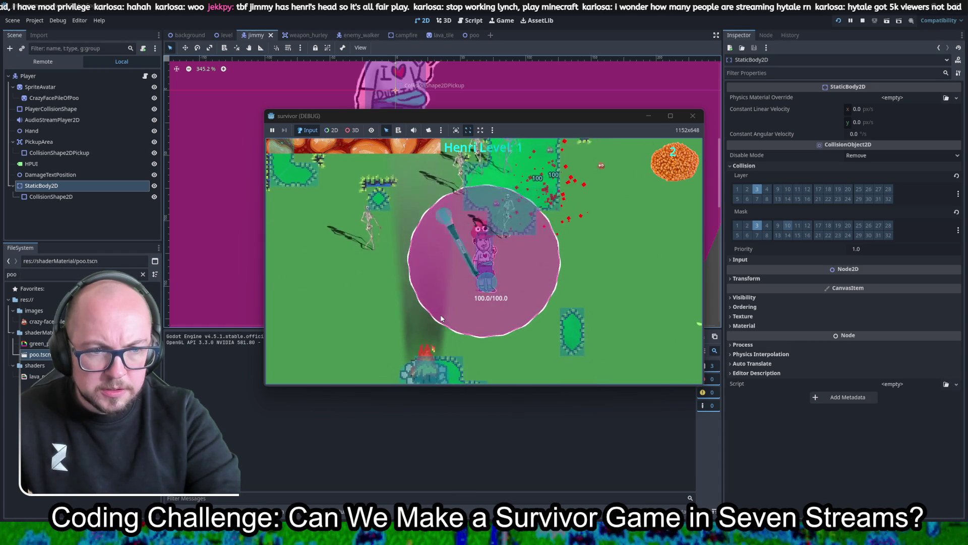
{"action": "key", "text": "d"}
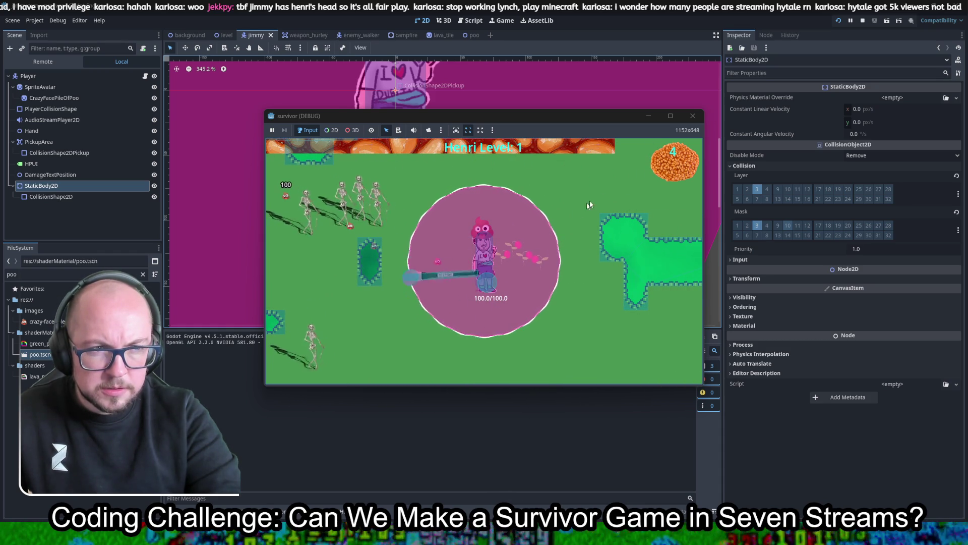
{"action": "key", "text": "d"}
{"action": "key", "text": "w"}
{"action": "key", "text": "d"}
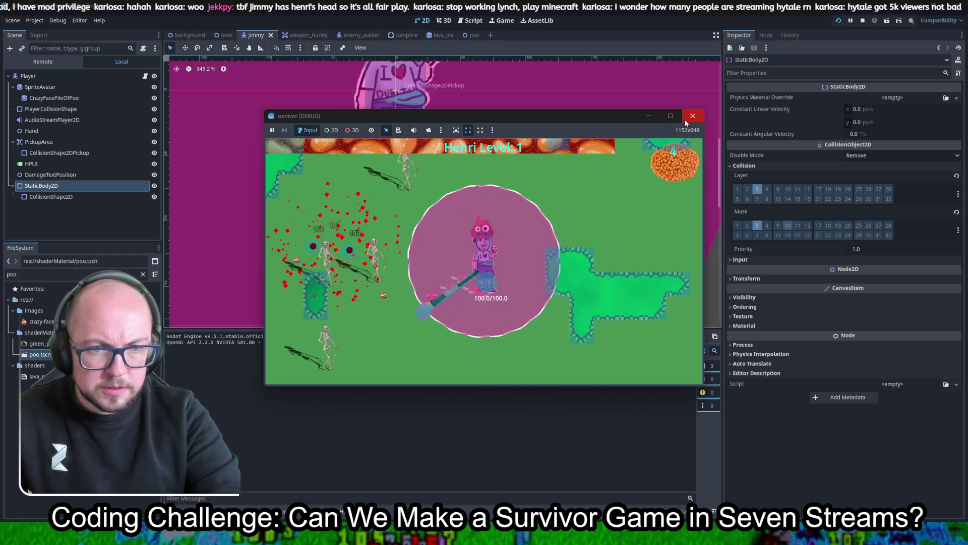
{"action": "left_click", "coordinate": [691, 116]}
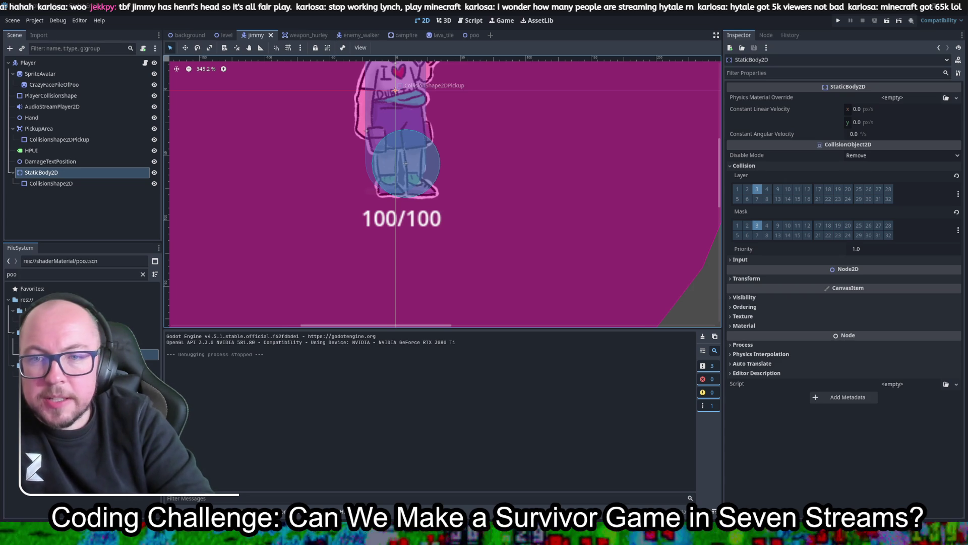
- Open the StaticBody2D node's context menu in the Scene dock
{"action": "right_click", "coordinate": [113, 173]}
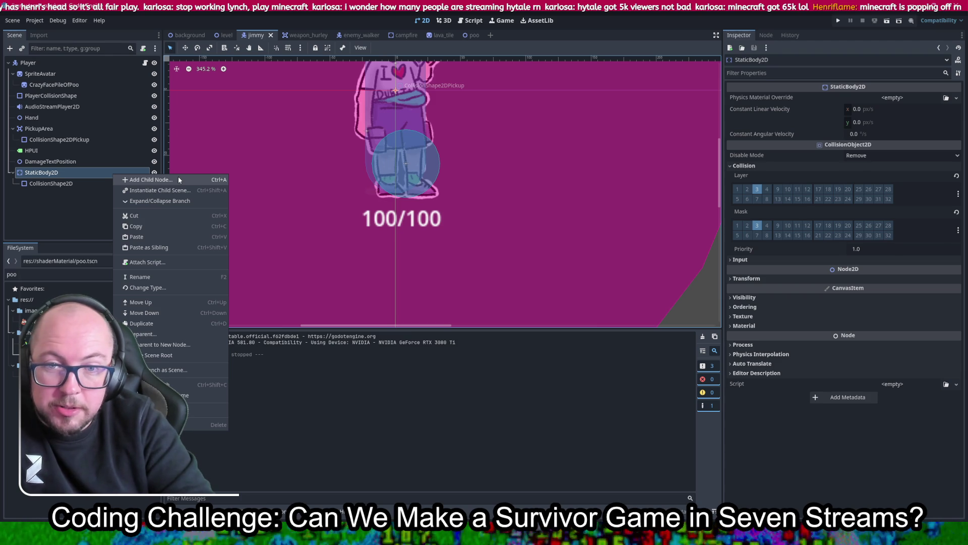
- Change StaticBody2D's type to Area2D after searching 'ar', save the scene, and run the game
{"action": "left_click", "coordinate": [179, 180]}
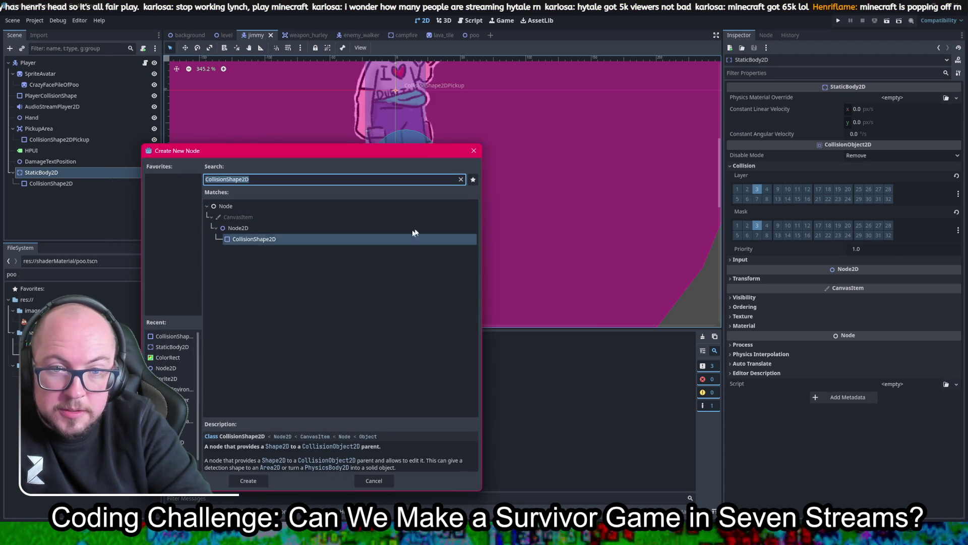
{"action": "key", "text": "Escape"}
{"action": "right_click", "coordinate": [46, 174]}
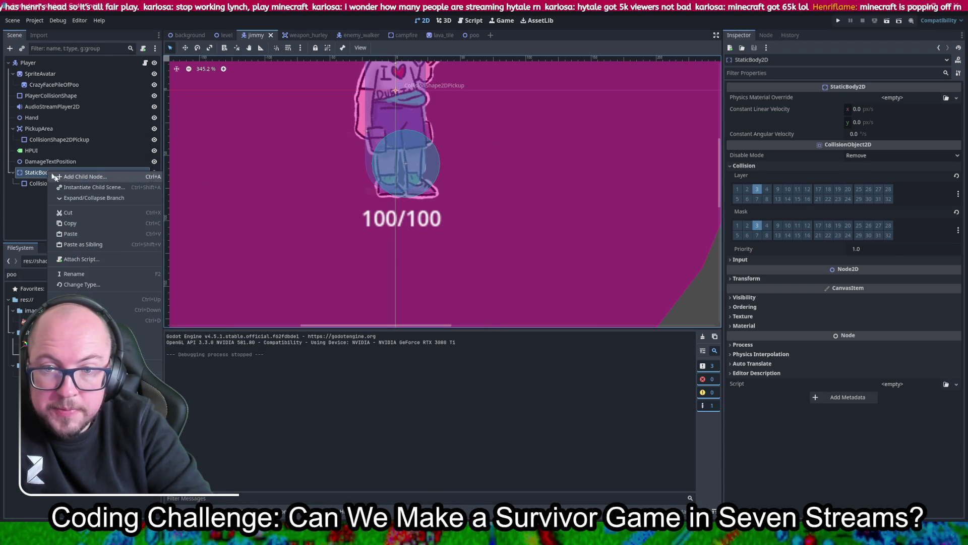
{"action": "left_click", "coordinate": [101, 283]}
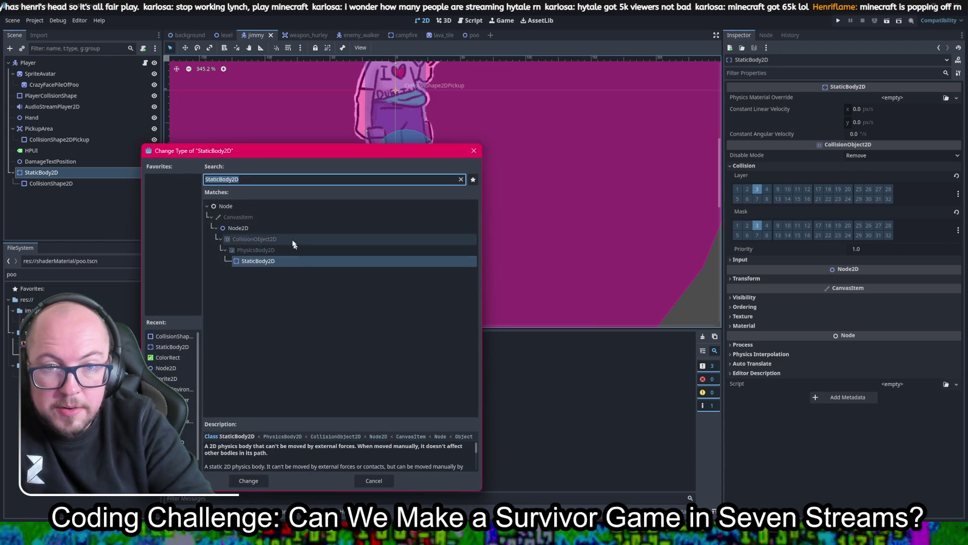
{"action": "type", "text": "area"}
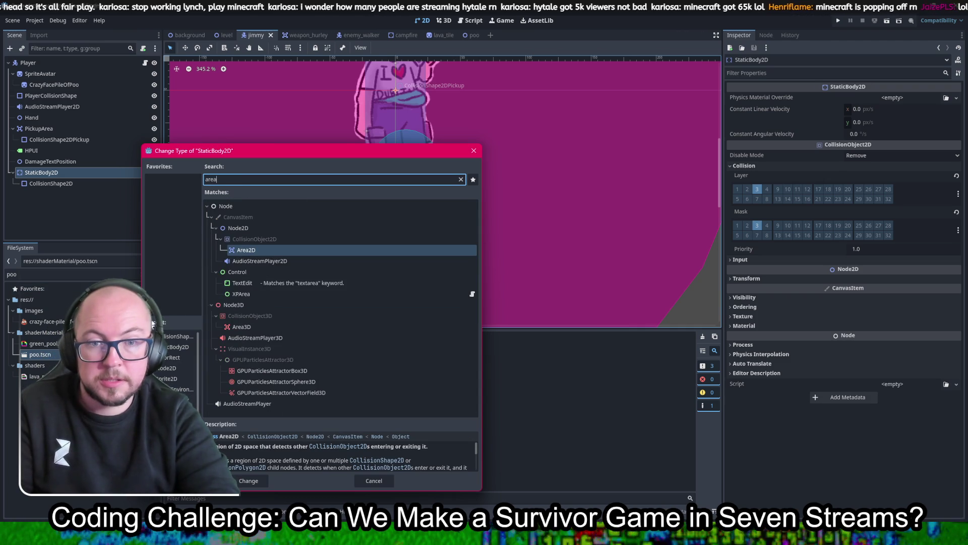
{"action": "double_click", "coordinate": [252, 247]}
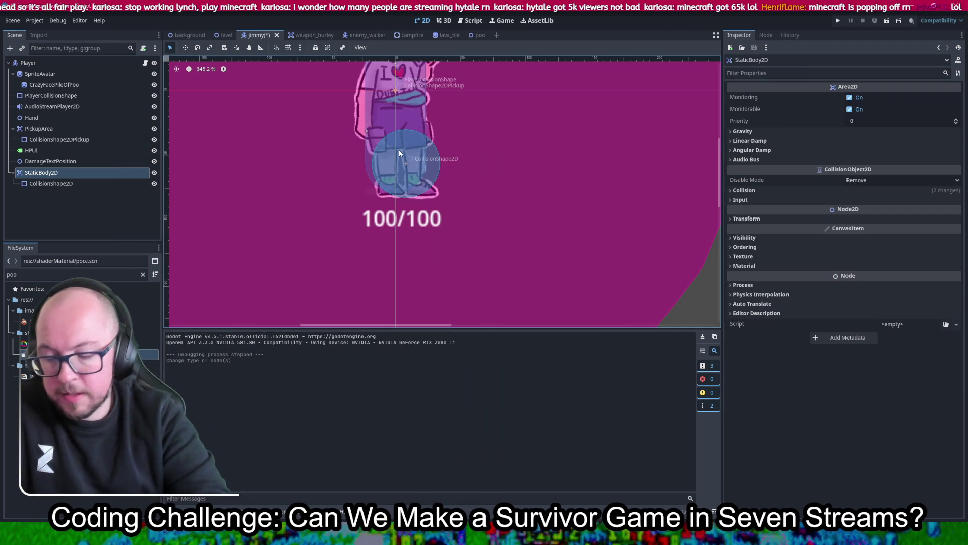
{"action": "key", "text": "ctrl+s"}
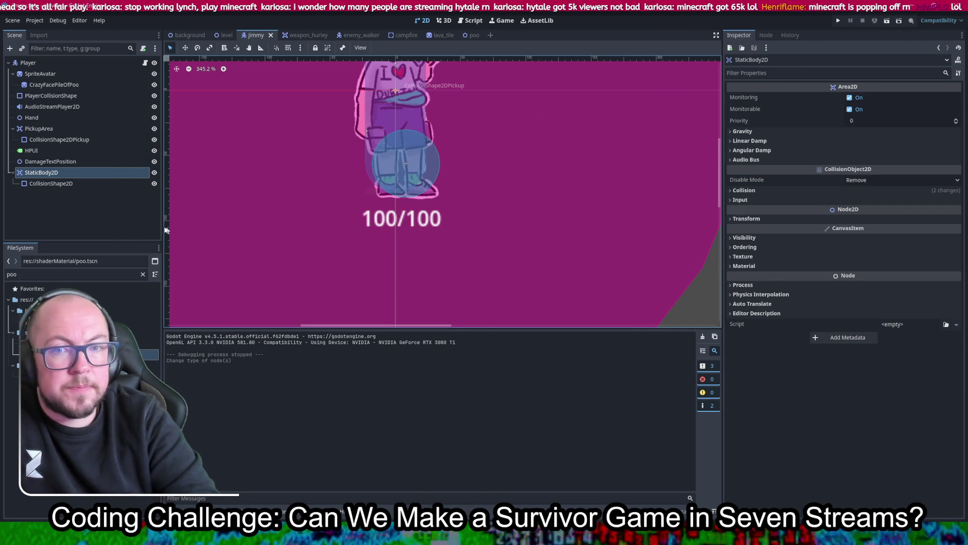
{"action": "left_click", "coordinate": [838, 20]}
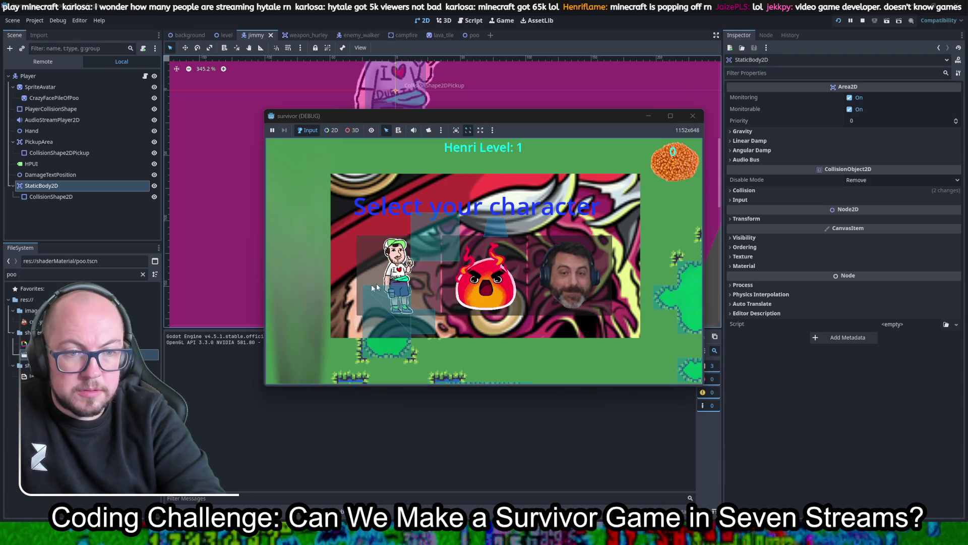
- Pick the left character, walk briefly, and stop the game with F8
{"action": "left_click", "coordinate": [398, 275]}
{"action": "key", "text": "a"}
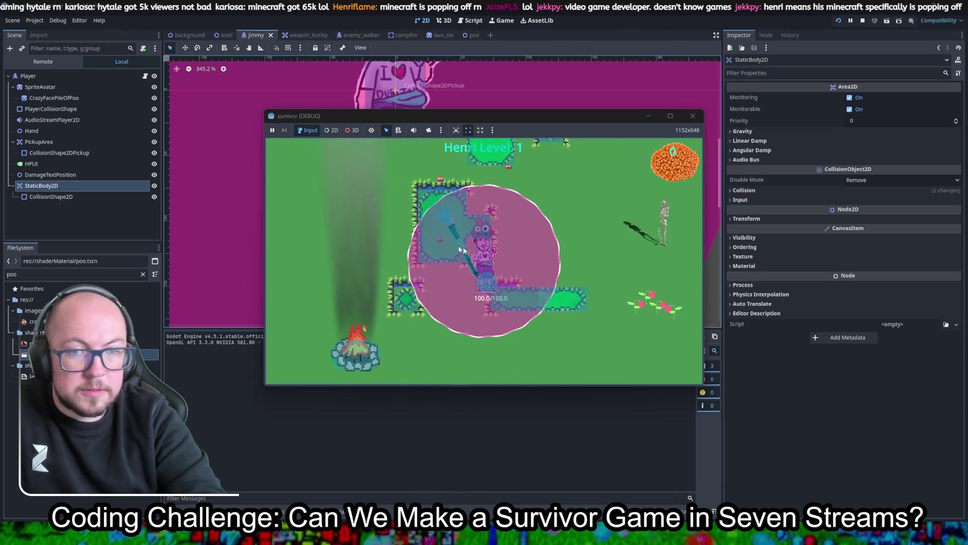
{"action": "key", "text": "F8"}
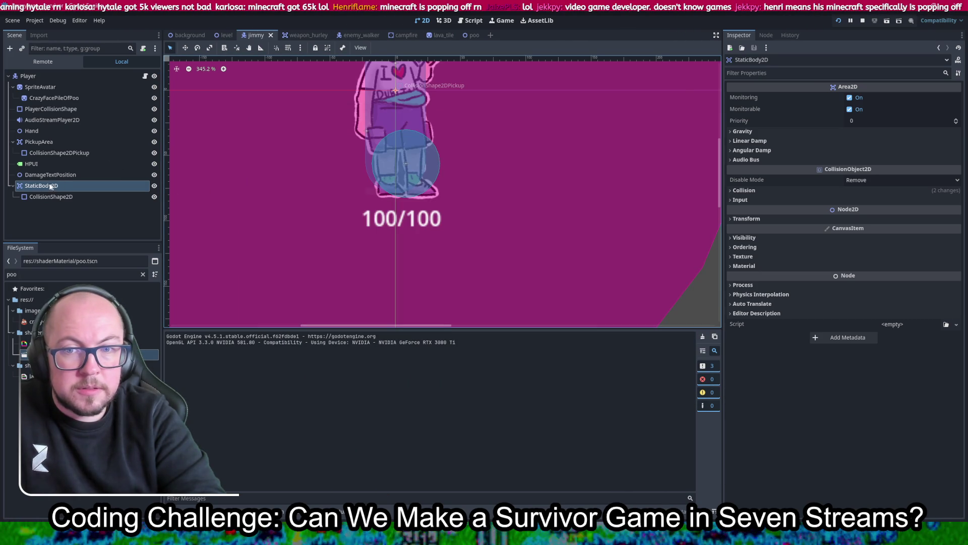
- Re-apply the Area2D type to the node, save, and expand its collision layer and mask settings
{"action": "right_click", "coordinate": [49, 188]}
{"action": "right_click", "coordinate": [42, 188]}
{"action": "right_click", "coordinate": [42, 187]}
{"action": "left_click", "coordinate": [101, 299]}
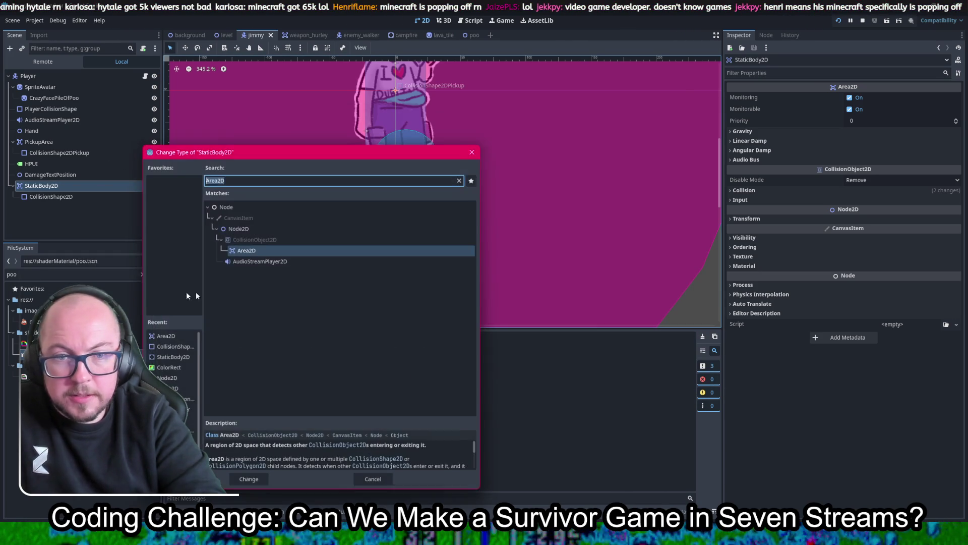
{"action": "double_click", "coordinate": [276, 258]}
{"action": "key", "text": "ctrl+s"}
{"action": "left_click", "coordinate": [744, 190]}
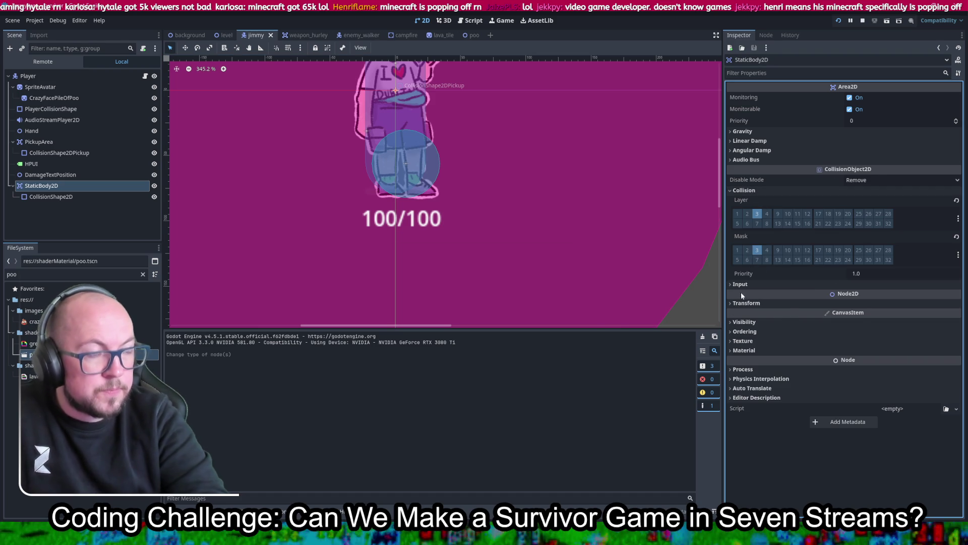
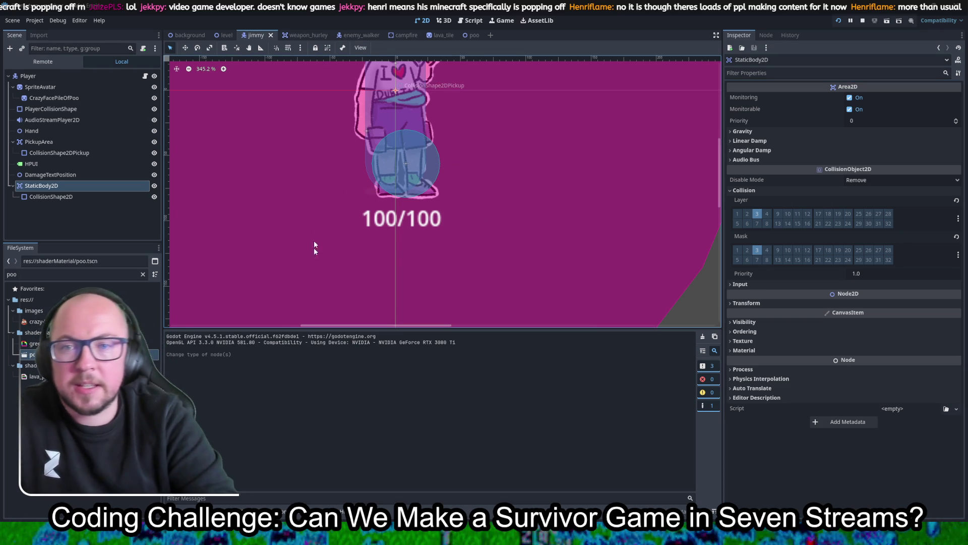
- Make the player's CapsuleShape2D collision shape unique and copy it
{"action": "scroll", "coordinate": [398, 186], "scroll_direction": "down", "scroll_amount": 4}
{"action": "scroll", "coordinate": [436, 219], "scroll_direction": "up", "scroll_amount": 2}
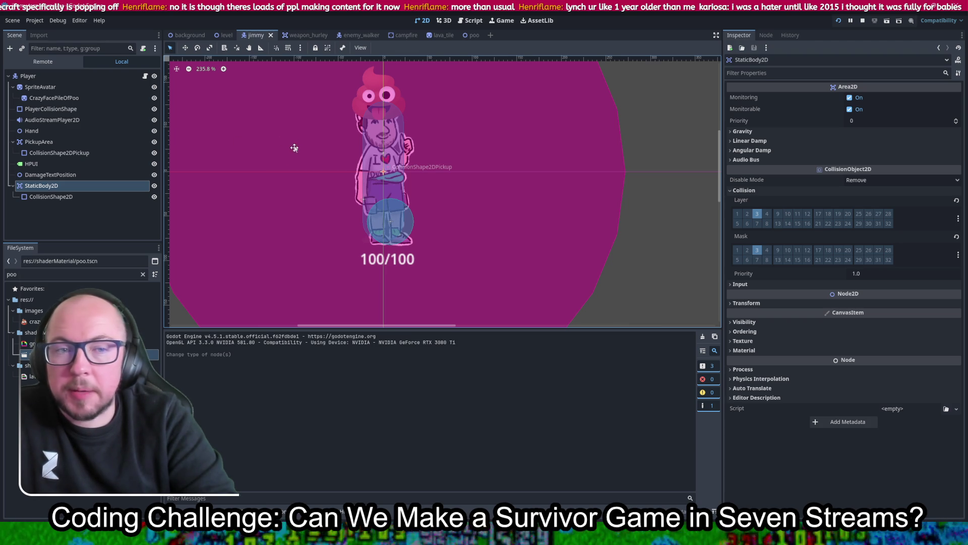
{"action": "scroll", "coordinate": [297, 169], "scroll_direction": "up", "scroll_amount": 1}
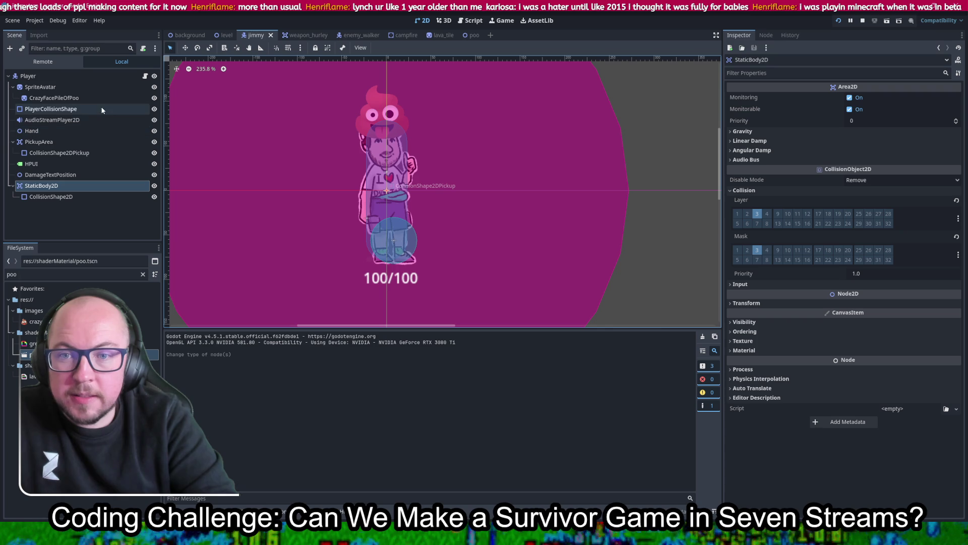
{"action": "left_click", "coordinate": [66, 109]}
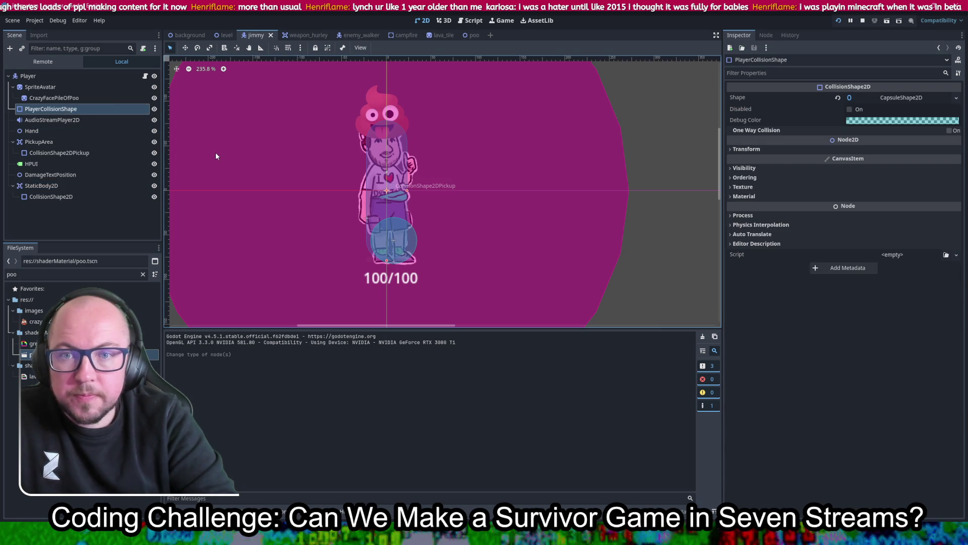
{"action": "right_click", "coordinate": [894, 95]}
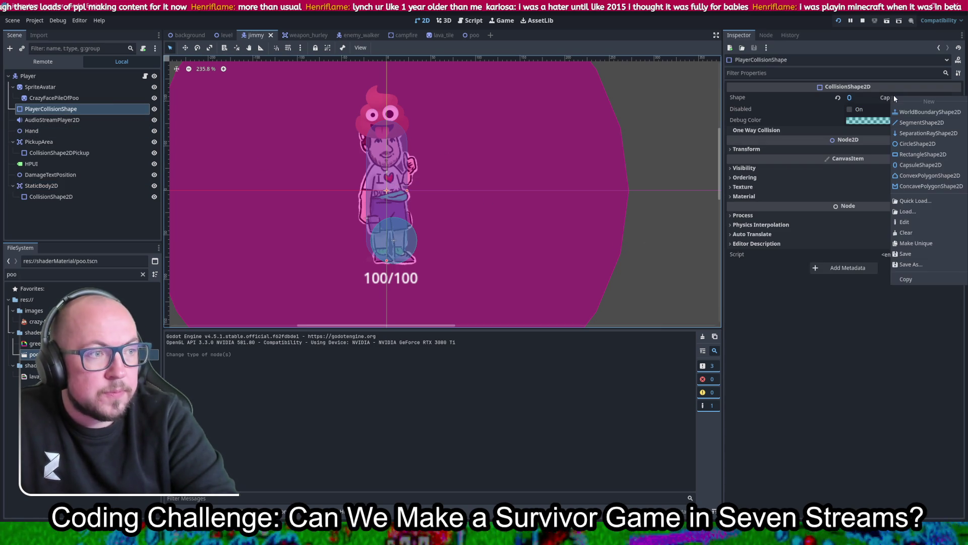
{"action": "left_click", "coordinate": [910, 165]}
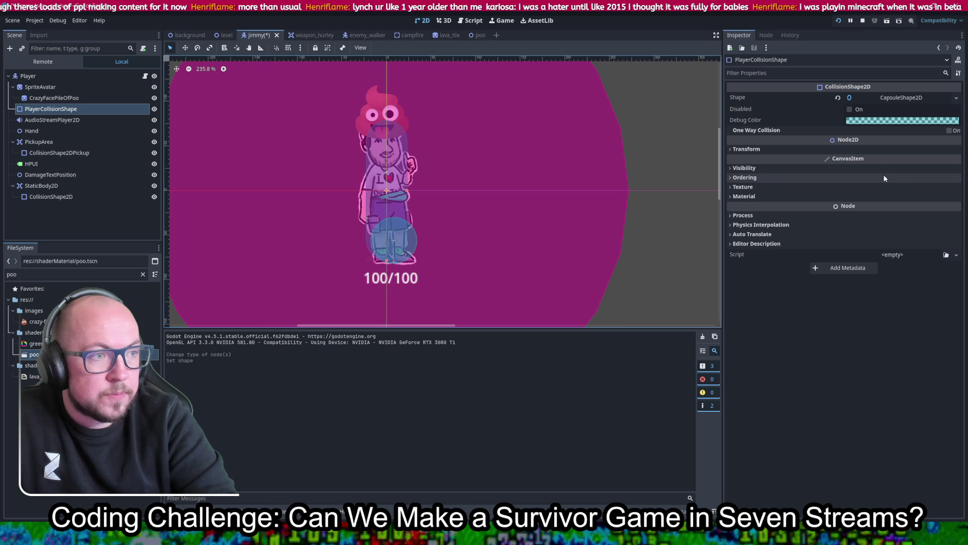
{"action": "right_click", "coordinate": [882, 95]}
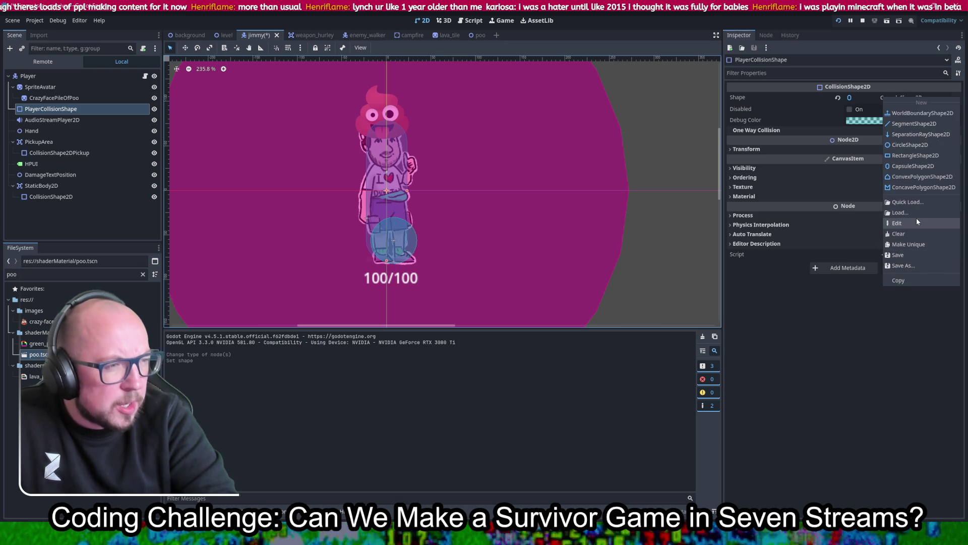
{"action": "left_click", "coordinate": [915, 279]}
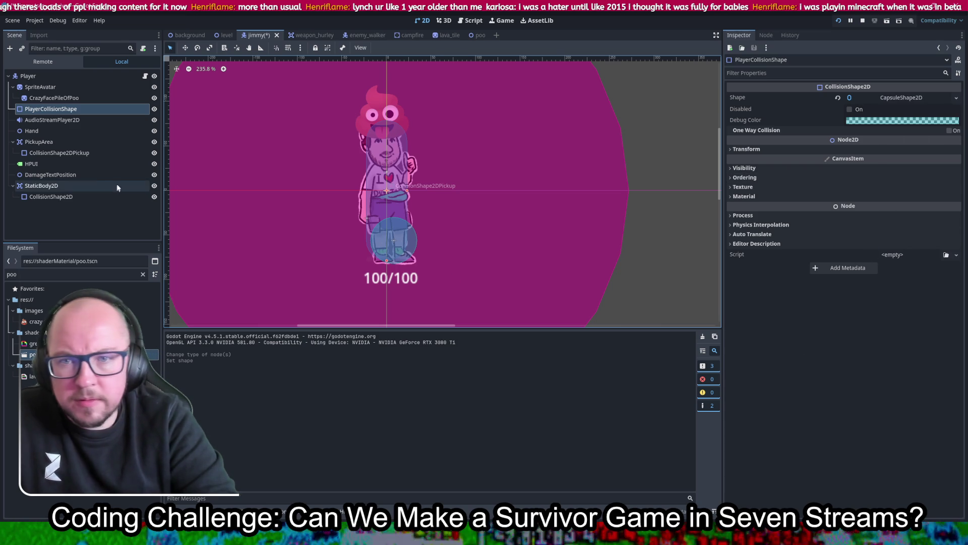
- Replace the StaticBody2D's circle collision shape with the pasted capsule and save the jimmy scene
{"action": "left_click", "coordinate": [44, 186]}
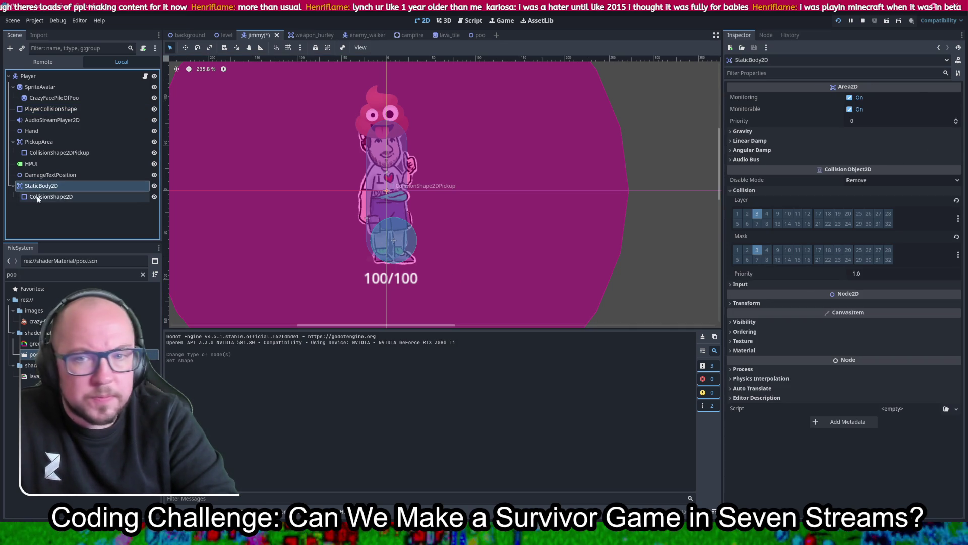
{"action": "left_click", "coordinate": [37, 196]}
{"action": "left_click", "coordinate": [838, 98]}
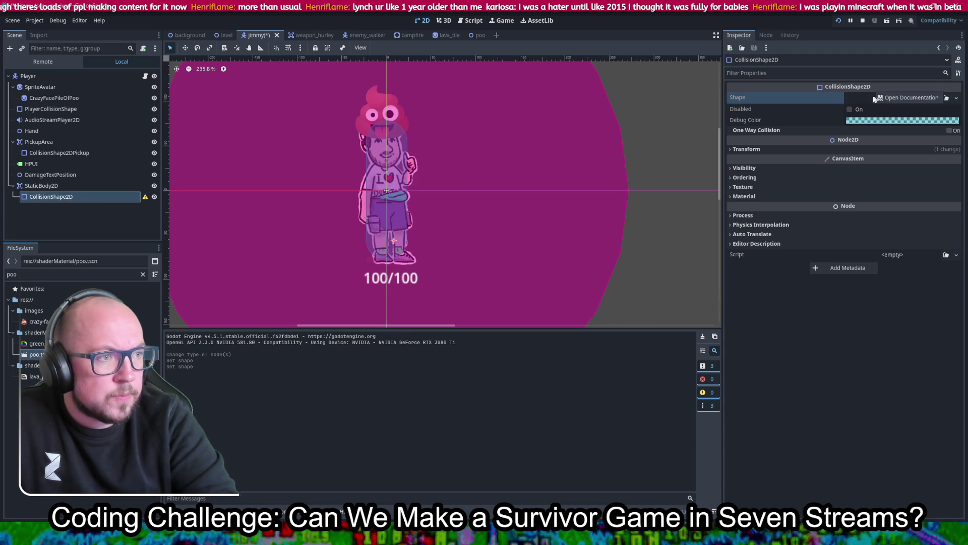
{"action": "left_click", "coordinate": [859, 95]}
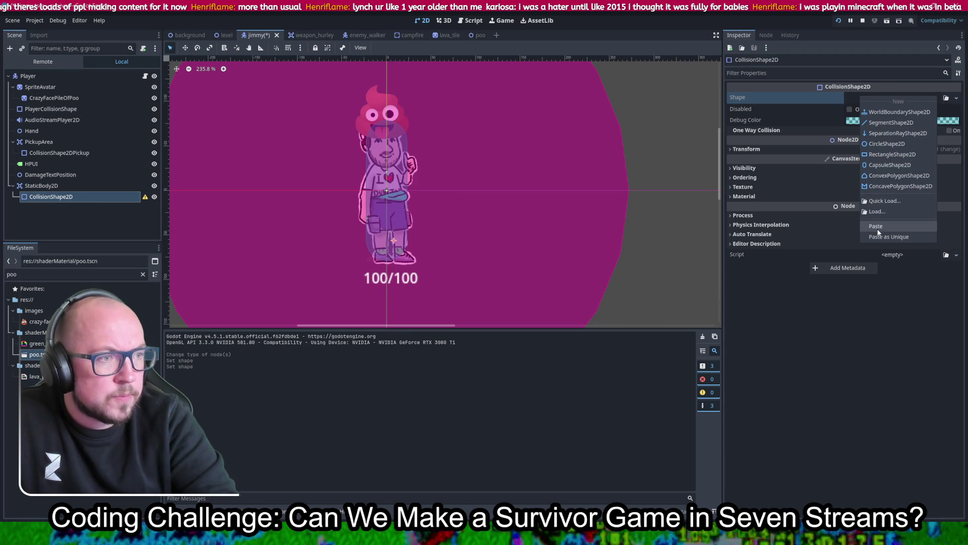
{"action": "left_click", "coordinate": [890, 165]}
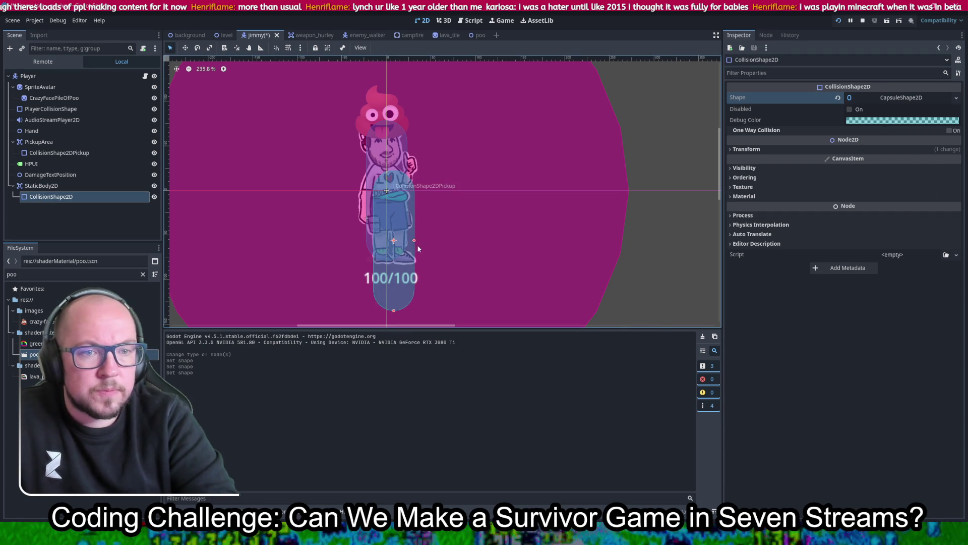
{"action": "mouse_move", "coordinate": [415, 242]}
{"action": "left_mouse_down"}
{"action": "mouse_move", "coordinate": [404, 243]}
{"action": "mouse_move", "coordinate": [403, 255]}
{"action": "mouse_move", "coordinate": [397, 232]}
{"action": "left_mouse_up"}
{"action": "key", "text": "ctrl+z"}
{"action": "key", "text": "ctrl+s"}
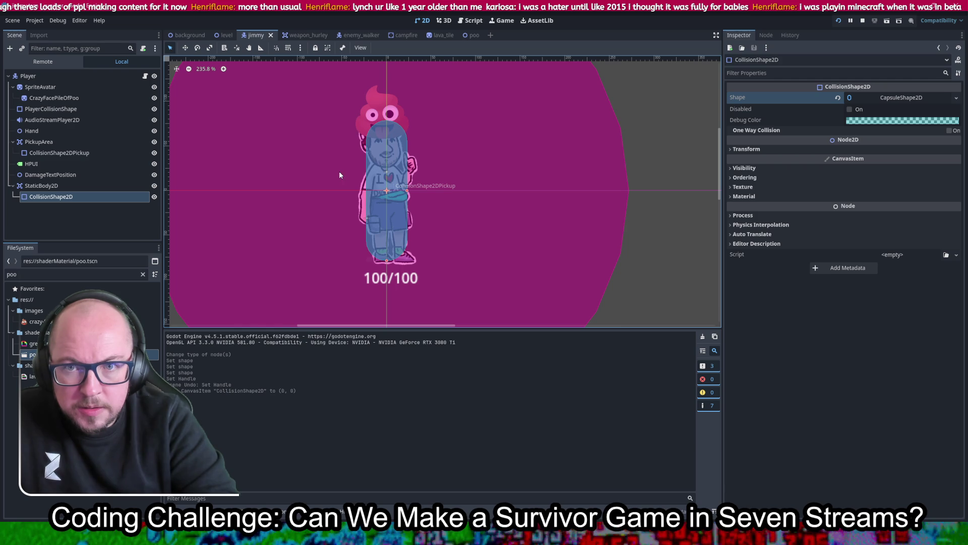
{"action": "left_click", "coordinate": [94, 108]}
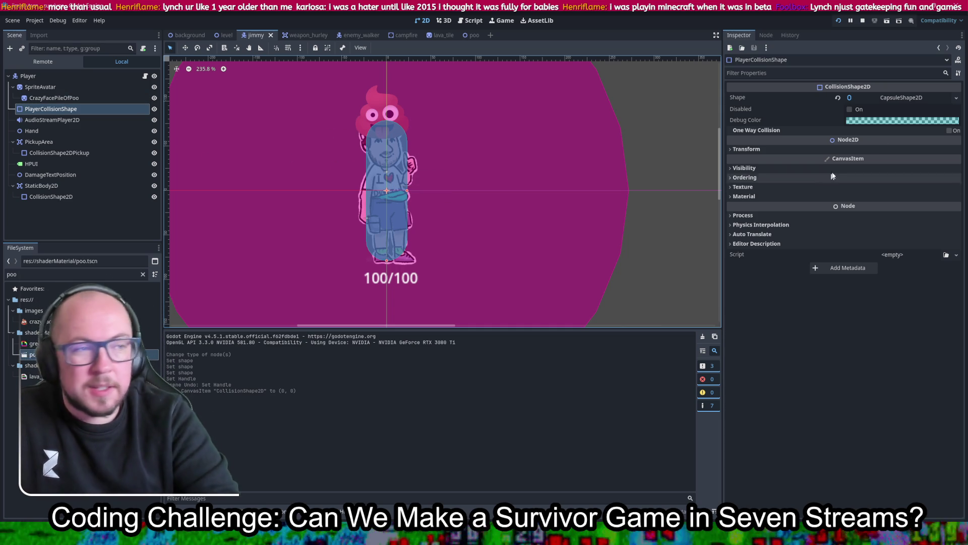
- Shorten the player's capsule to height 47.64, move it down over the feet, and save
{"action": "left_click", "coordinate": [915, 97]}
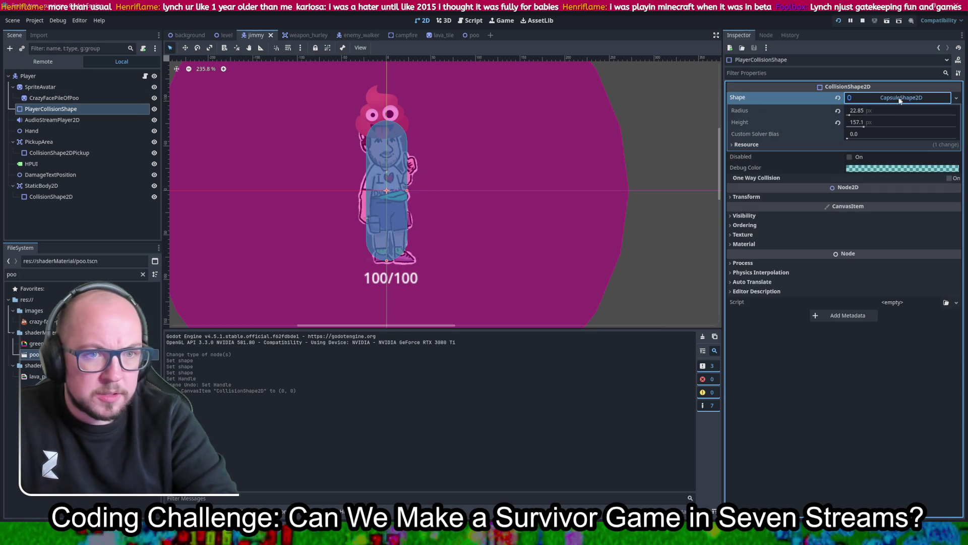
{"action": "left_click_drag", "start_coordinate": [867, 128], "coordinate": [860, 131]}
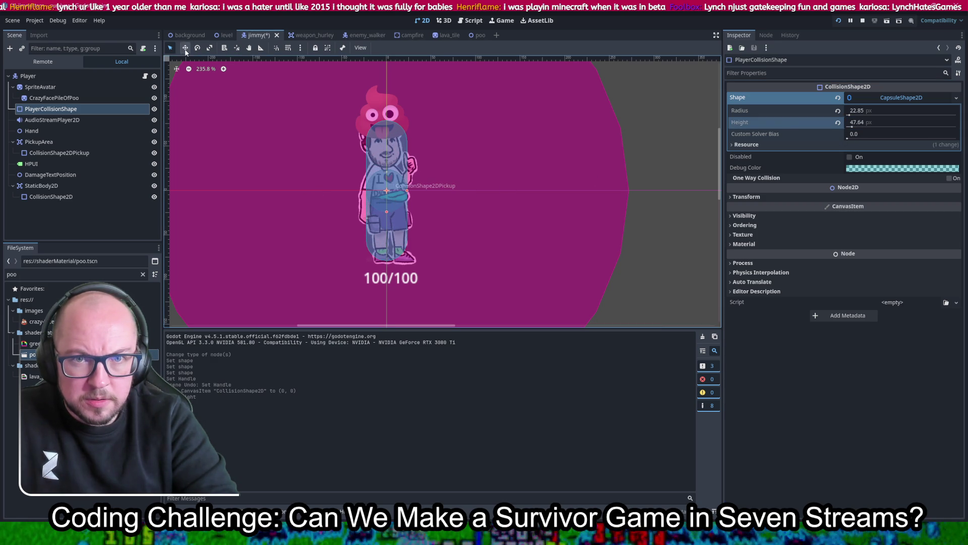
{"action": "left_click_drag", "start_coordinate": [387, 184], "coordinate": [396, 251]}
{"action": "key", "text": "ctrl+s"}
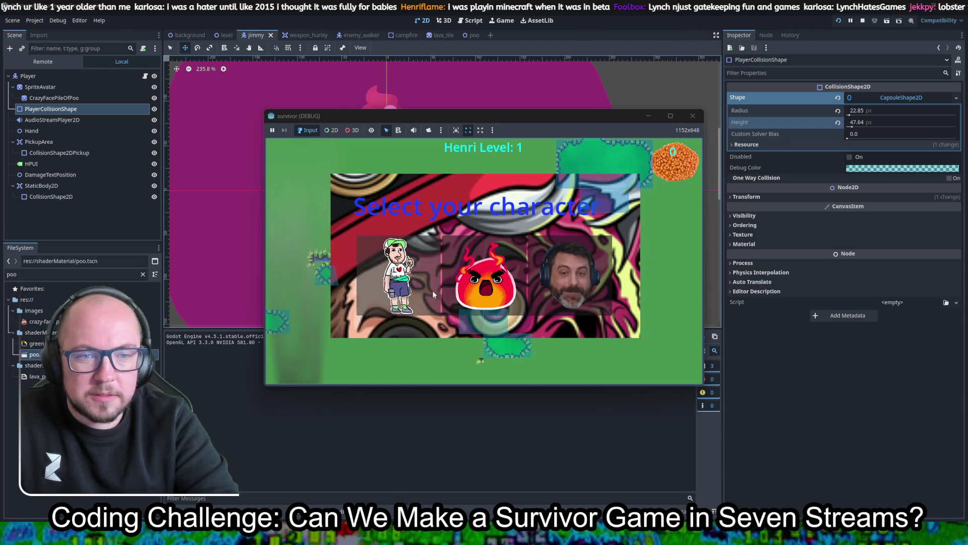
{"action": "left_click", "coordinate": [431, 301]}
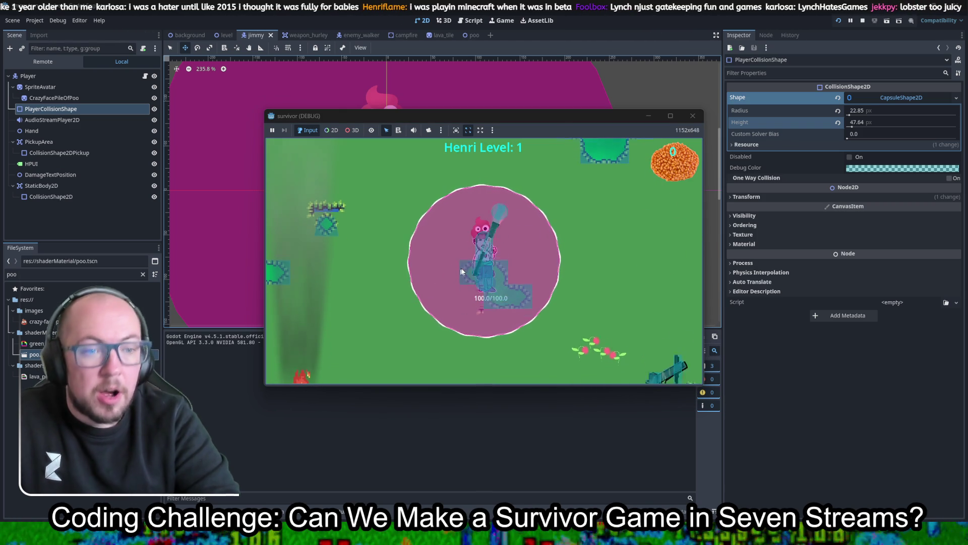
{"action": "key", "text": "F8"}
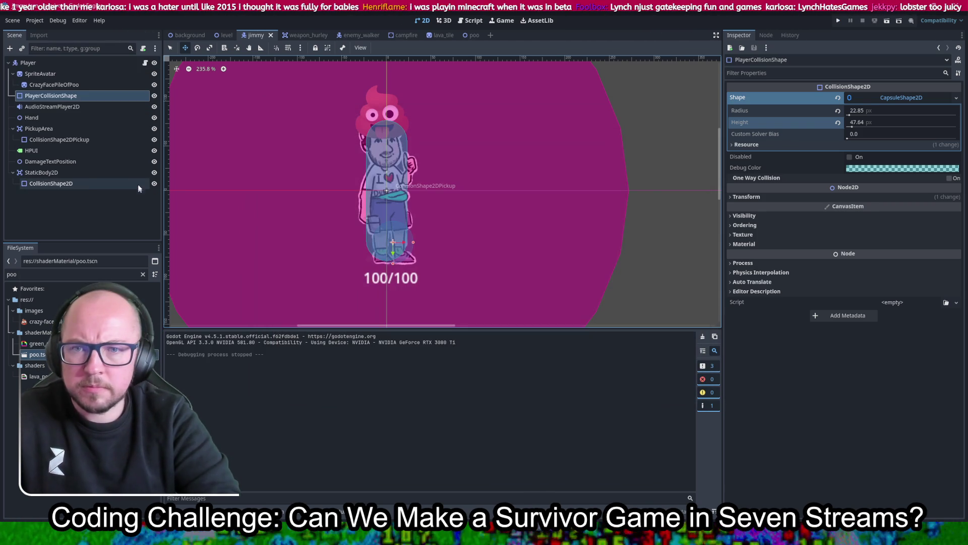
{"action": "left_click", "coordinate": [86, 183]}
{"action": "left_click", "coordinate": [65, 173]}
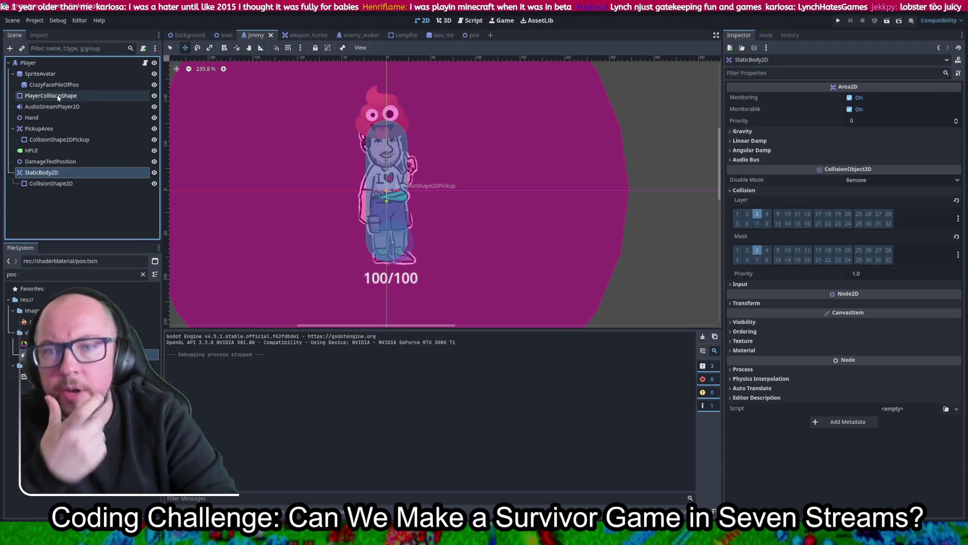
- Put the StaticBody2D on collision layer 1 and save the scene
{"action": "left_click", "coordinate": [87, 183]}
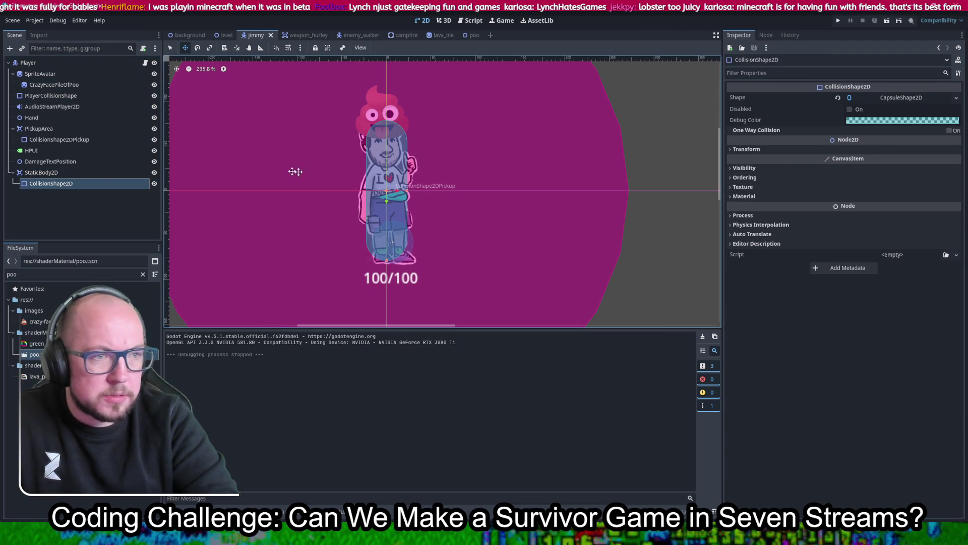
{"action": "left_click", "coordinate": [137, 173]}
{"action": "left_click", "coordinate": [737, 214]}
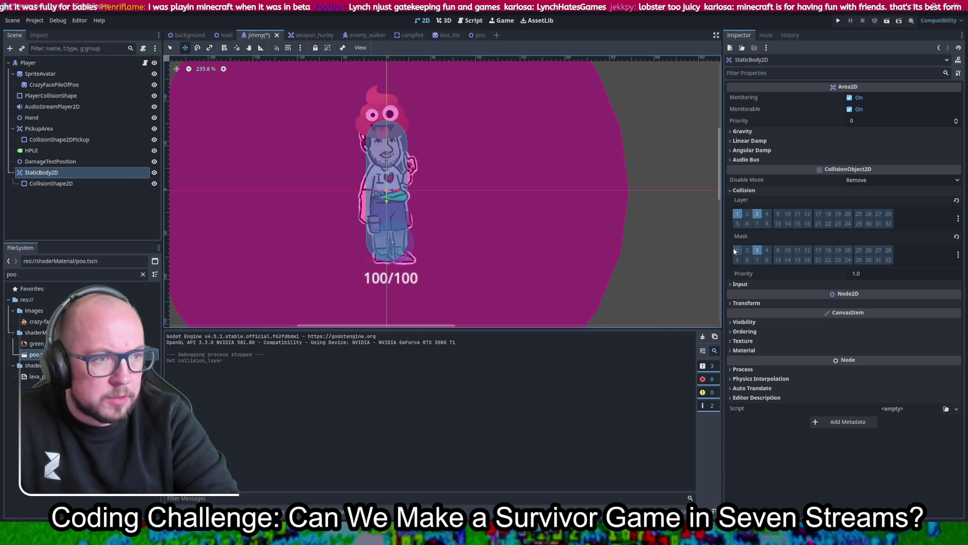
{"action": "key", "text": "ctrl+s"}
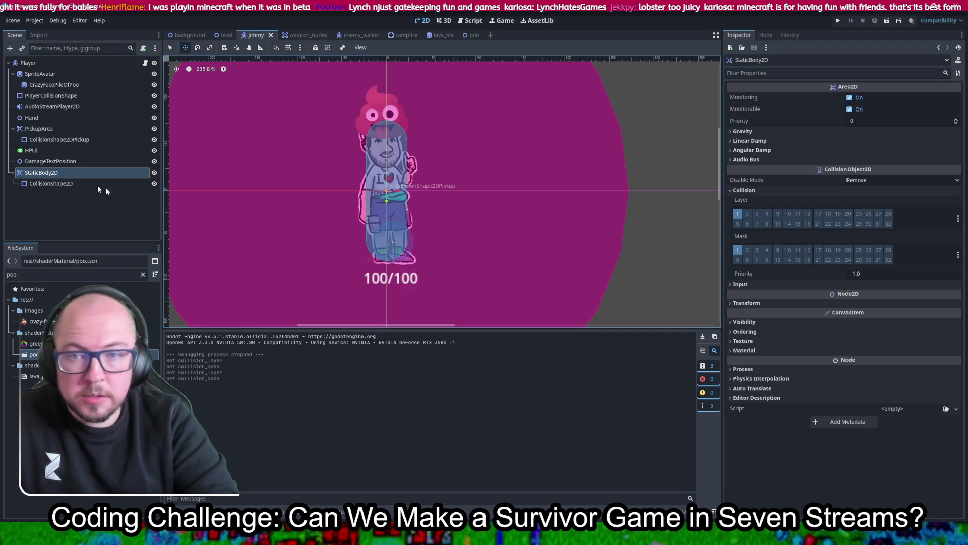
- Take the Player off collision layer 1 so it uses layer 3, and save the scene
{"action": "left_click", "coordinate": [64, 95]}
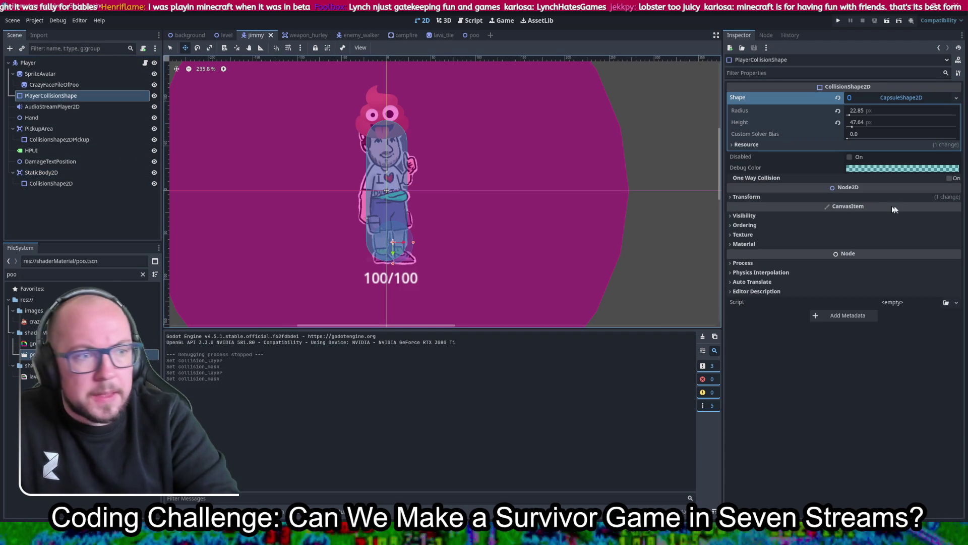
{"action": "left_click", "coordinate": [752, 197]}
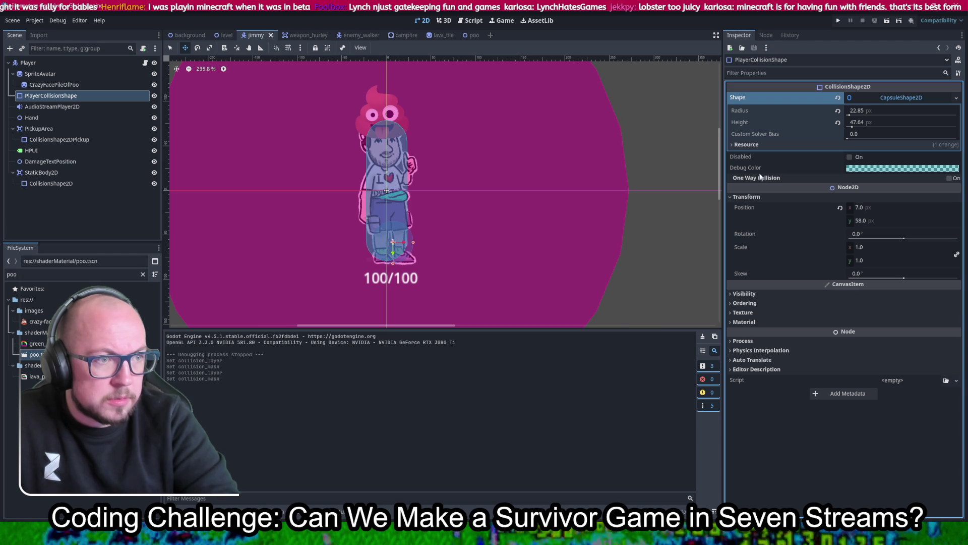
{"action": "left_click", "coordinate": [30, 62]}
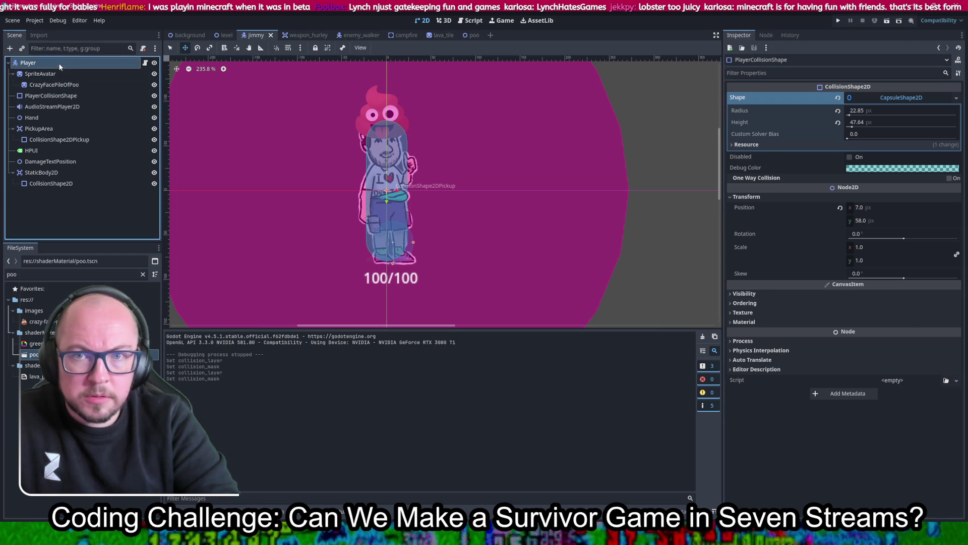
{"action": "scroll", "coordinate": [791, 373], "scroll_direction": "down", "scroll_amount": 5}
{"action": "left_click", "coordinate": [737, 331]}
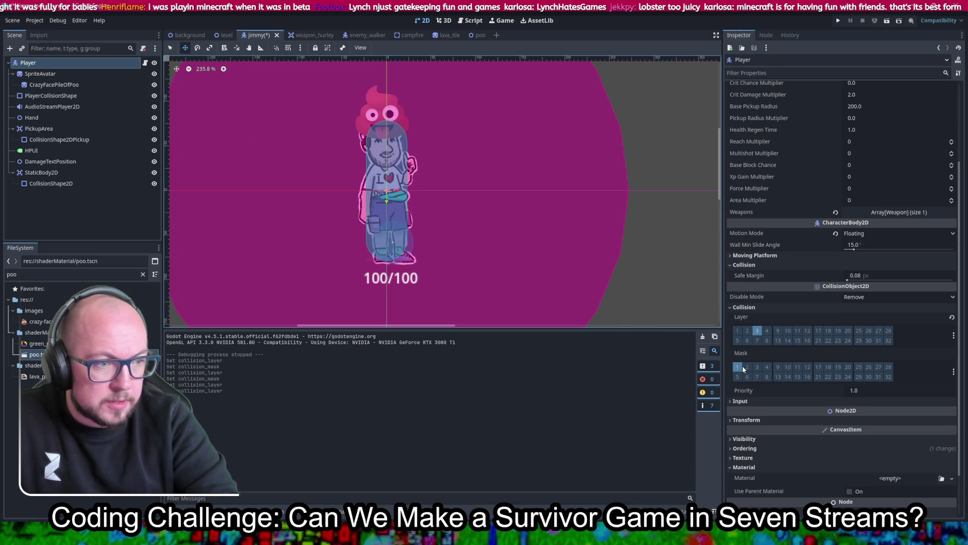
{"action": "key", "text": "ctrl+s"}
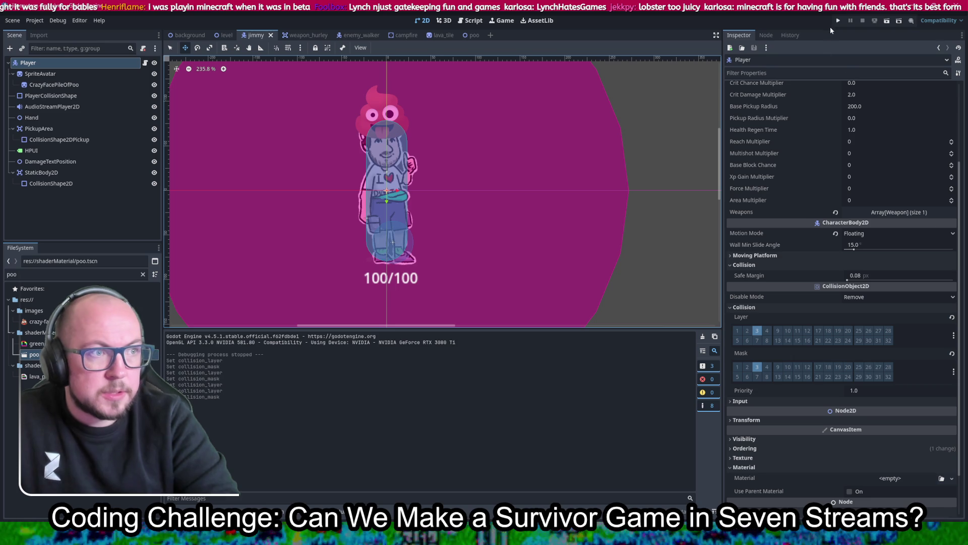
{"action": "left_click", "coordinate": [838, 21]}
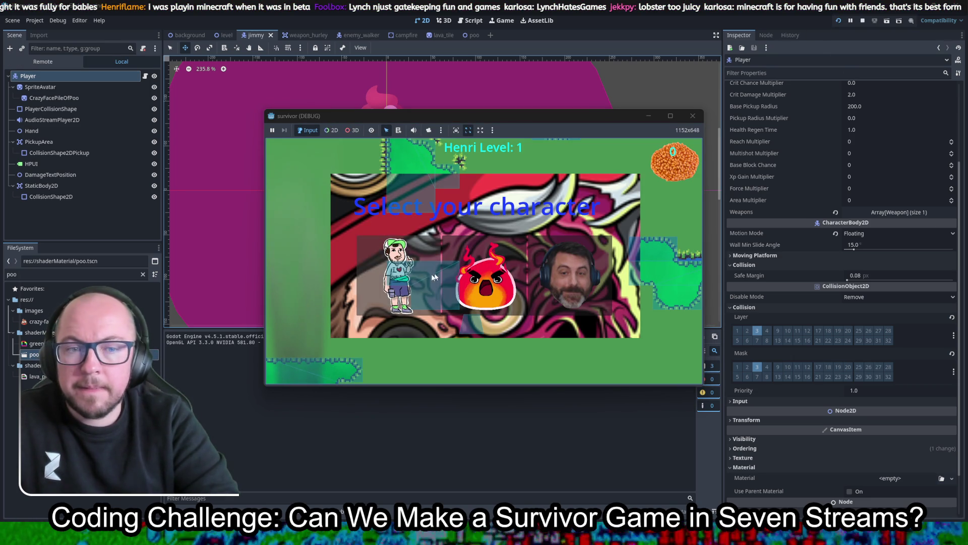
- Play as the first character, walking with WASD among the skeletons, then stop the run with F8
{"action": "left_click", "coordinate": [381, 283]}
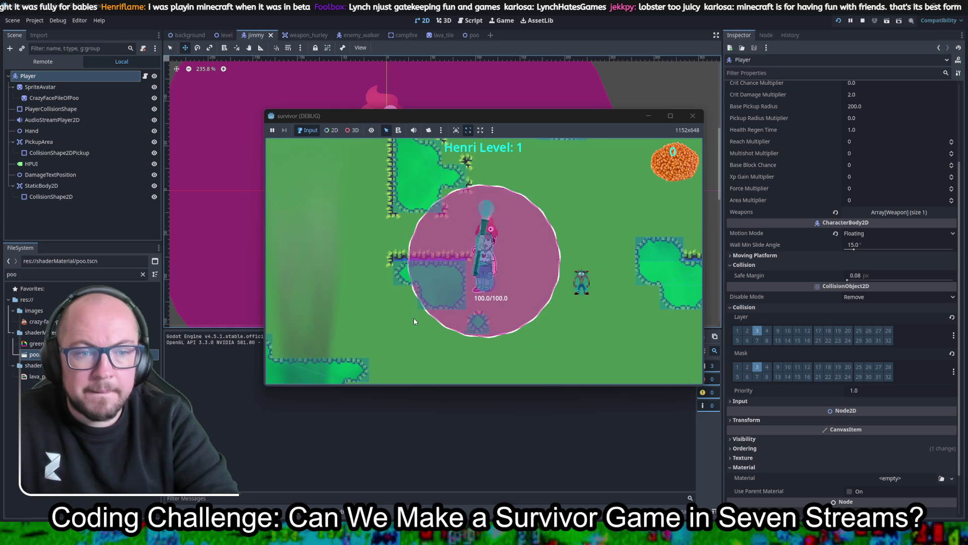
{"action": "key", "text": "w"}
{"action": "key", "text": "a"}
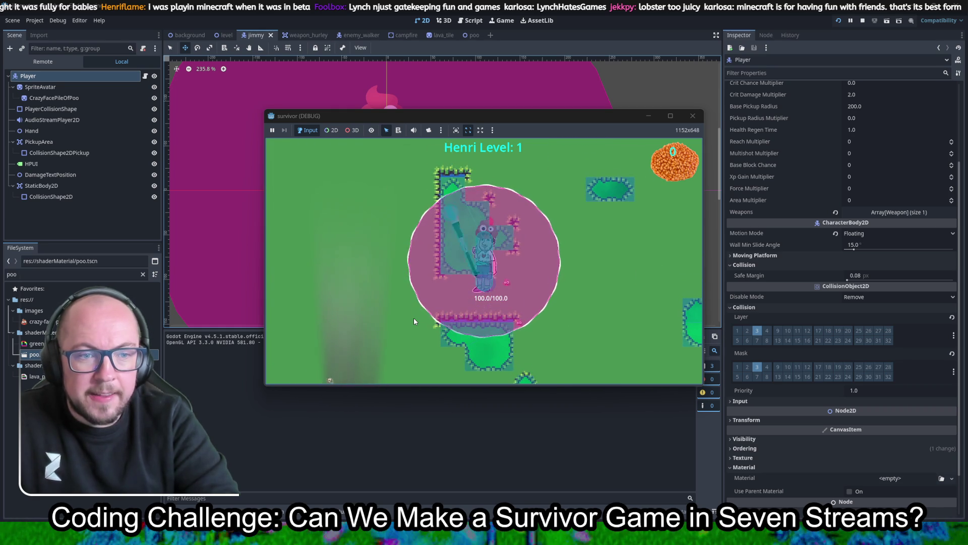
{"action": "key", "text": "w"}
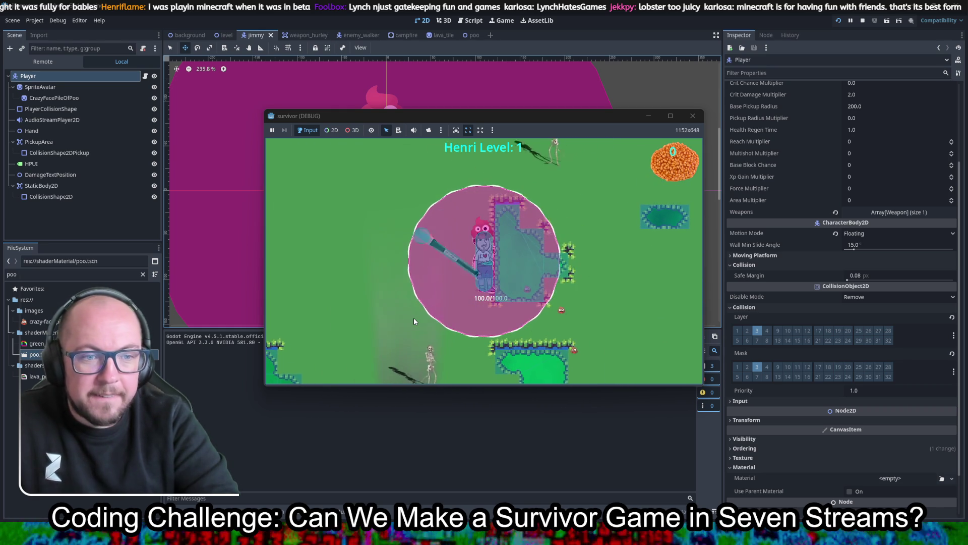
{"action": "key", "text": "w"}
{"action": "key", "text": "d"}
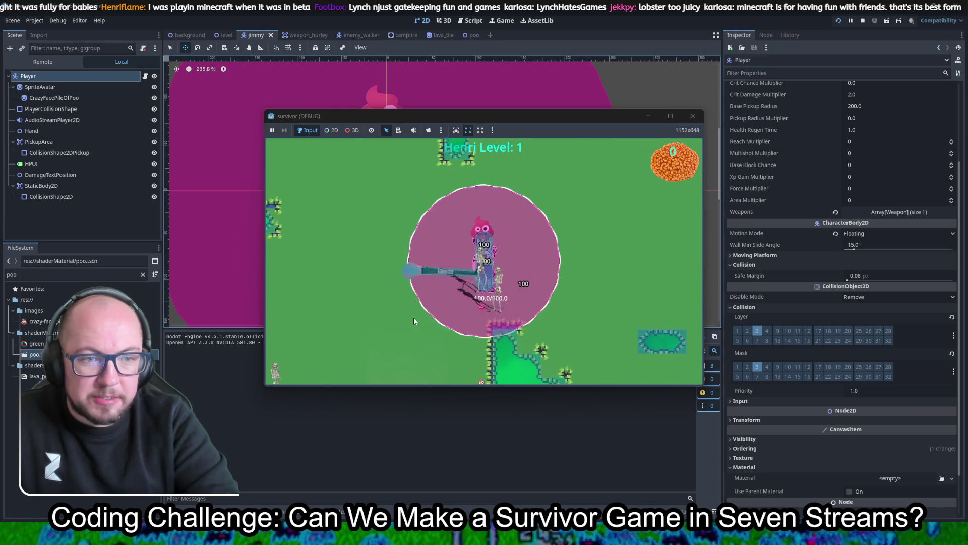
{"action": "key", "text": "s"}
{"action": "key", "text": "d"}
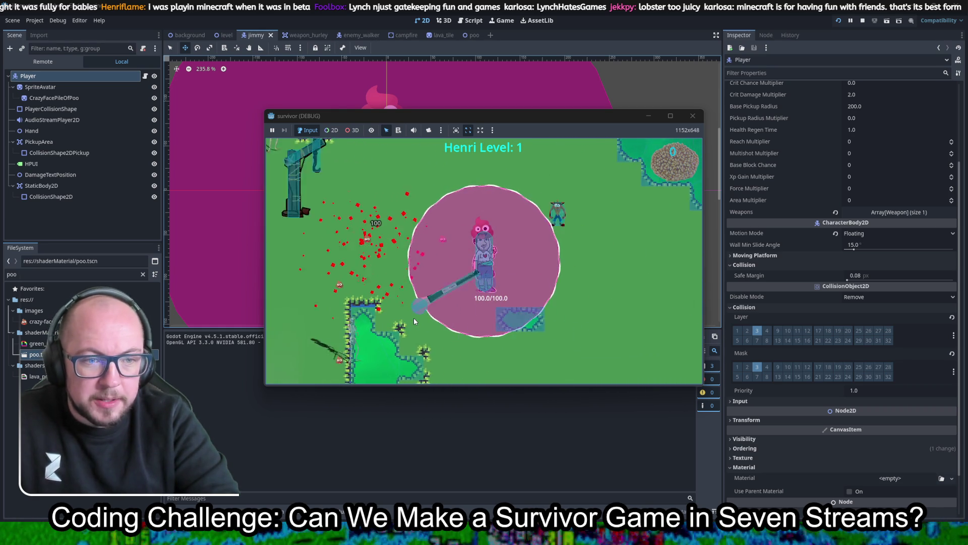
{"action": "key", "text": "d"}
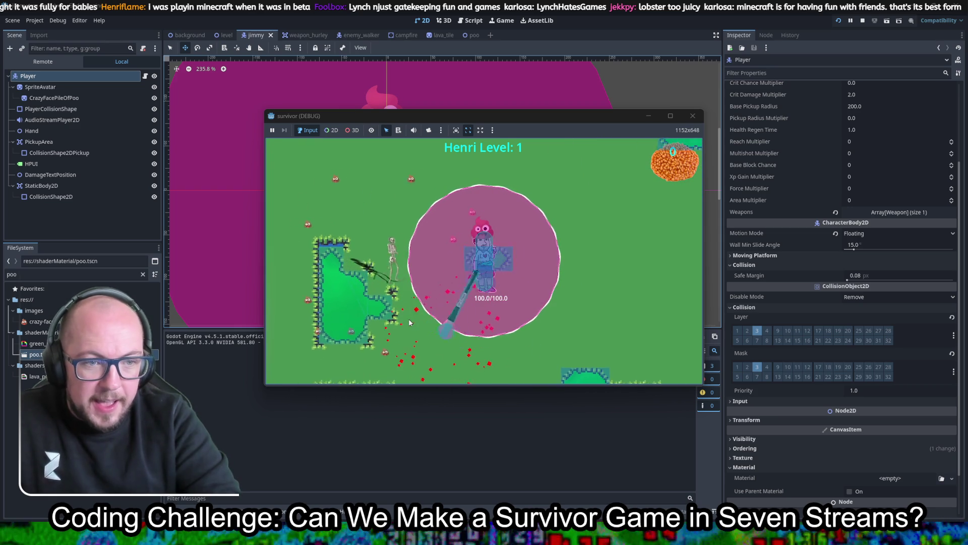
{"action": "key", "text": "w"}
{"action": "key", "text": "d"}
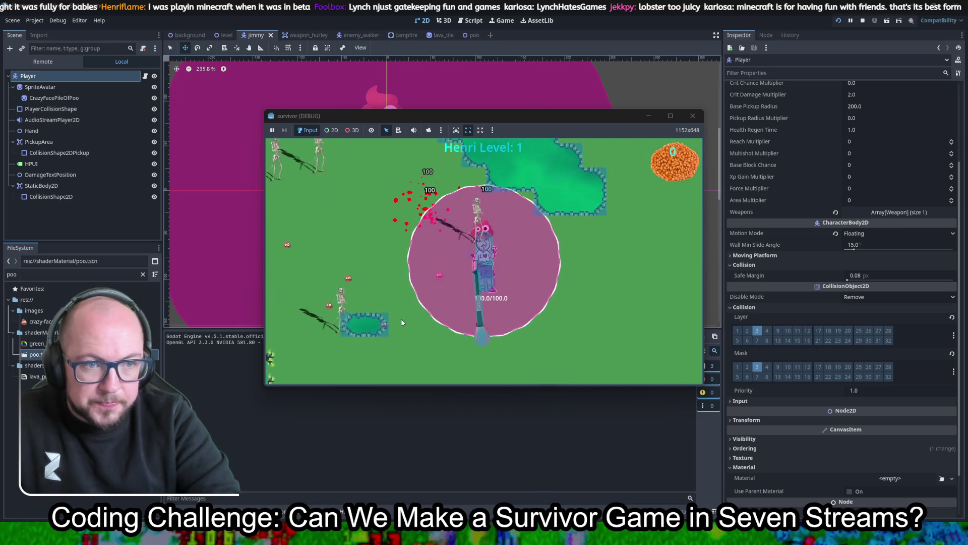
{"action": "key", "text": "w"}
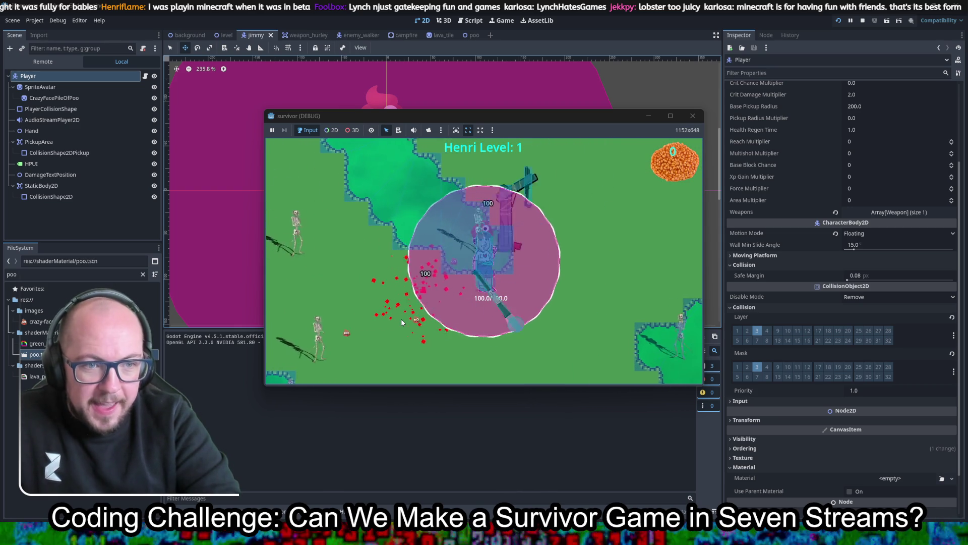
{"action": "key", "text": "w"}
{"action": "key", "text": "a"}
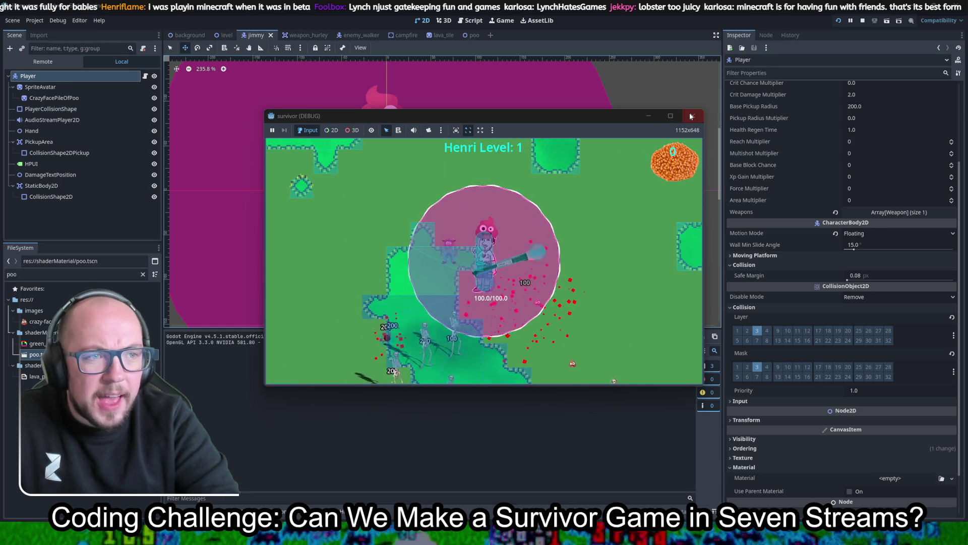
{"action": "key", "text": "F8"}
{"action": "left_click", "coordinate": [57, 20]}
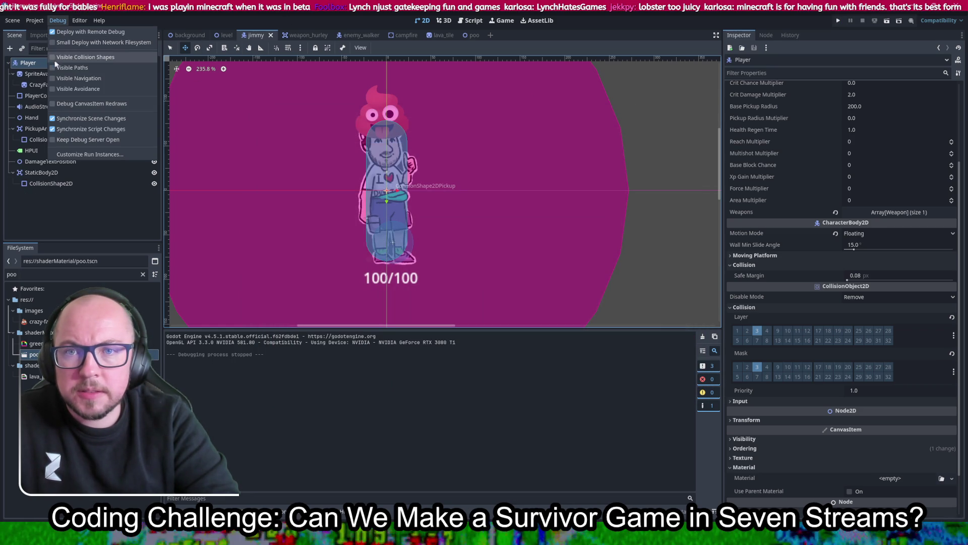
- Close the Debug menu unchanged, relaunch the game and pick a character
{"action": "left_click", "coordinate": [57, 21]}
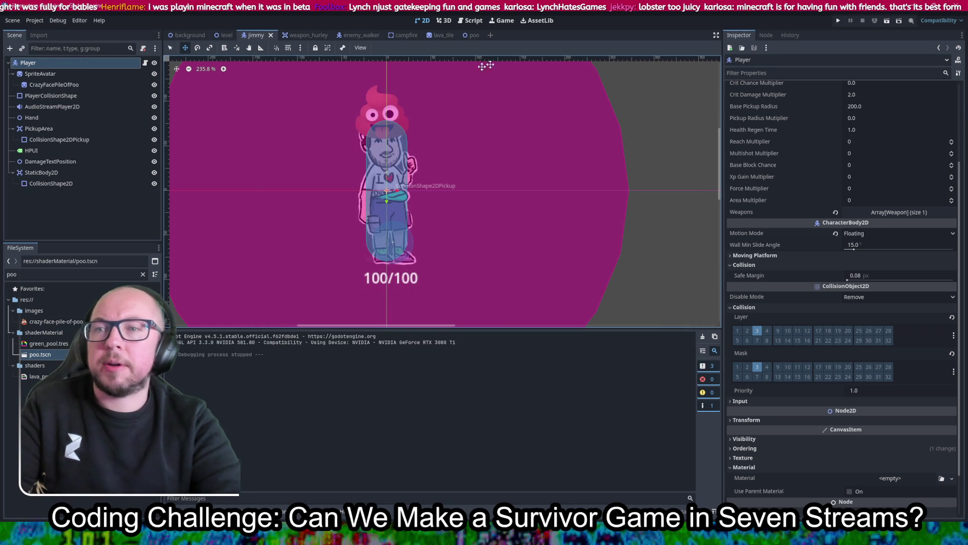
{"action": "left_click", "coordinate": [836, 22]}
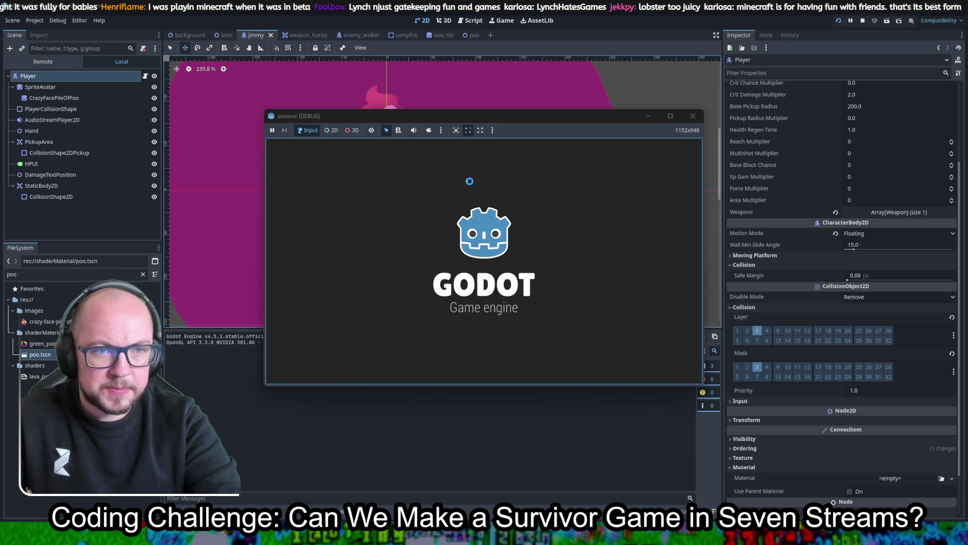
{"action": "left_click", "coordinate": [460, 256]}
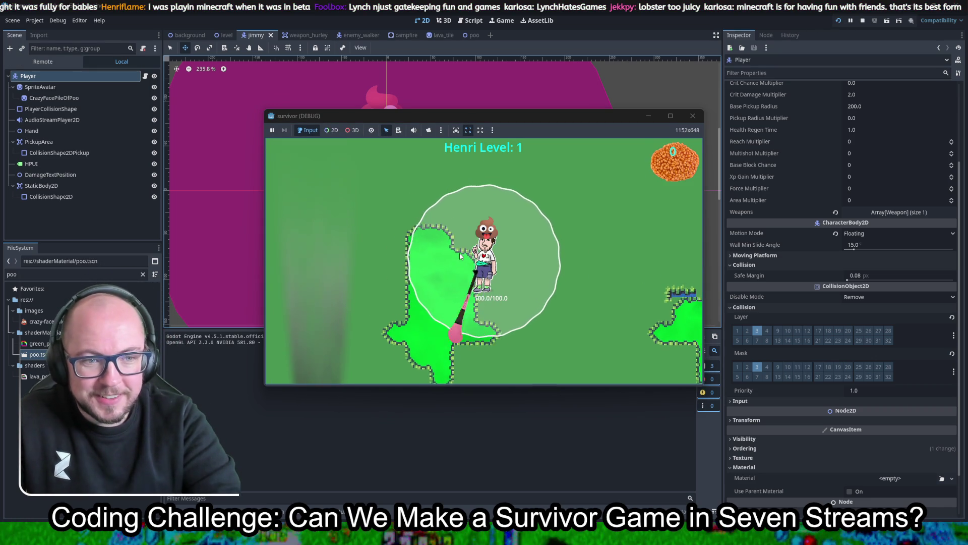
- Walk the character around the map among the skeletons, then stop the run with F8
{"action": "key", "text": "w"}
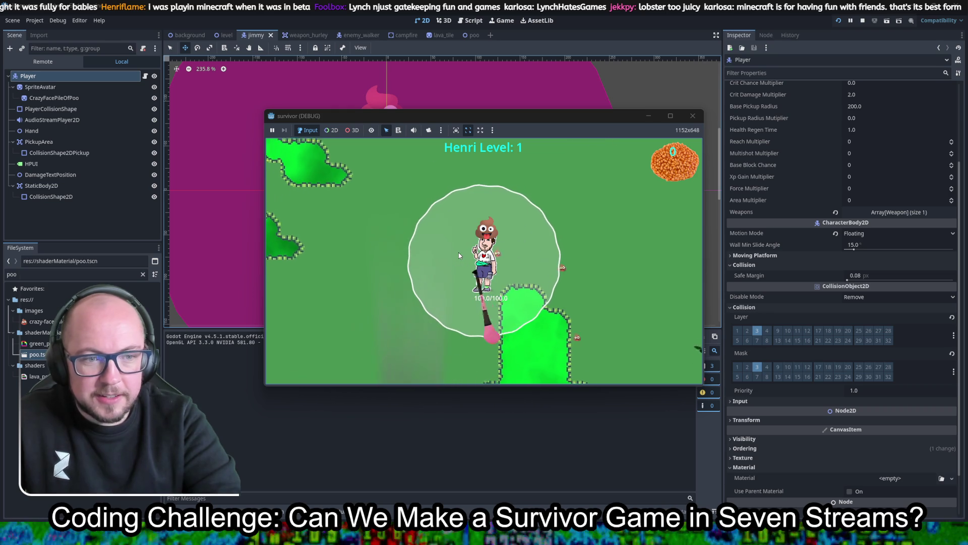
{"action": "key", "text": "a"}
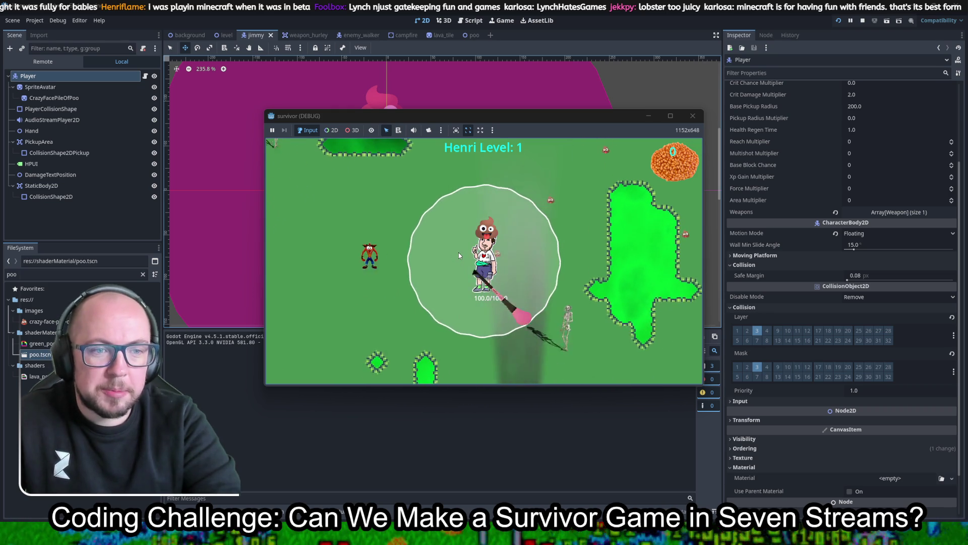
{"action": "key", "text": "w"}
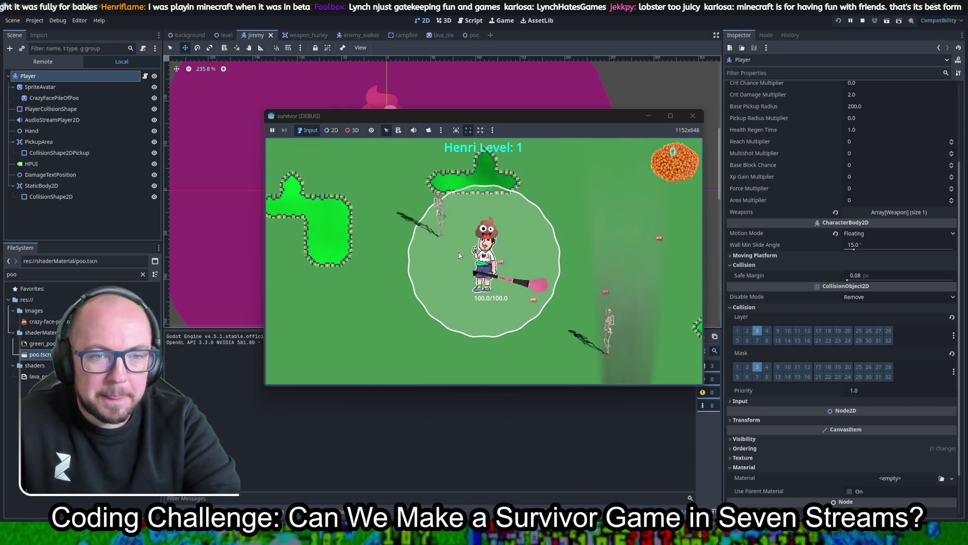
{"action": "key", "text": "w"}
{"action": "key", "text": "a"}
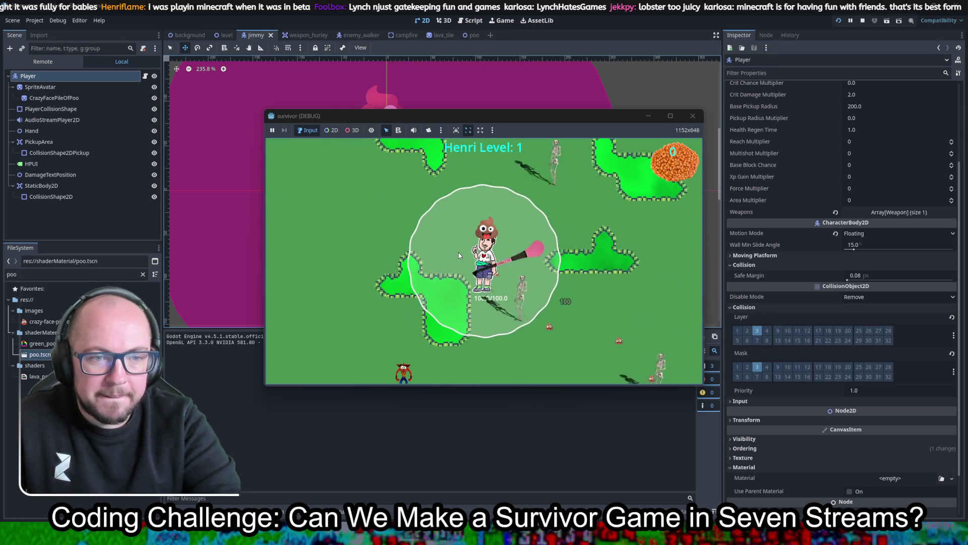
{"action": "key", "text": "w"}
{"action": "key", "text": "a"}
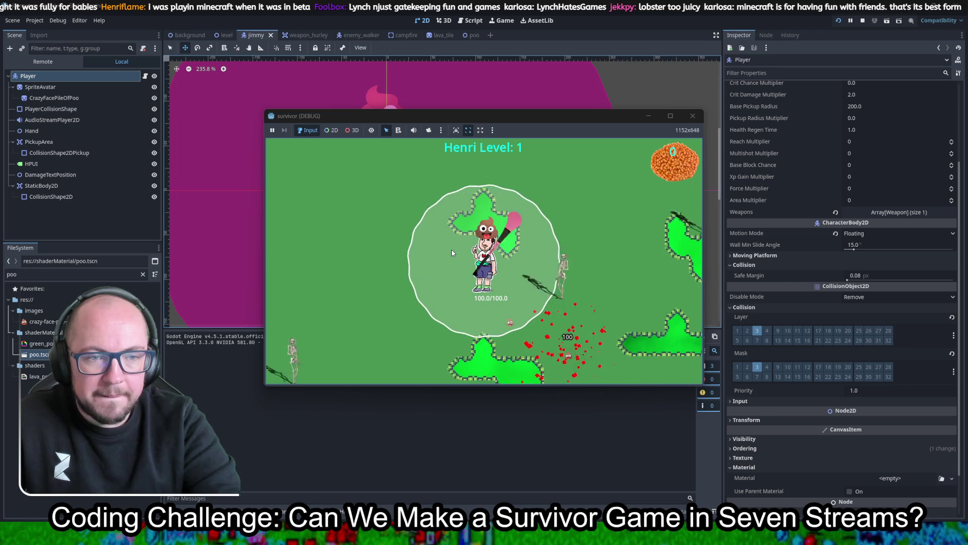
{"action": "key", "text": "w"}
{"action": "key", "text": "w"}
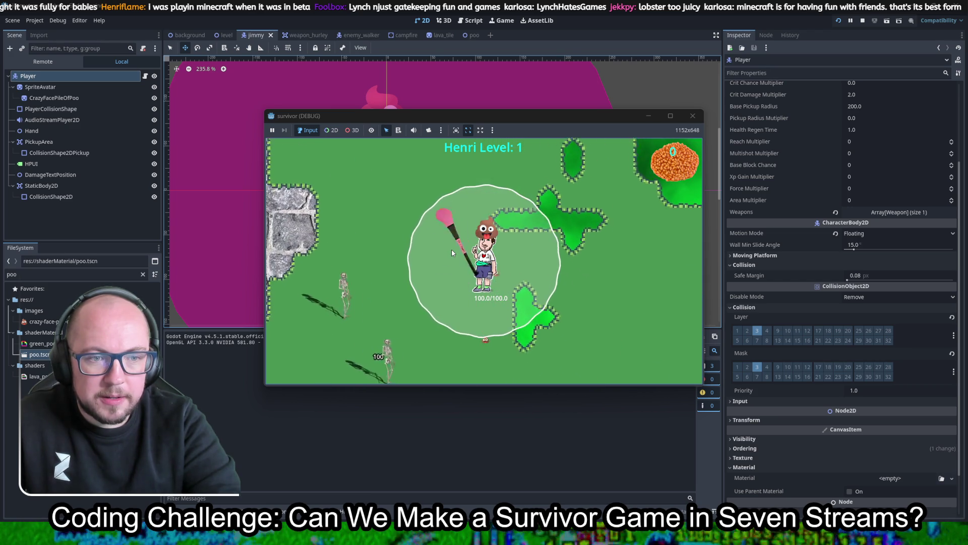
{"action": "key", "text": "w"}
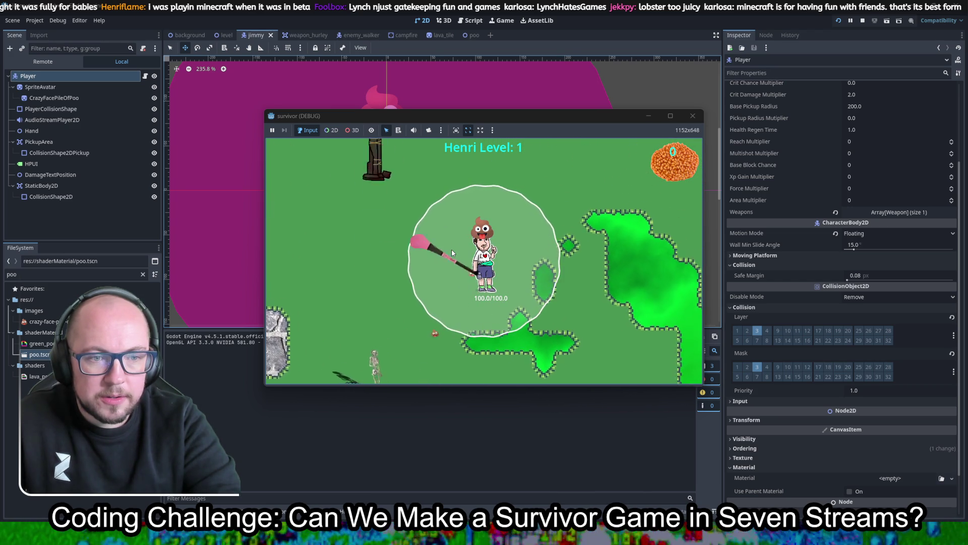
{"action": "key", "text": "w"}
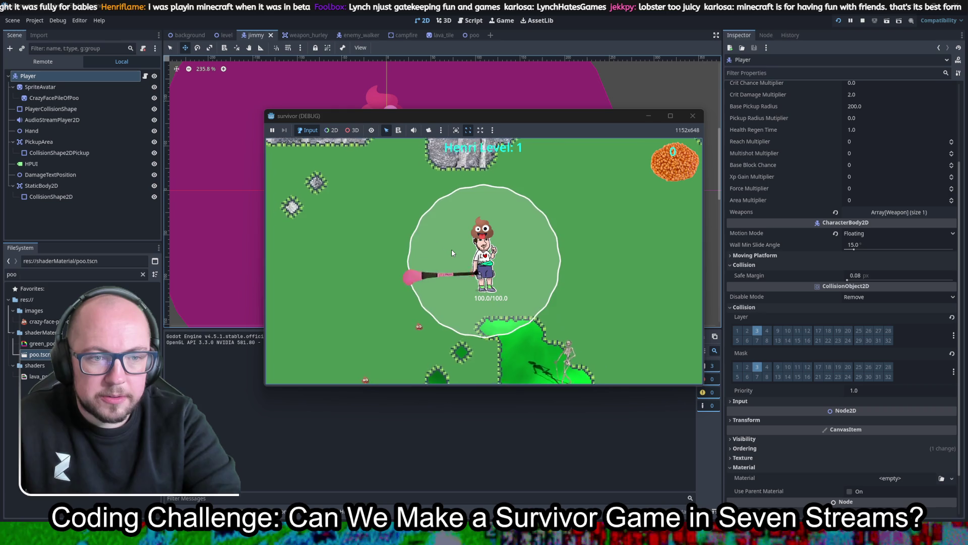
{"action": "key", "text": "d"}
{"action": "key", "text": "d"}
{"action": "key", "text": "a"}
{"action": "key", "text": "d"}
{"action": "key", "text": "a"}
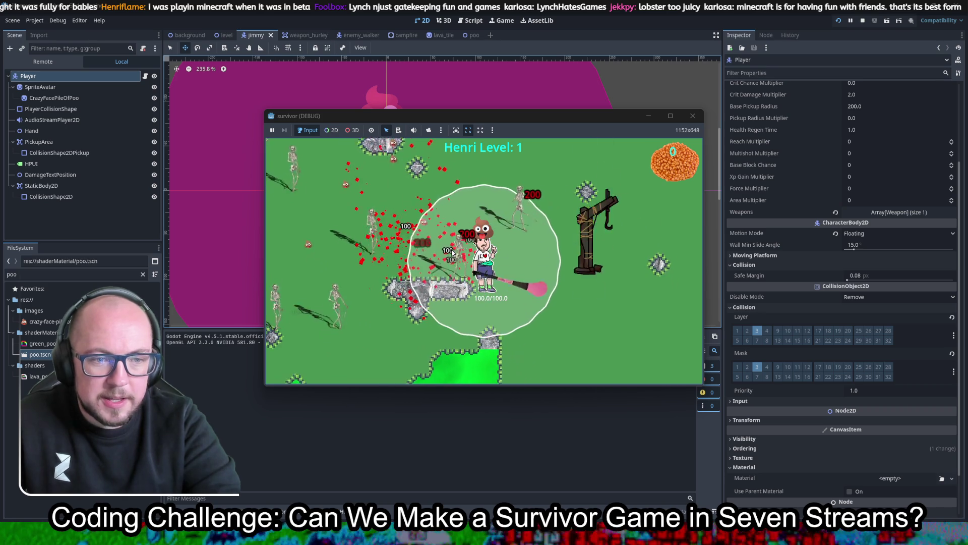
{"action": "key", "text": "s"}
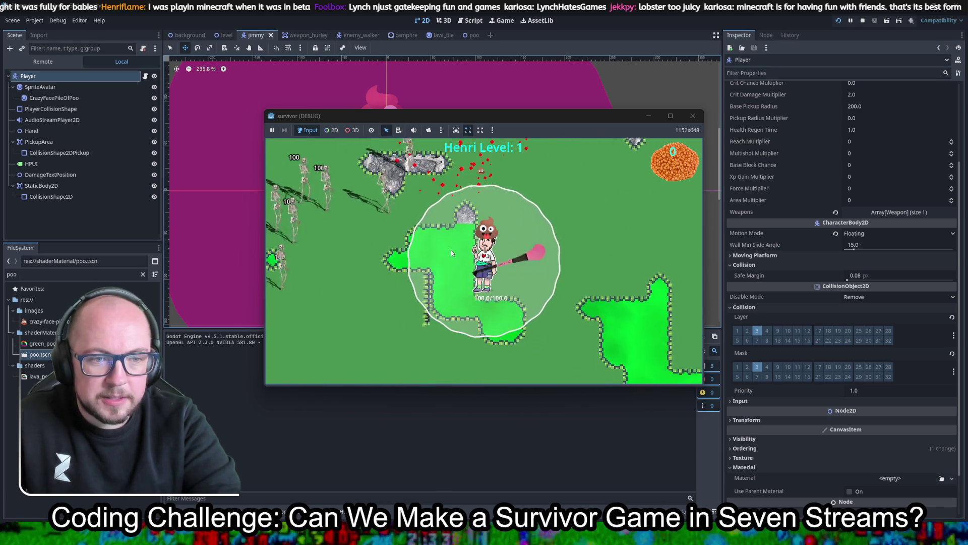
{"action": "key", "text": "d"}
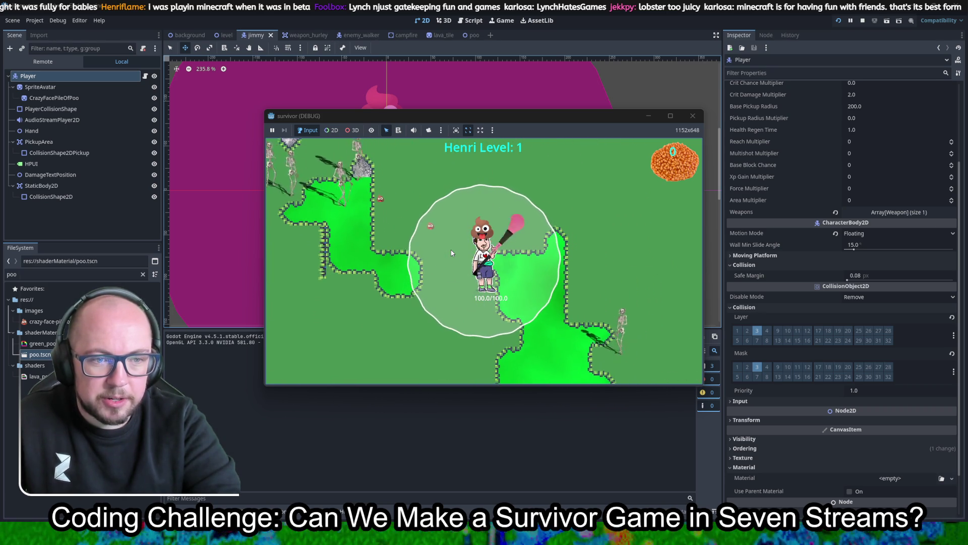
{"action": "key", "text": "a"}
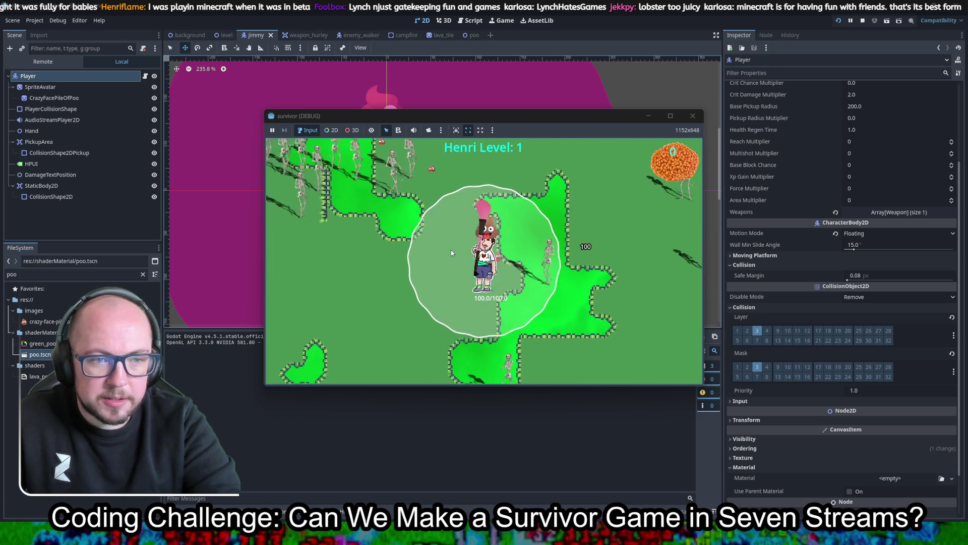
{"action": "key", "text": "a"}
{"action": "key", "text": "d"}
{"action": "key", "text": "a"}
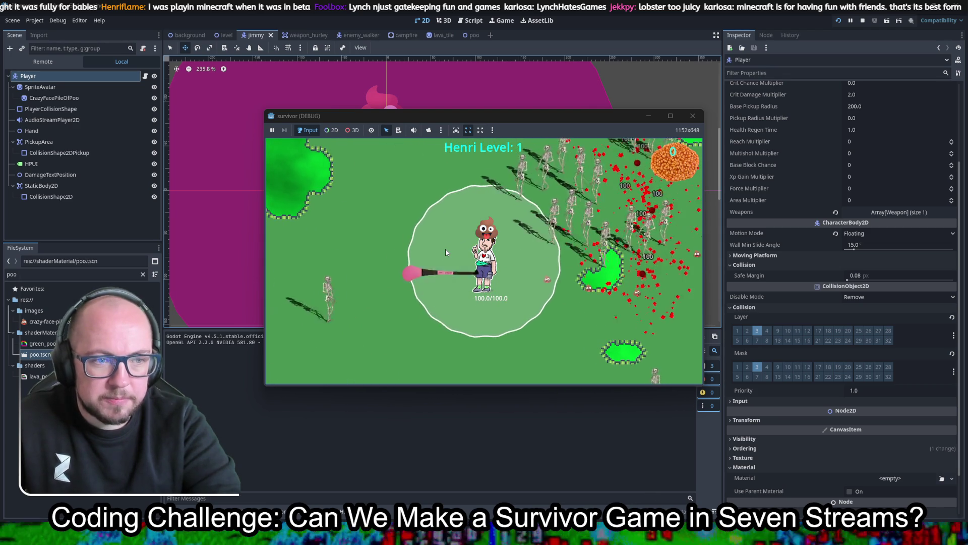
{"action": "key", "text": "s"}
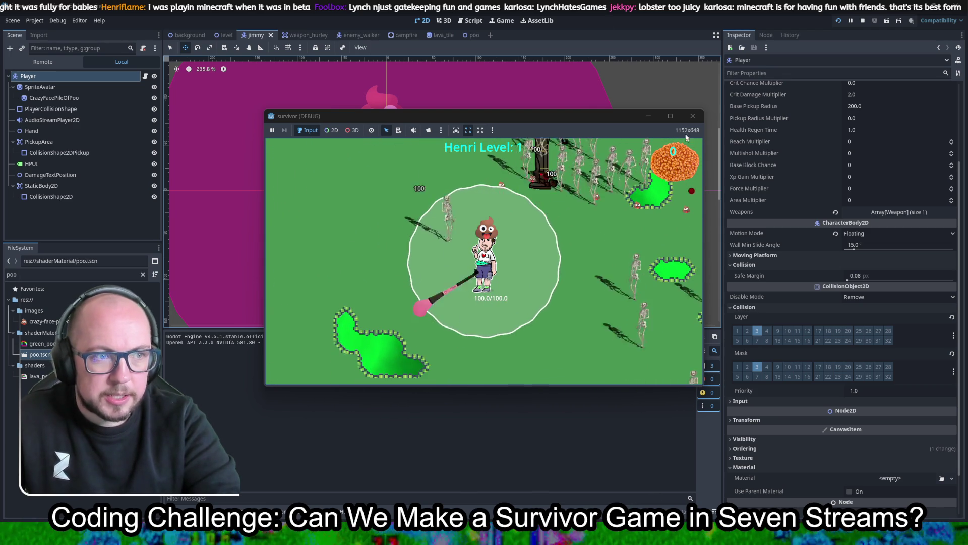
{"action": "key", "text": "F8"}
{"action": "left_click", "coordinate": [472, 22]}
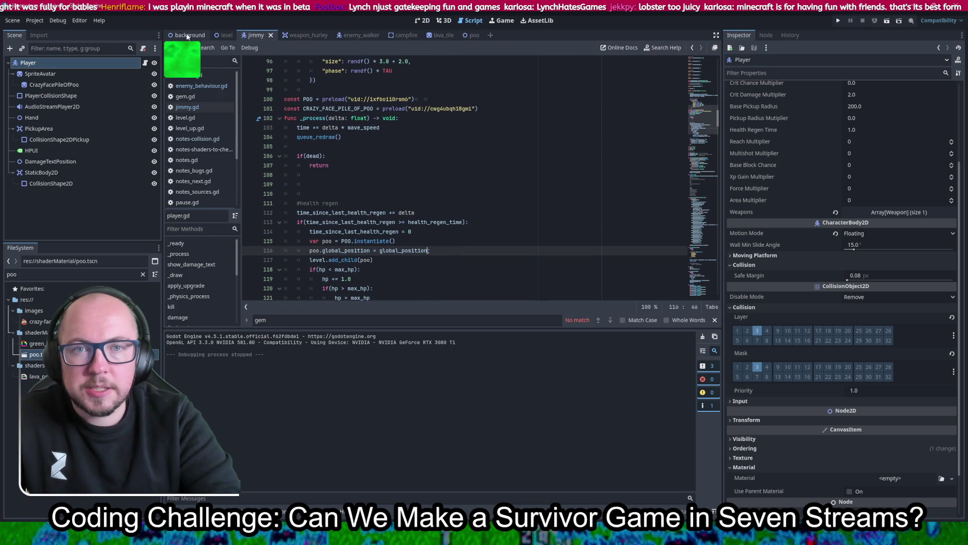
- Open notes_next.gd in the script editor and add a blank line above its first note
{"action": "left_click", "coordinate": [424, 21]}
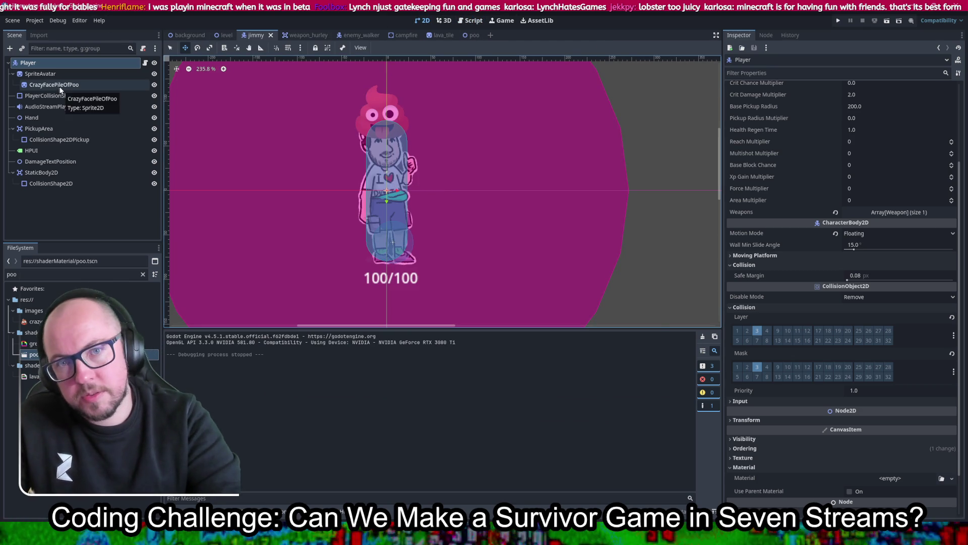
{"action": "left_click", "coordinate": [471, 21]}
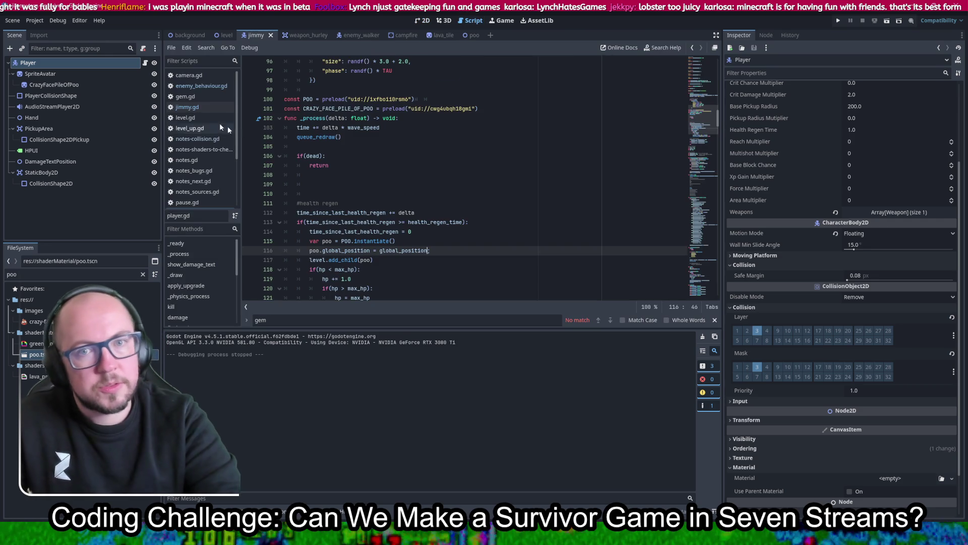
{"action": "left_click", "coordinate": [201, 181]}
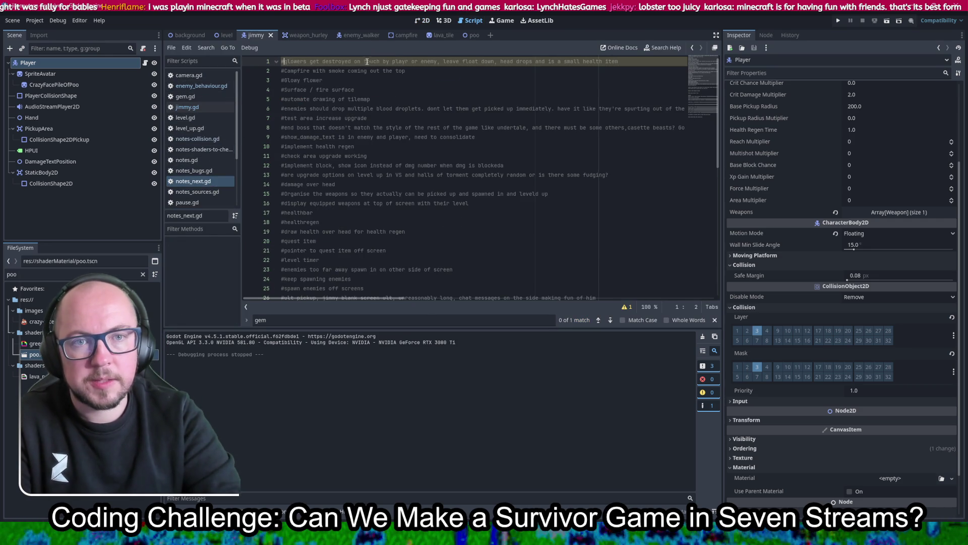
{"action": "key", "text": "Return"}
{"action": "key", "text": "Return"}
- Add '#damage detection on player' as the first note, fix its typo, and save
{"action": "key", "text": "Up"}
{"action": "key", "text": "Up"}
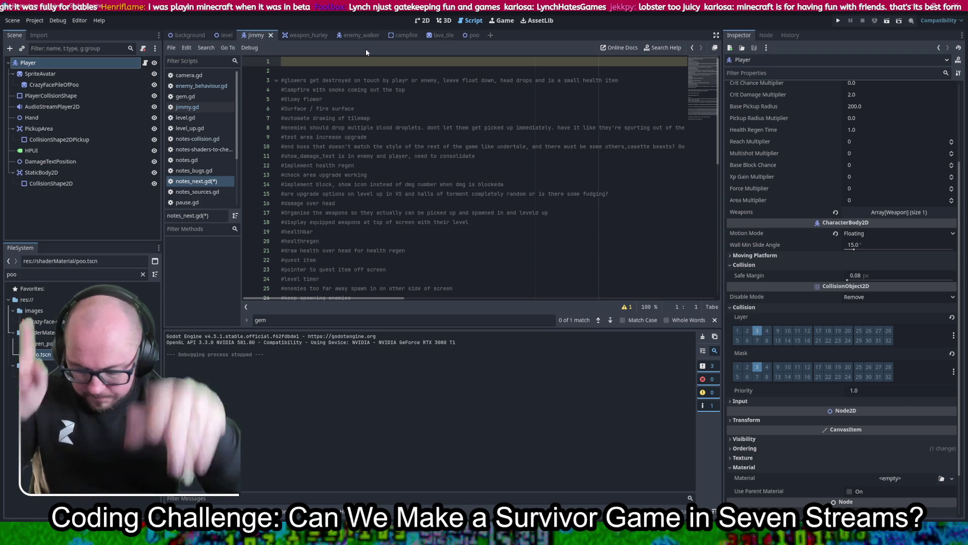
{"action": "type", "text": "'"}
{"action": "key", "text": "BackSpace"}
{"action": "type", "text": "#"}
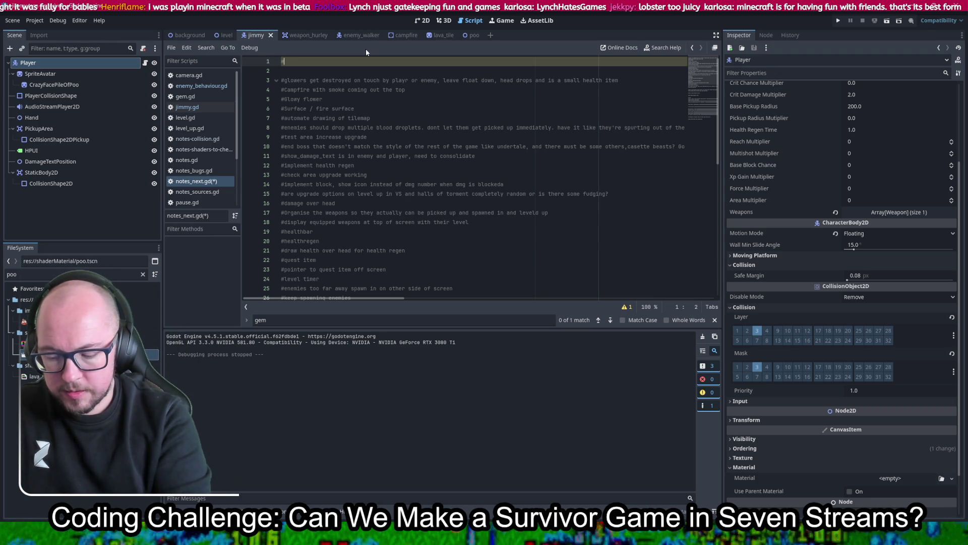
{"action": "type", "text": "daamge detection on player"}
{"action": "key", "text": "Return"}
{"action": "type", "text": "#"}
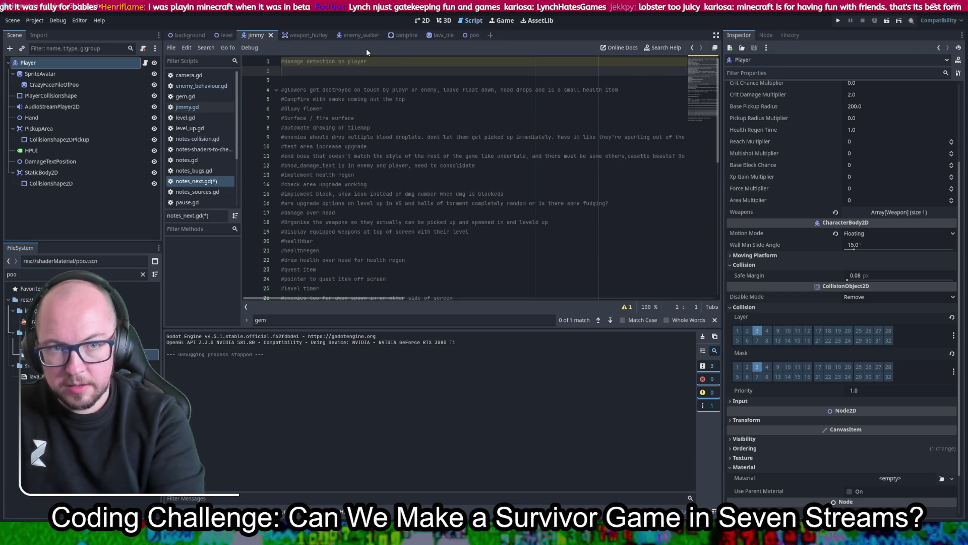
{"action": "key", "text": "Up"}
{"action": "key", "text": "BackSpace"}
{"action": "key", "text": "Right"}
{"action": "key", "text": "Right"}
{"action": "type", "text": "a"}
{"action": "key", "text": "Down"}
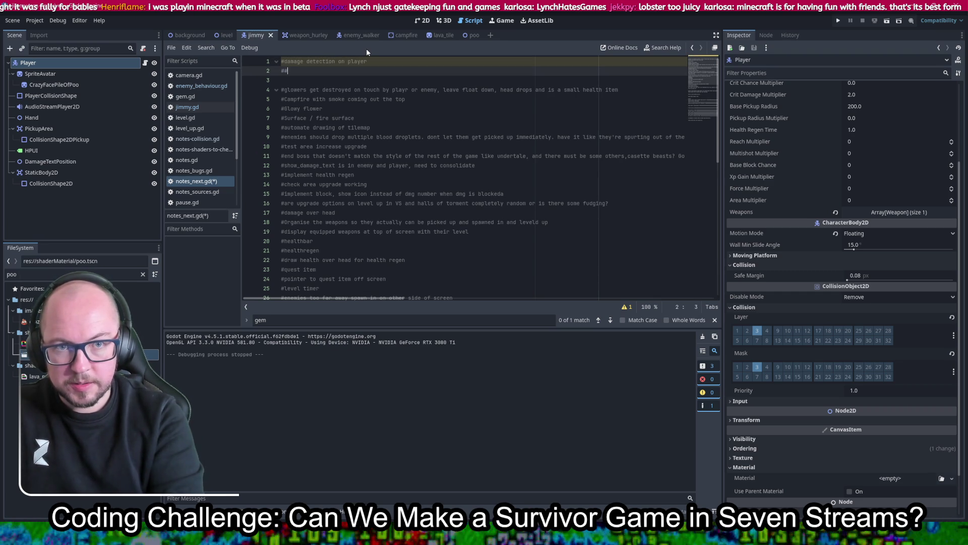
{"action": "key", "text": "ctrl+s"}
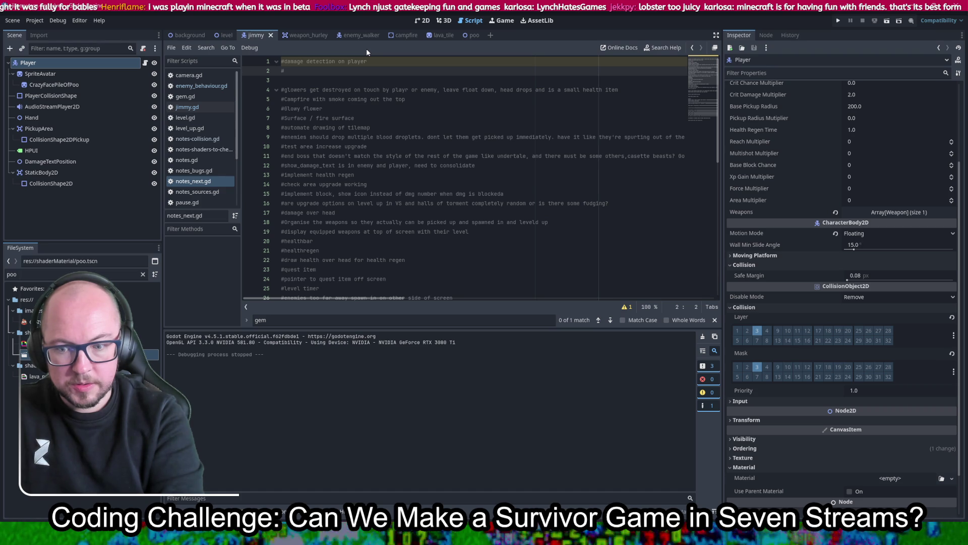
- Add '#physics feet on enemy' and begin a third note, damage detection on enemies
{"action": "type", "text": "physics feet on enemy"}
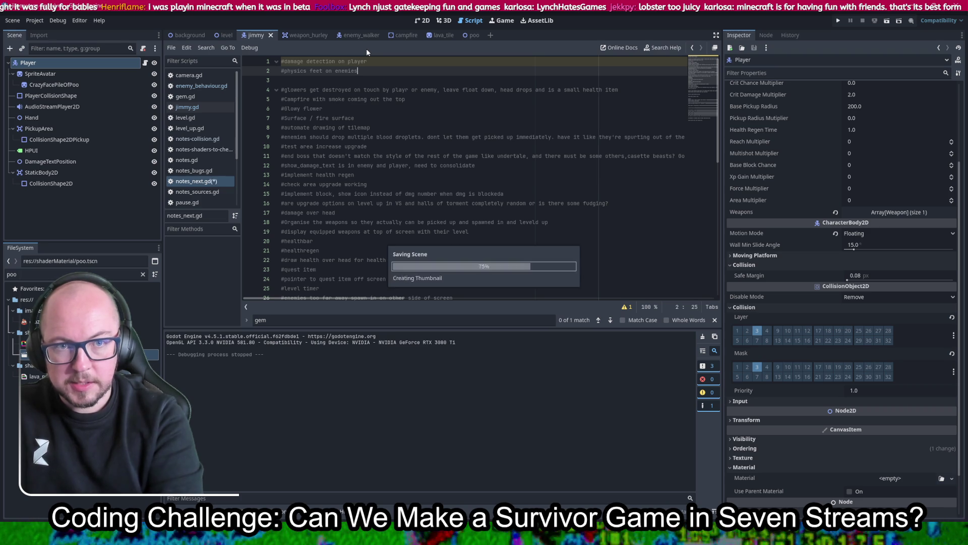
{"action": "key", "text": "Return"}
{"action": "type", "text": "#"}
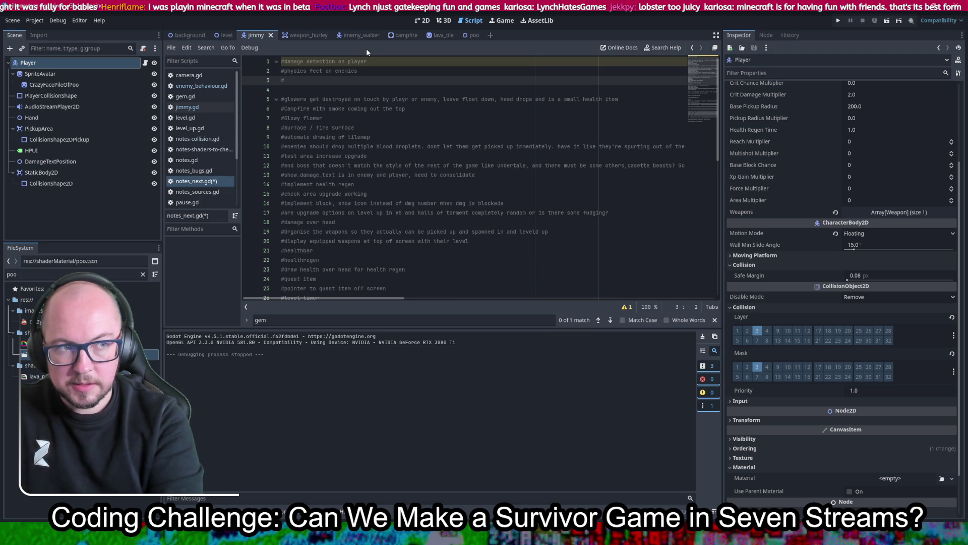
{"action": "key", "text": "ctrl+s"}
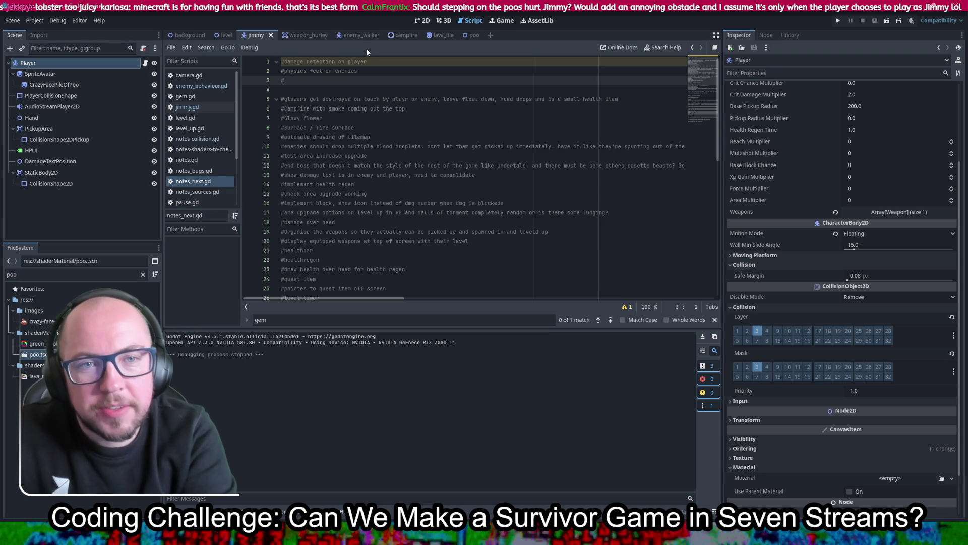
{"action": "type", "text": "damage"}
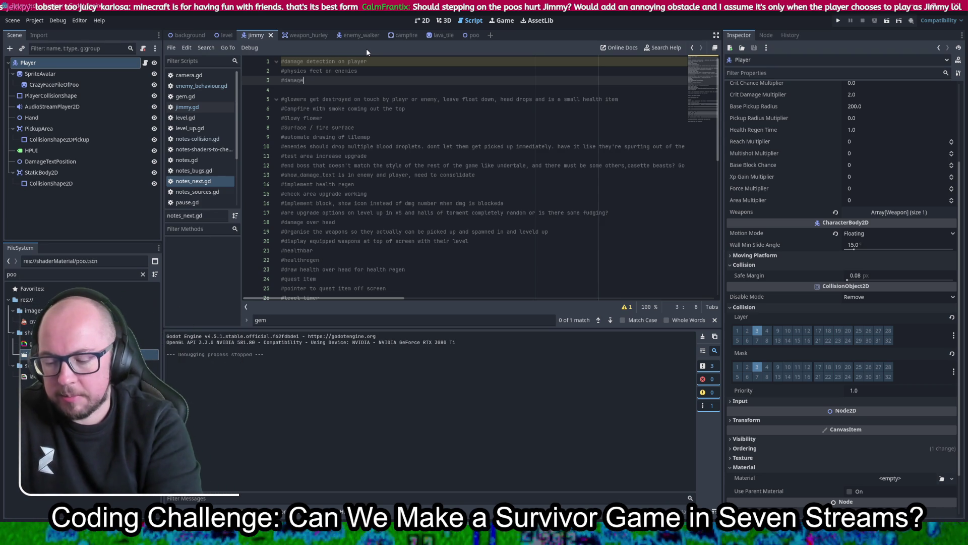
{"action": "type", "text": " detectiopn on enemeis"}
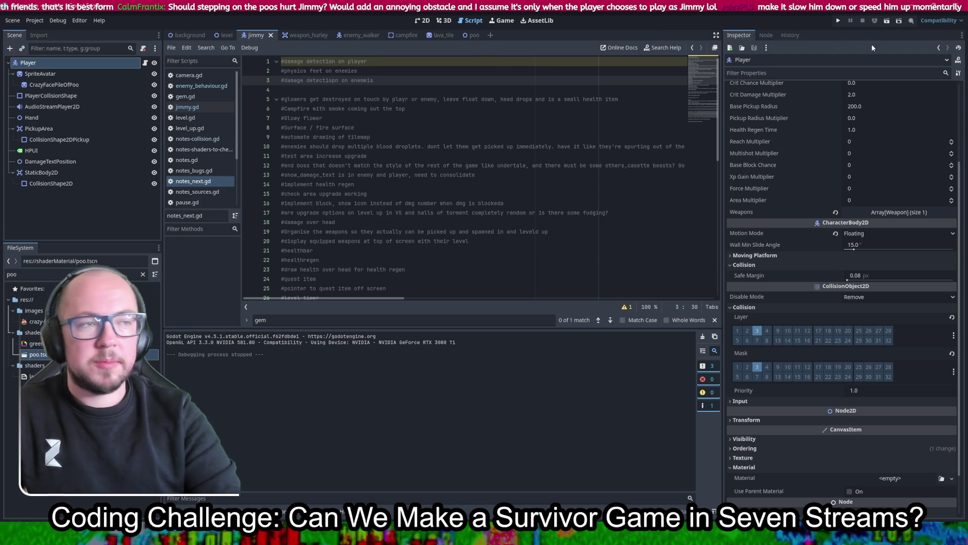
- Run the game as Jimmy and walk right across the level toward the stone wall
{"action": "left_click", "coordinate": [838, 21]}
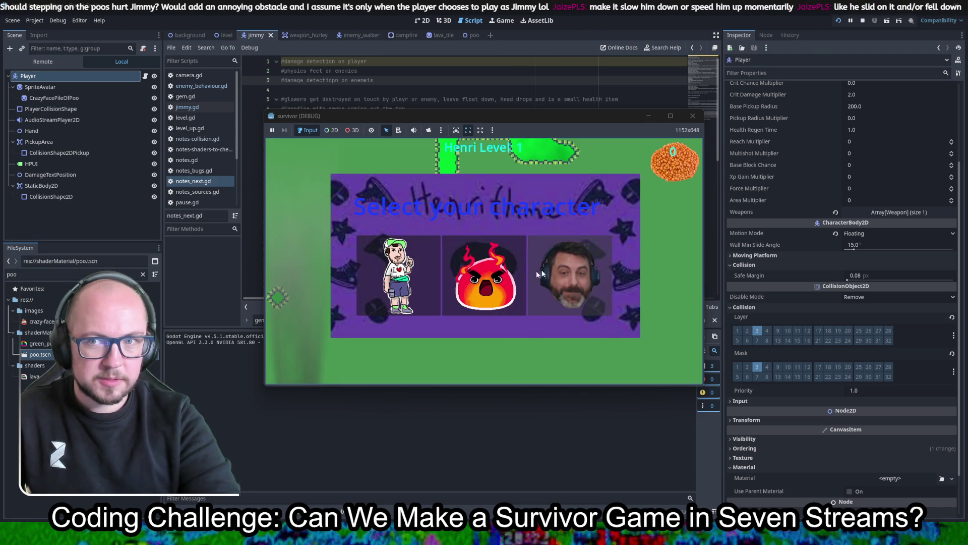
{"action": "left_click", "coordinate": [444, 276]}
{"action": "key", "text": "w"}
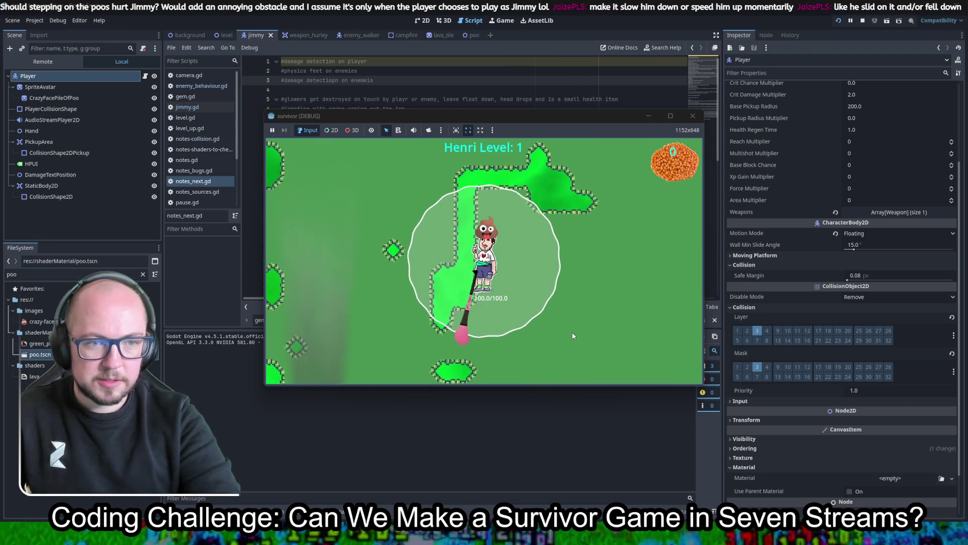
{"action": "key", "text": "d"}
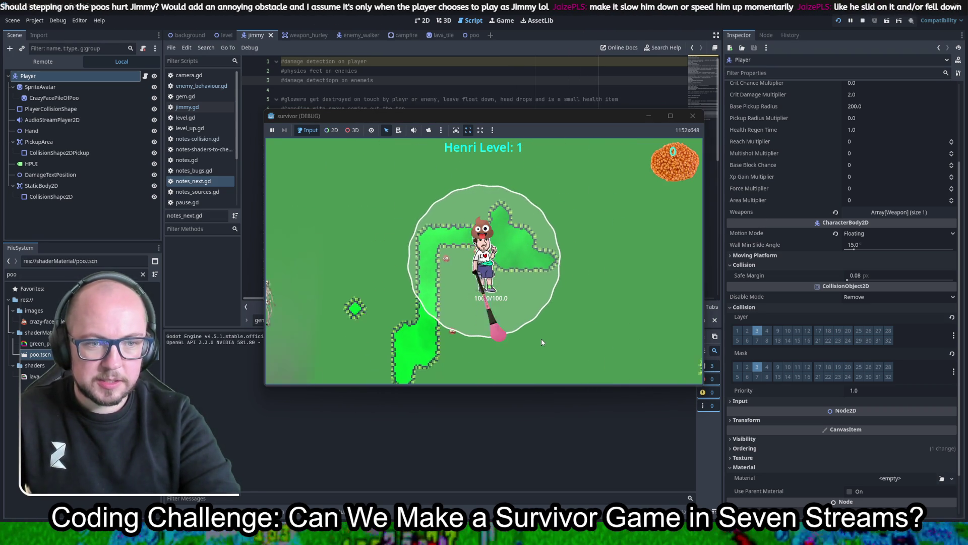
{"action": "key", "text": "s"}
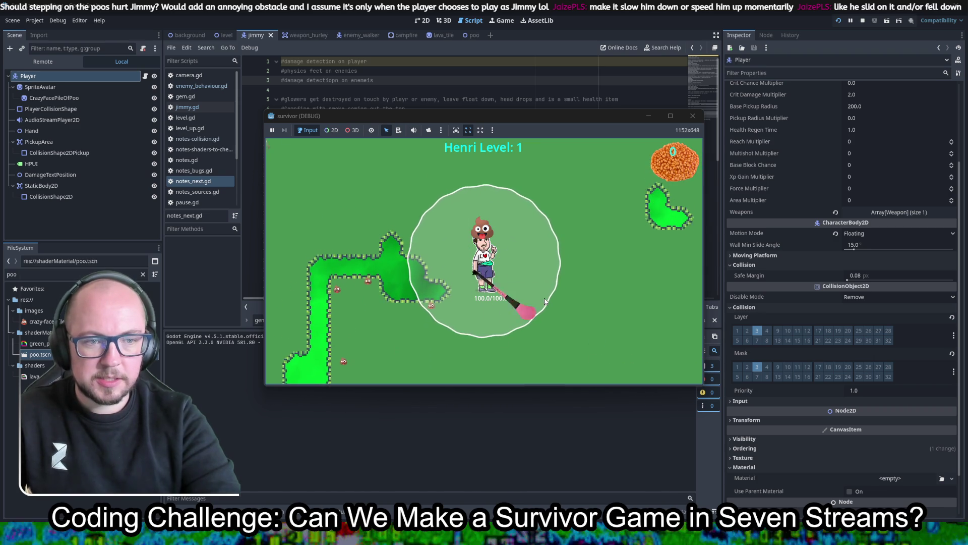
{"action": "key", "text": "d"}
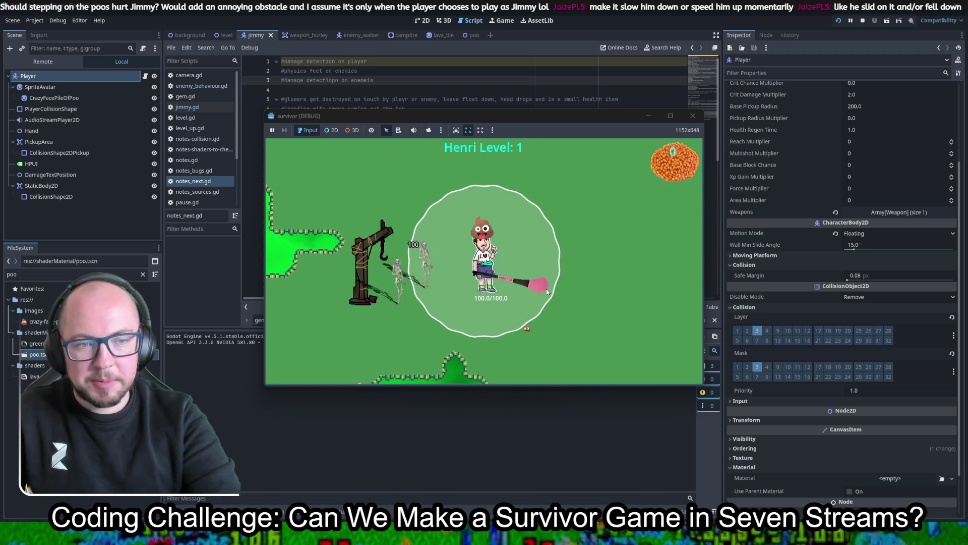
{"action": "key", "text": "d"}
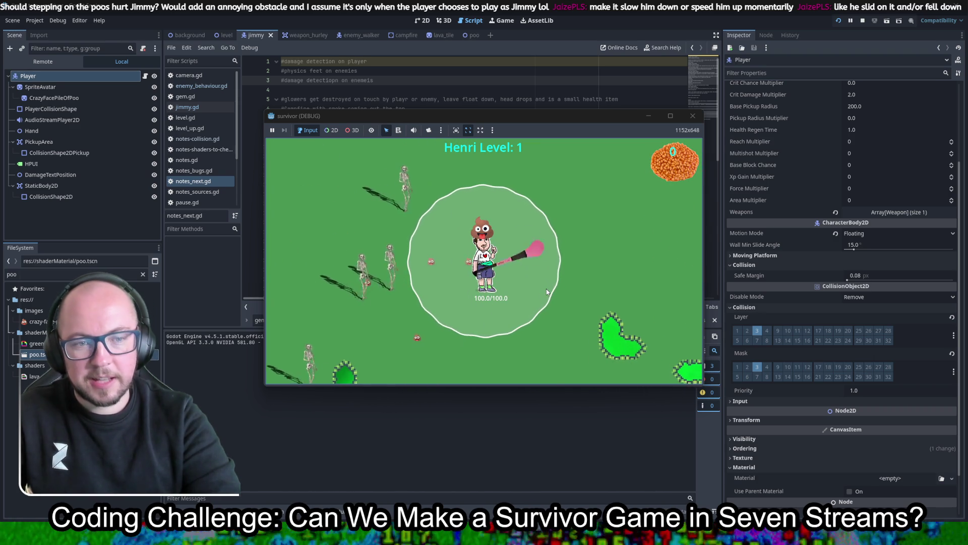
{"action": "key", "text": "d"}
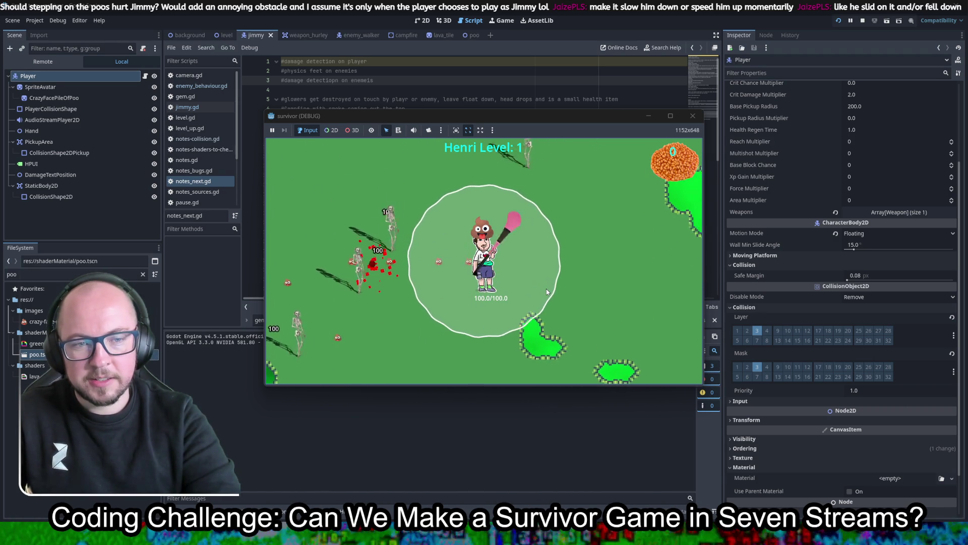
{"action": "key", "text": "d"}
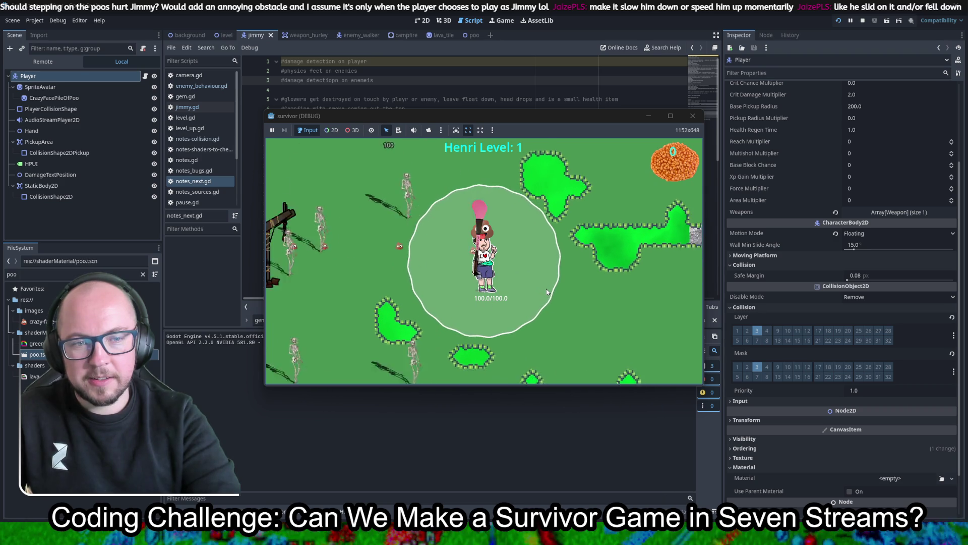
{"action": "key", "text": "d"}
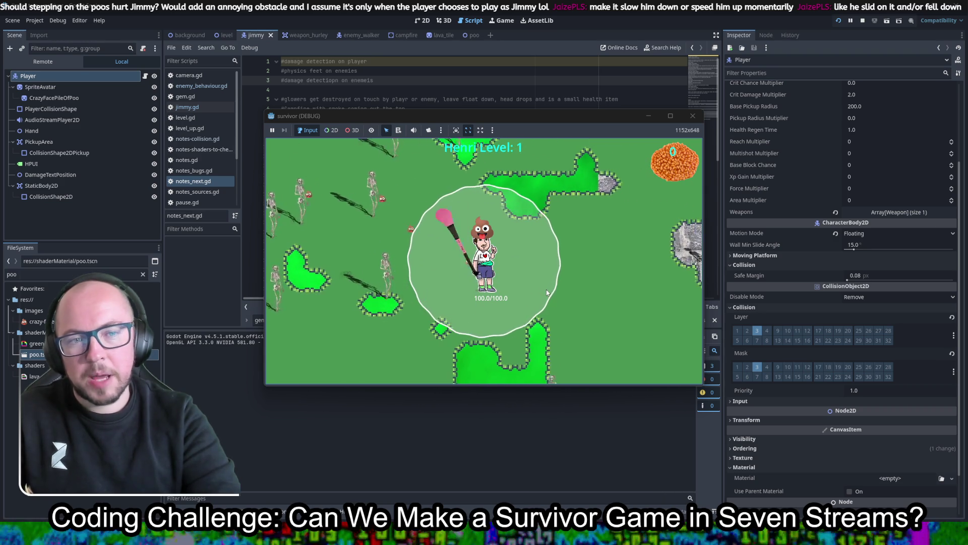
{"action": "key", "text": "d"}
{"action": "key", "text": "s"}
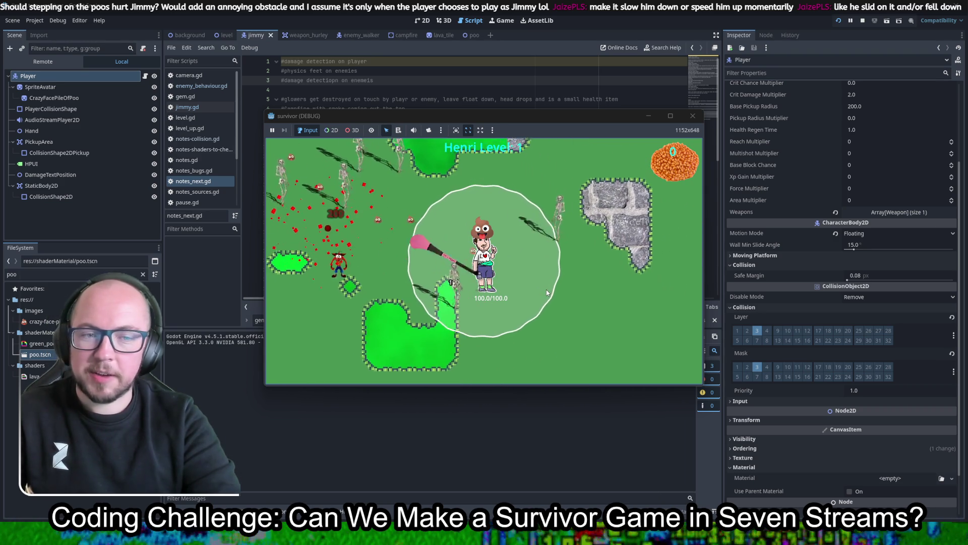
{"action": "key", "text": "d"}
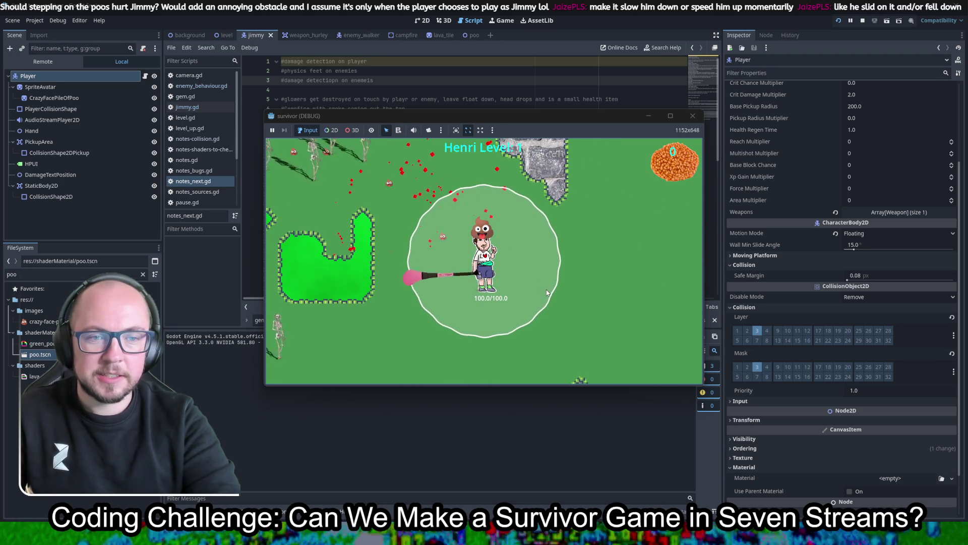
{"action": "key", "text": "d"}
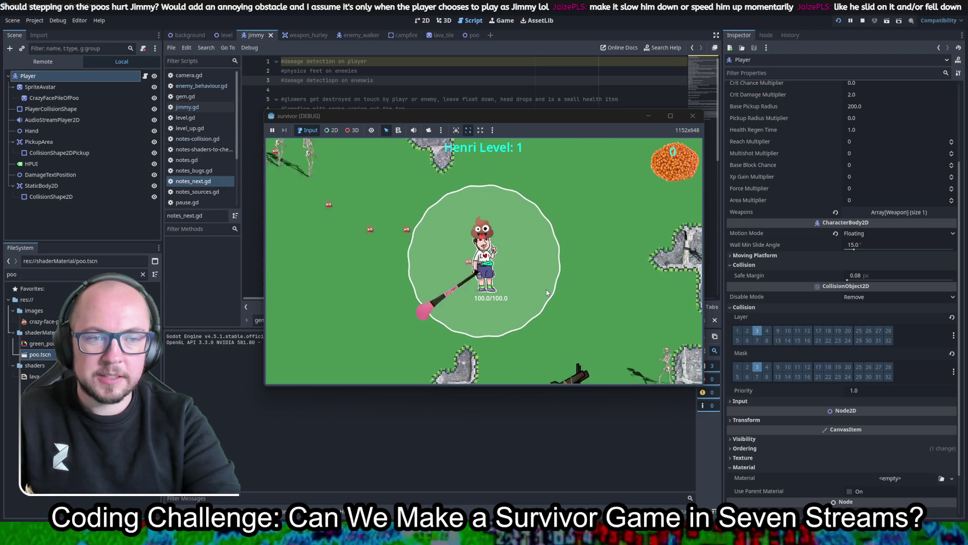
{"action": "key", "text": "a"}
{"action": "key", "text": "d"}
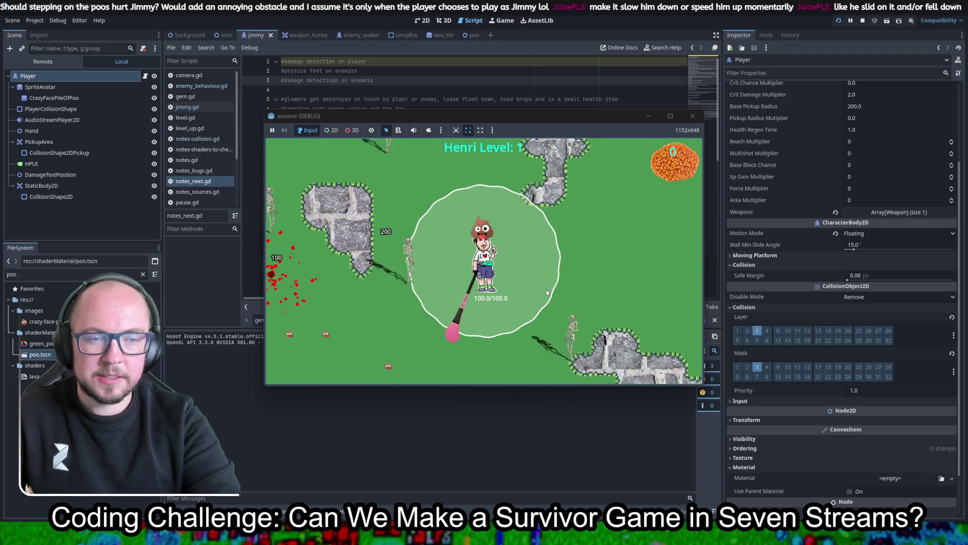
{"action": "key", "text": "d"}
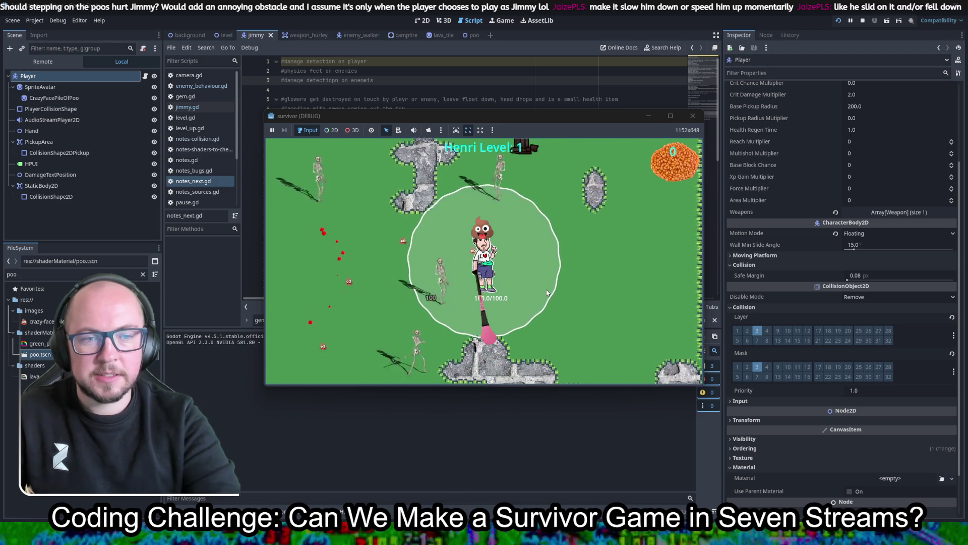
{"action": "key", "text": "d"}
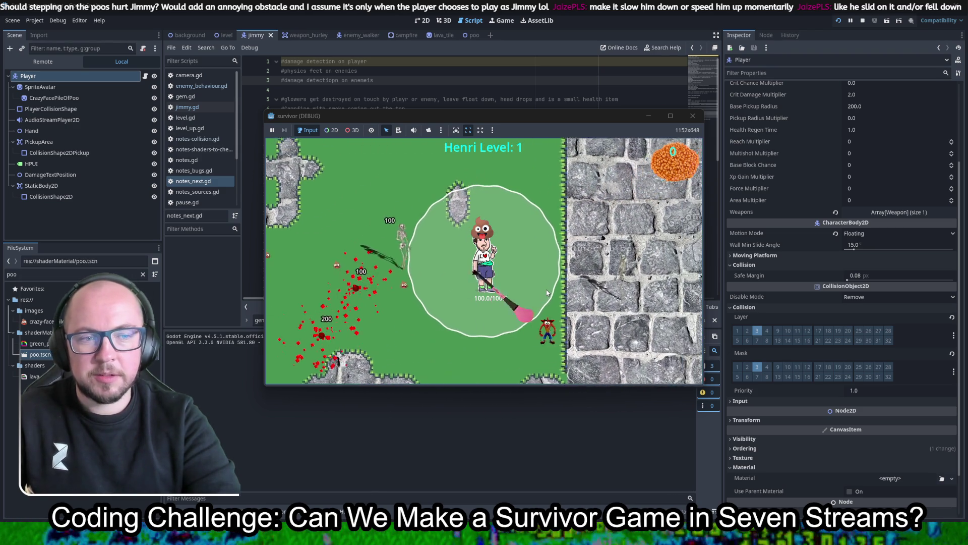
- Walk back left and down past green pools and skeletons, then stop the run
{"action": "key", "text": "w"}
{"action": "key", "text": "a"}
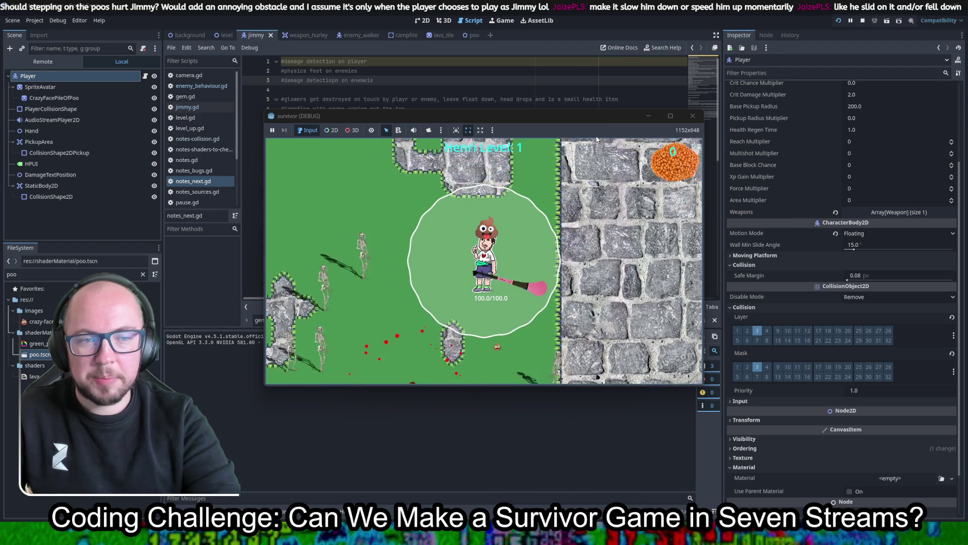
{"action": "key", "text": "a"}
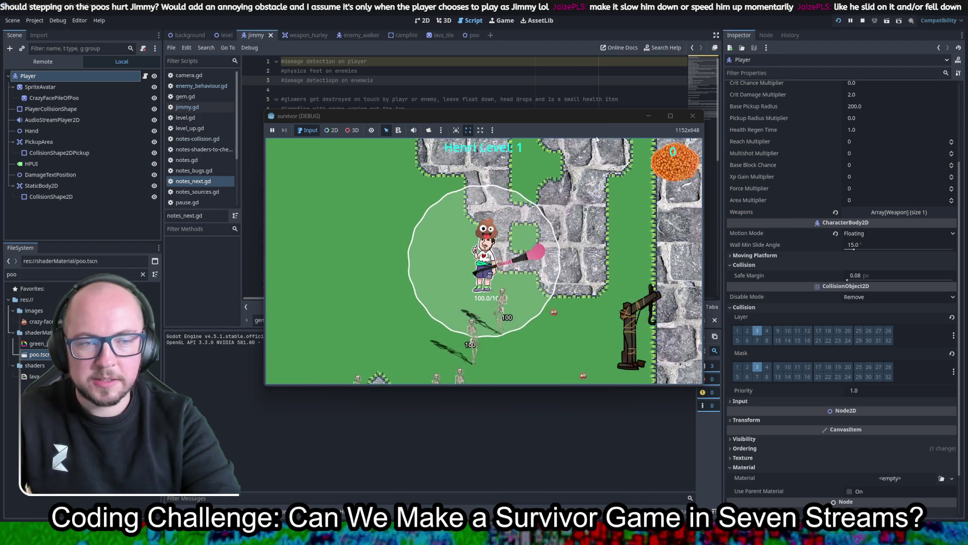
{"action": "key", "text": "a"}
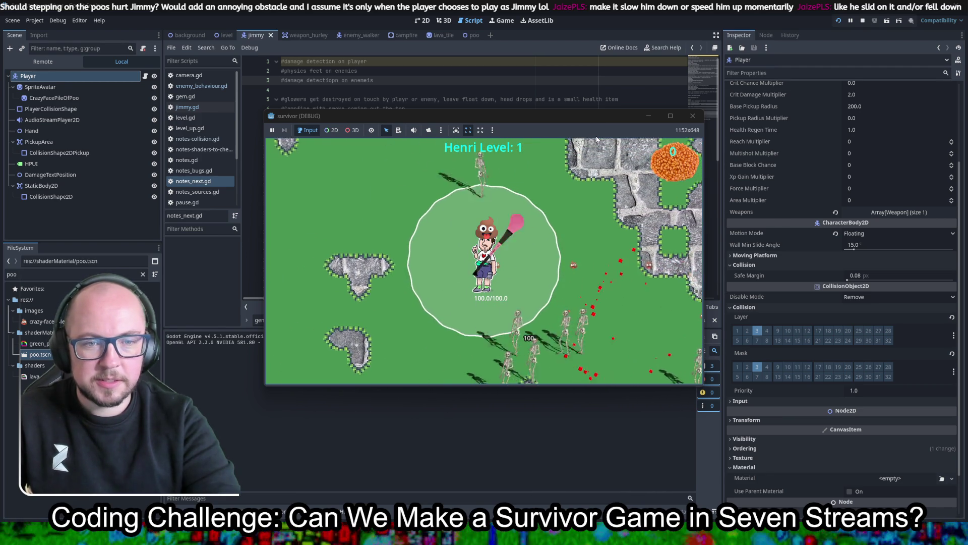
{"action": "key", "text": "a"}
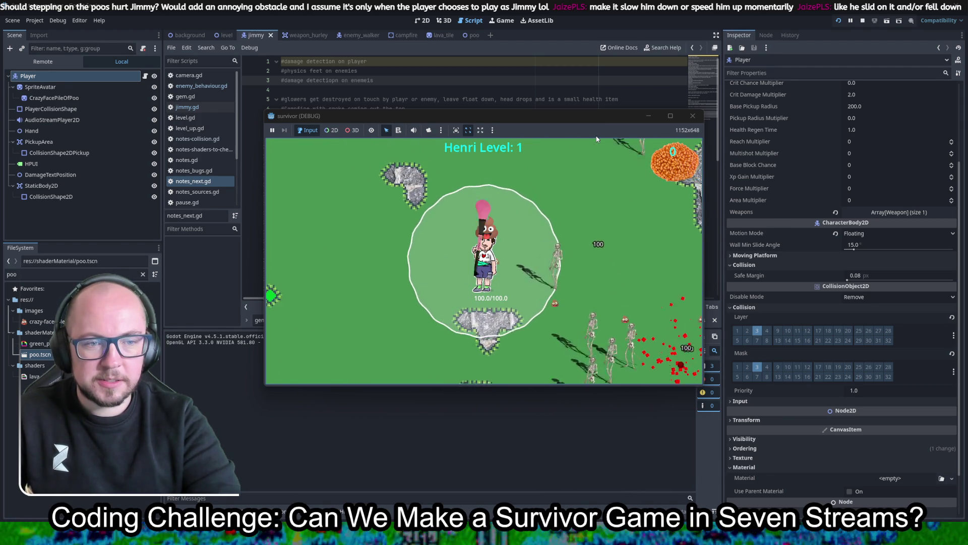
{"action": "key", "text": "w"}
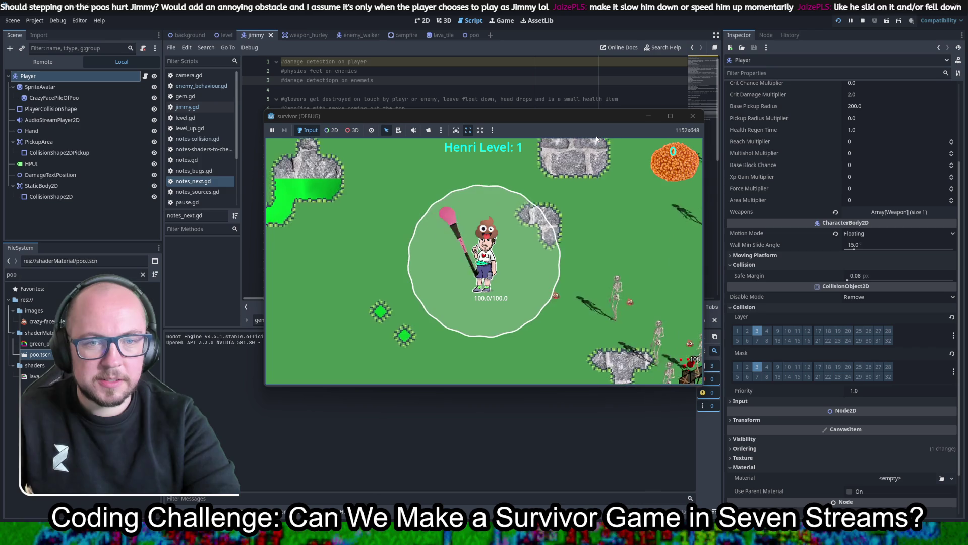
{"action": "key", "text": "s"}
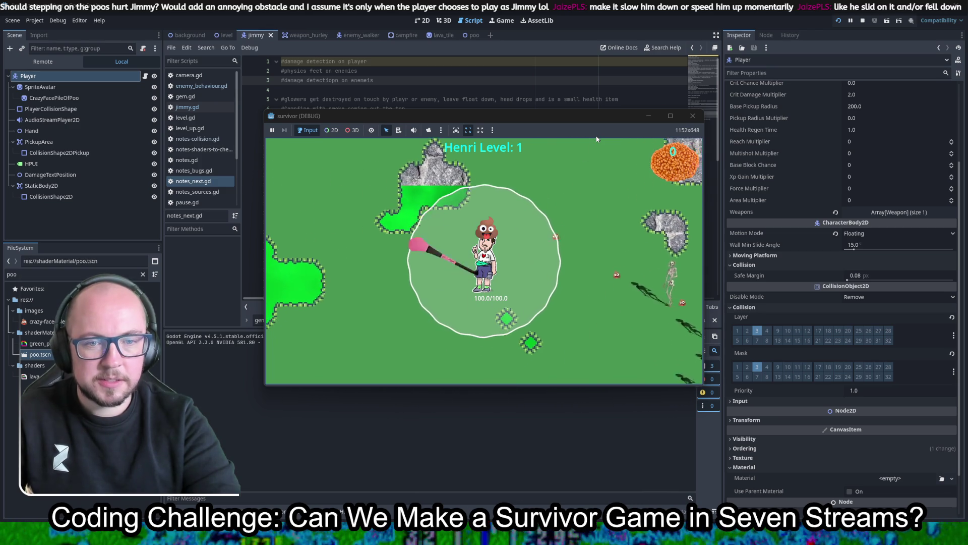
{"action": "key", "text": "s"}
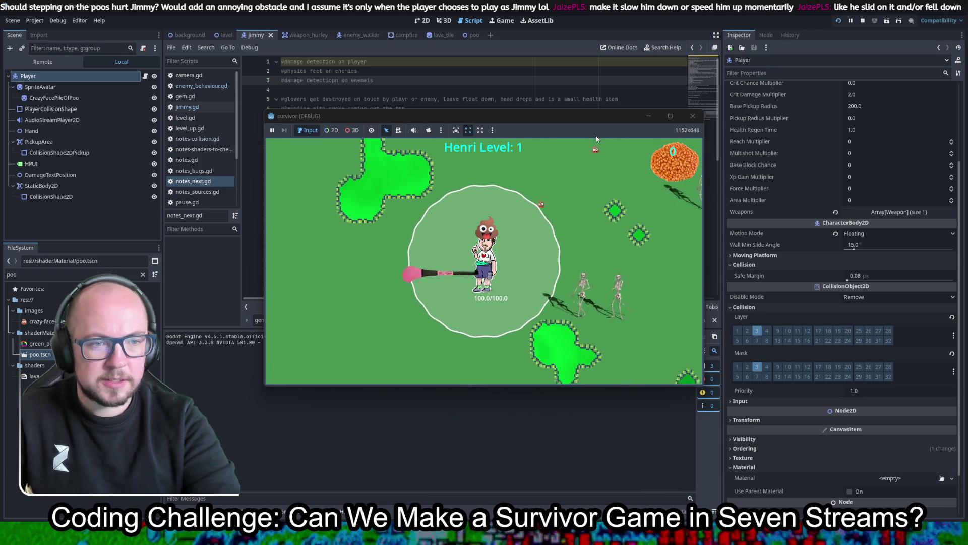
{"action": "key", "text": "d"}
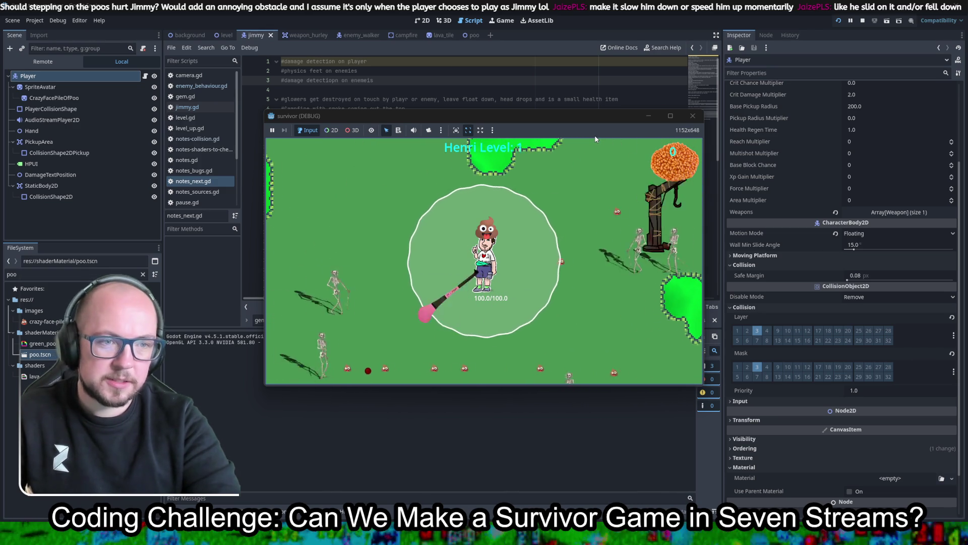
{"action": "key", "text": "w"}
{"action": "key", "text": "a"}
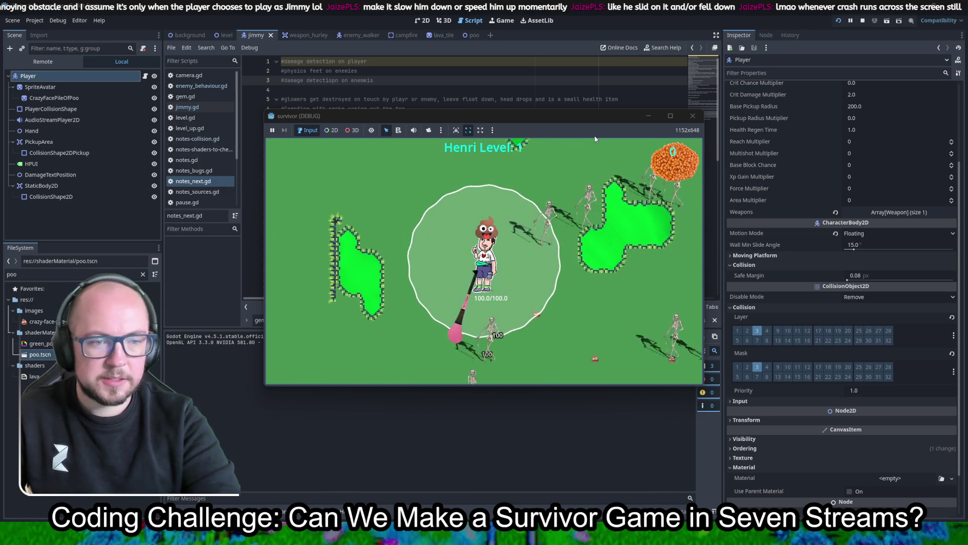
{"action": "key", "text": "w"}
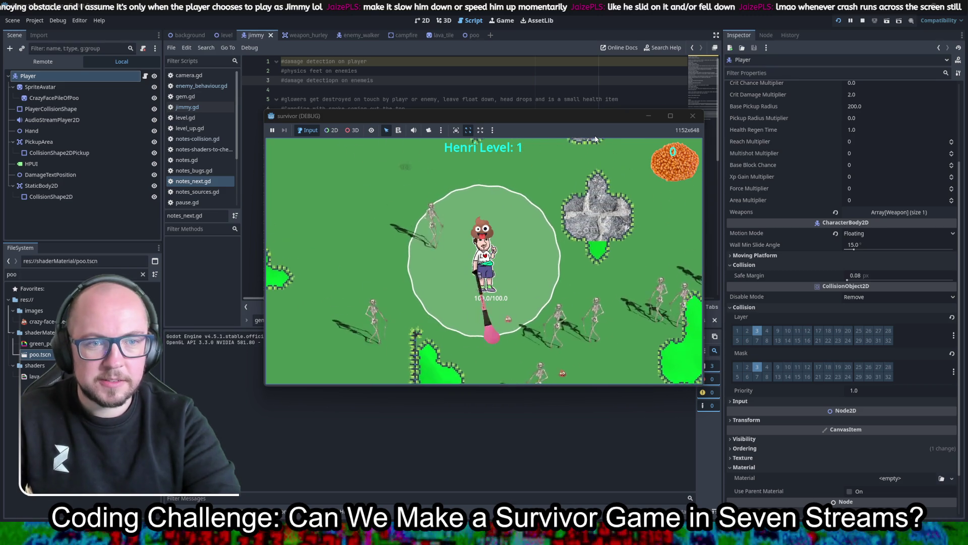
{"action": "key", "text": "a"}
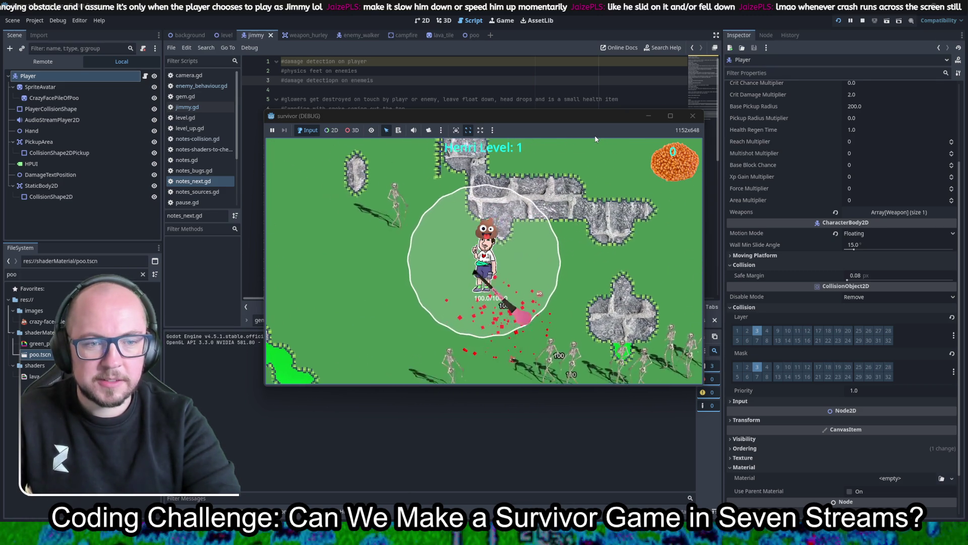
{"action": "key", "text": "a"}
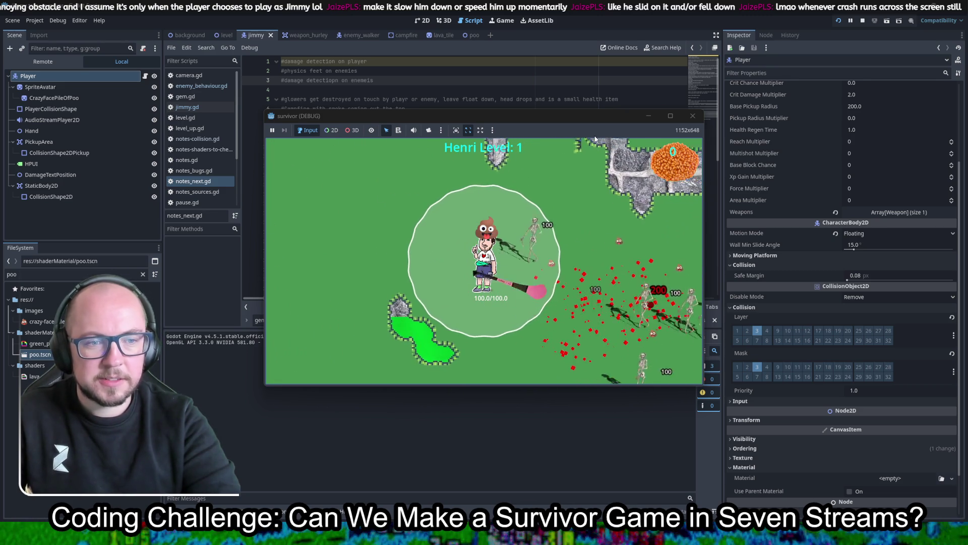
{"action": "key", "text": "s"}
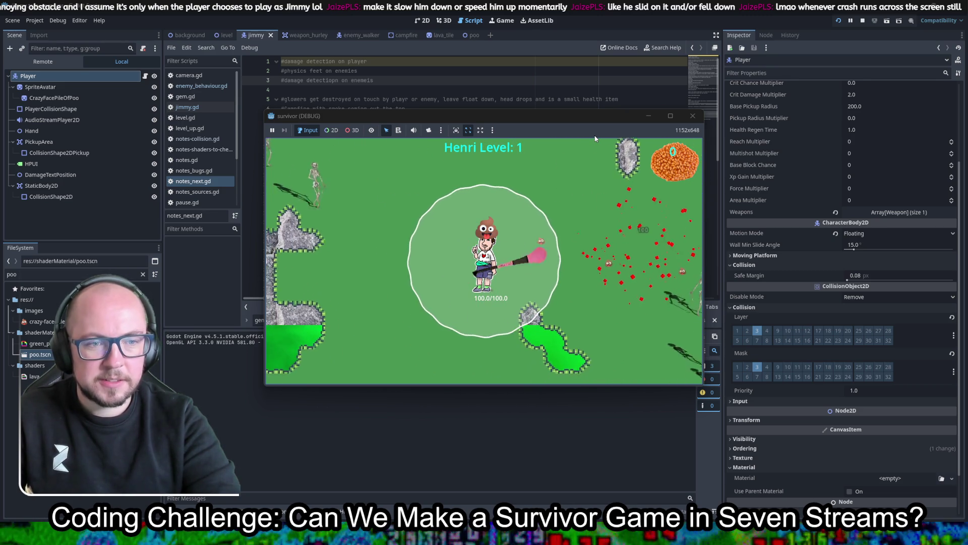
{"action": "key", "text": "s"}
{"action": "key", "text": "a"}
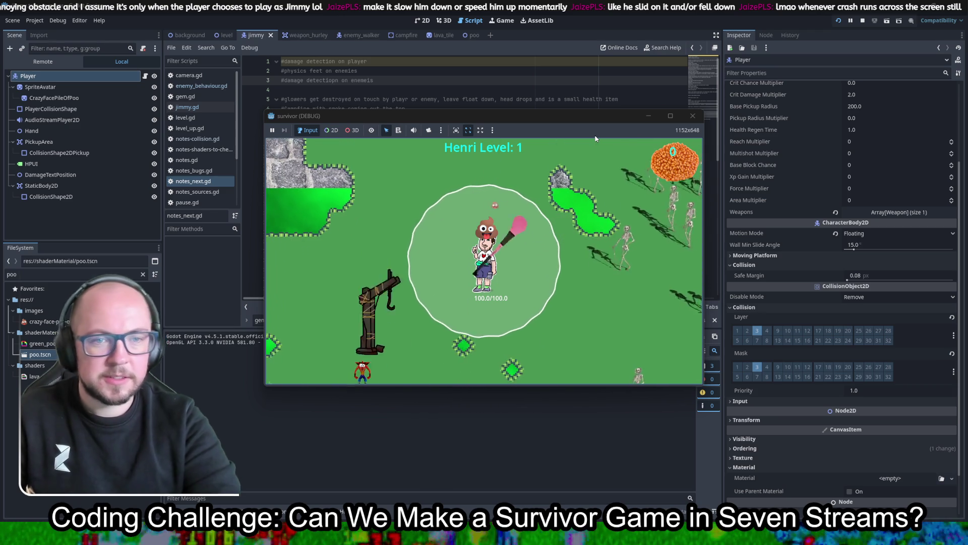
{"action": "key", "text": "d"}
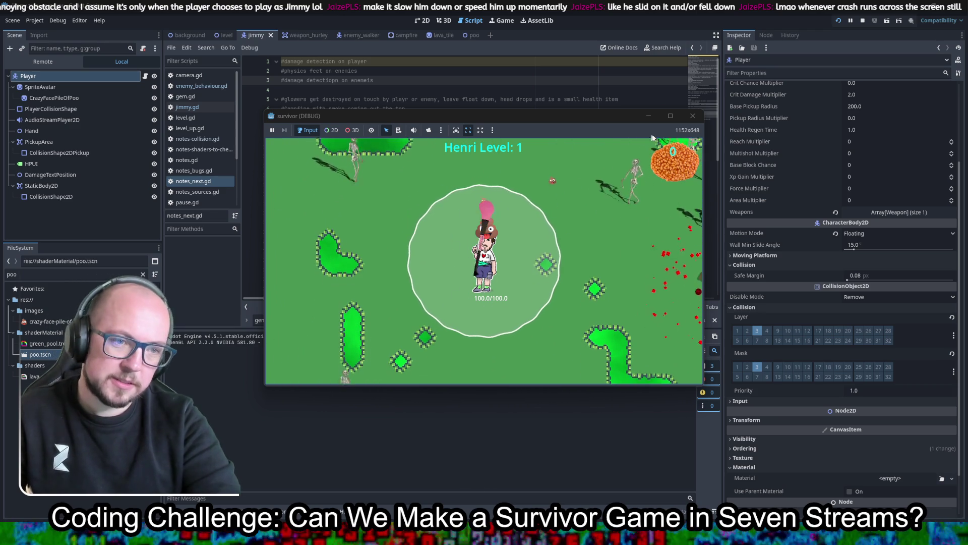
{"action": "left_click", "coordinate": [701, 120]}
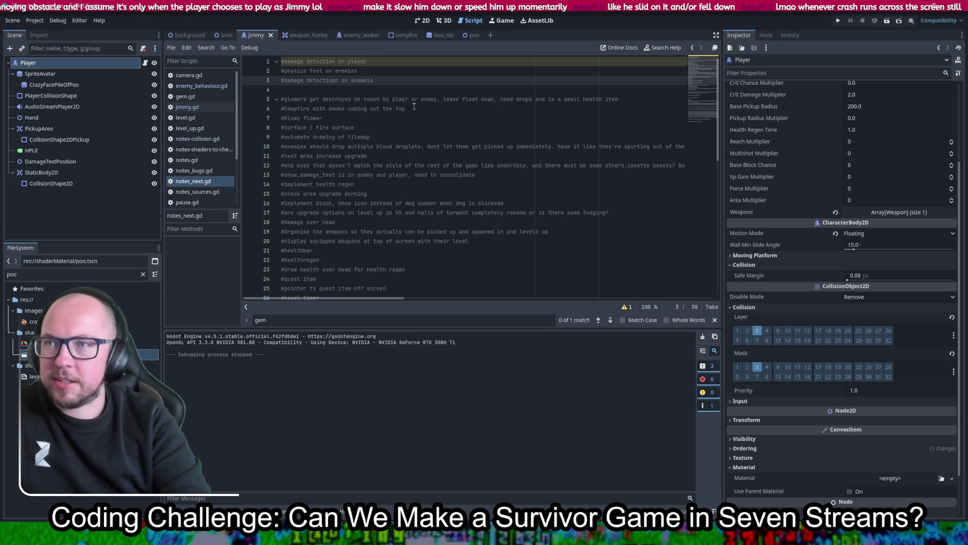
- Add a line-4 note in notes_next.gd about poos as weapons and save it
{"action": "key", "text": "Return"}
{"action": "type", "text": "#poos as weapon"}
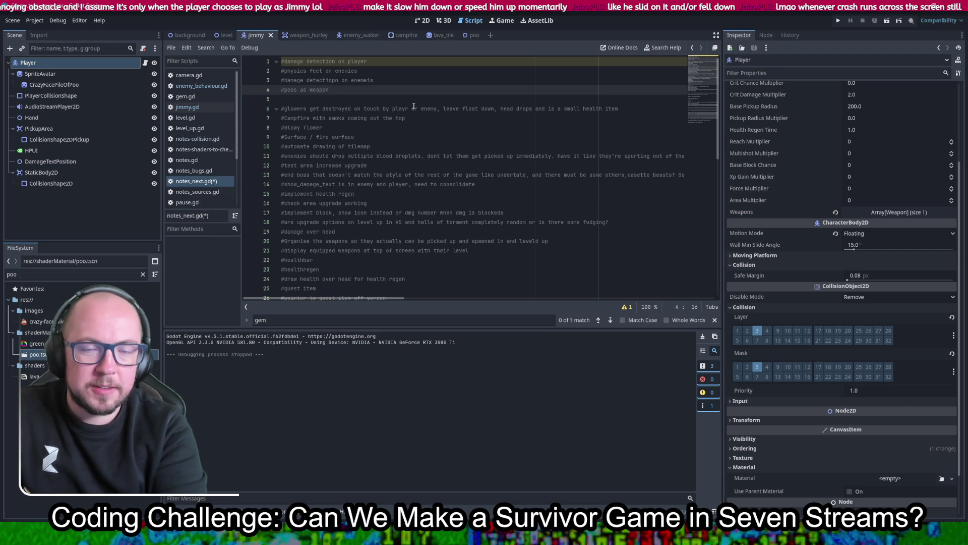
{"action": "key", "text": "ctrl+s"}
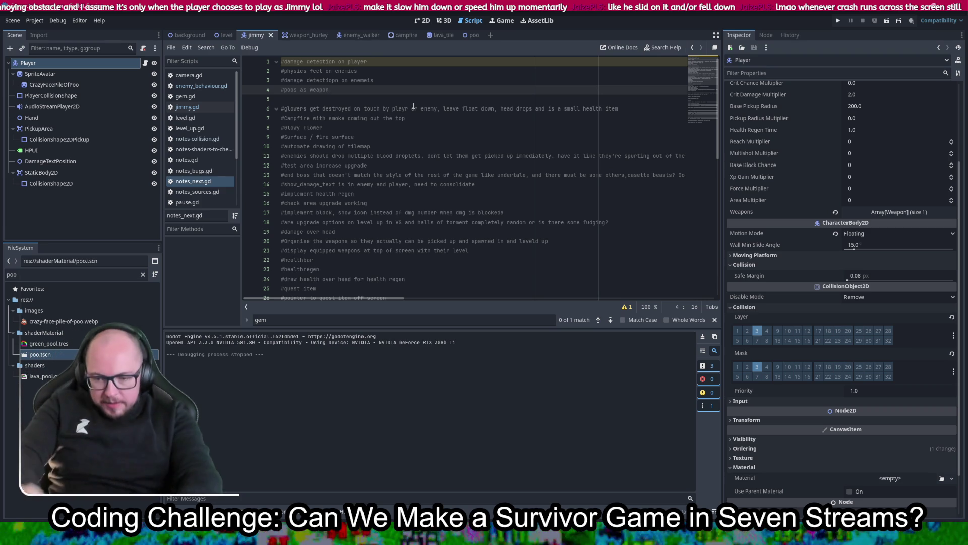
{"action": "type", "text": " - weapo"}
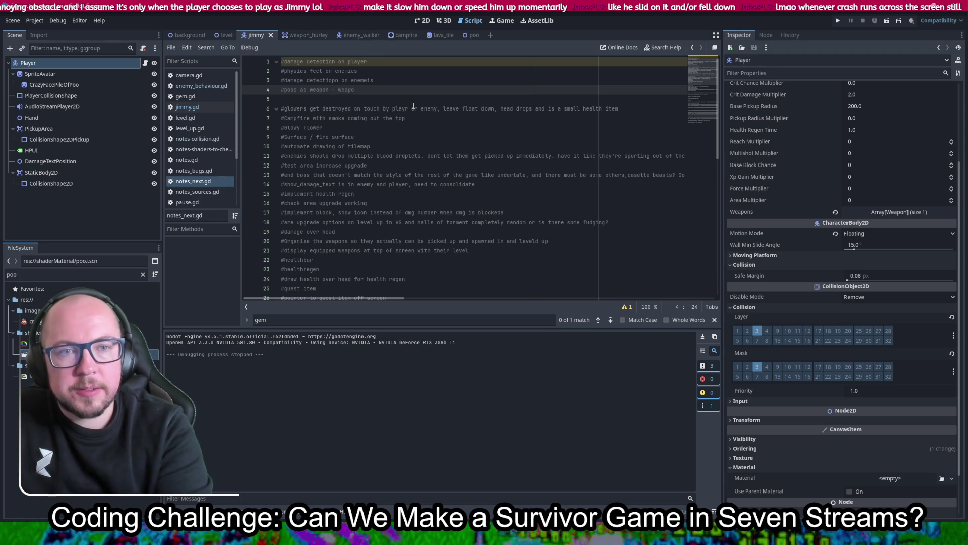
{"action": "type", "text": "nds"}
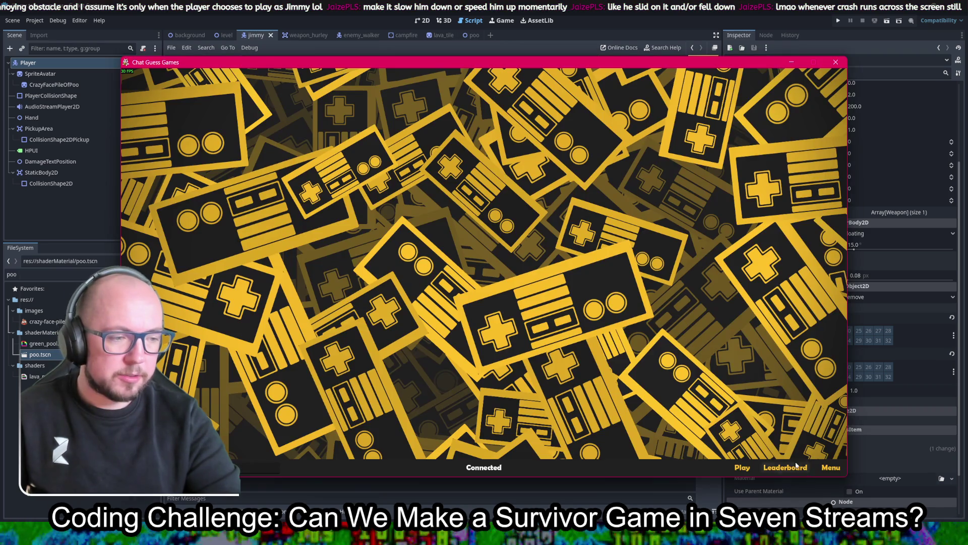
{"action": "left_click", "coordinate": [830, 468]}
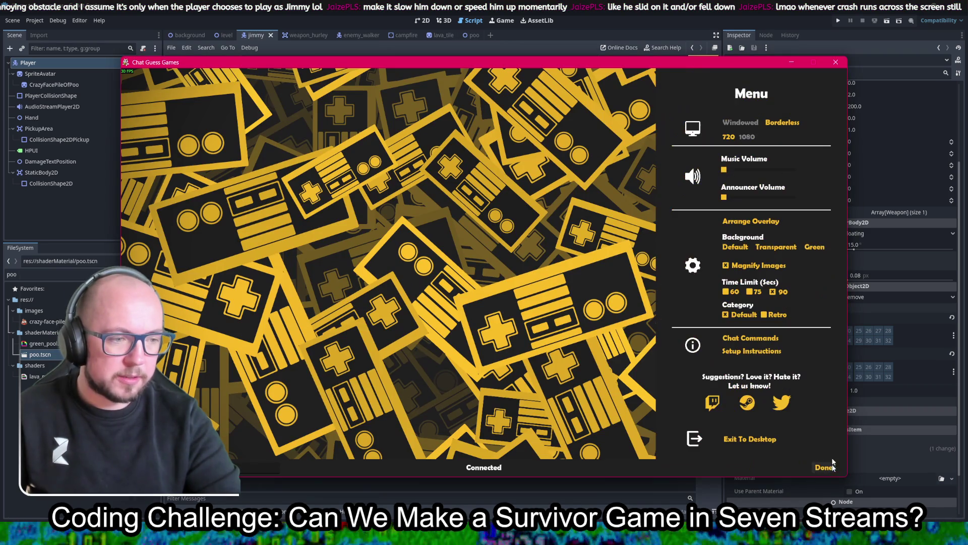
- Switch Chat Guess Games to borderless full screen and close its settings menu
{"action": "left_click", "coordinate": [779, 124]}
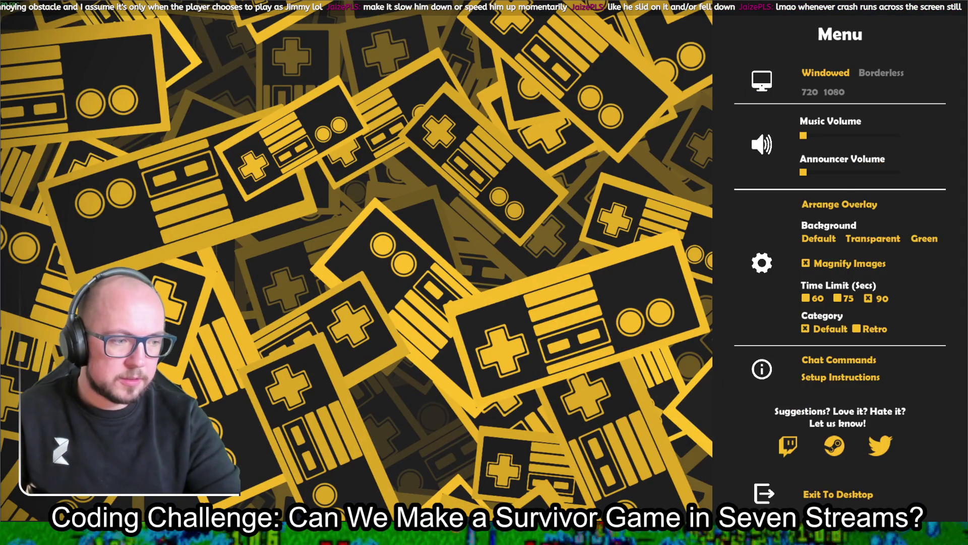
{"action": "key", "text": "Escape"}
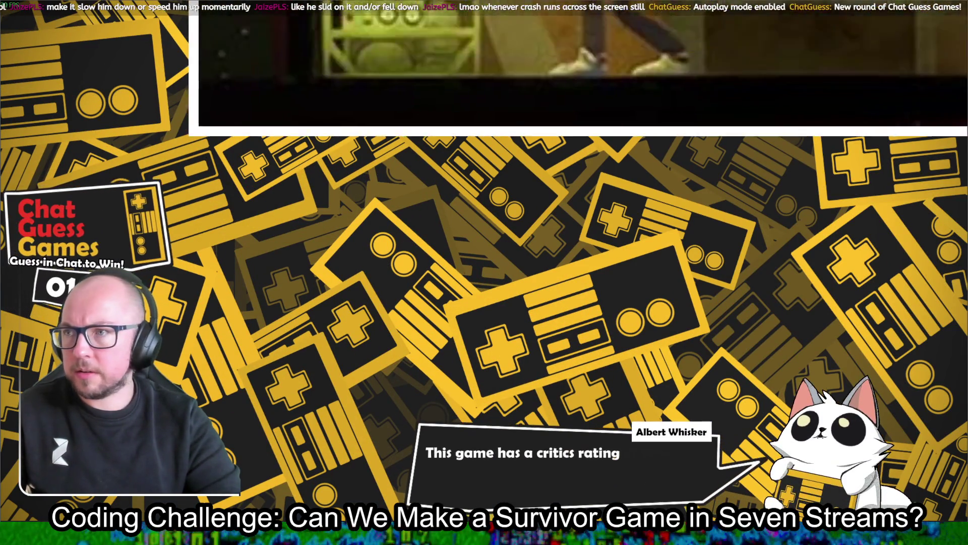